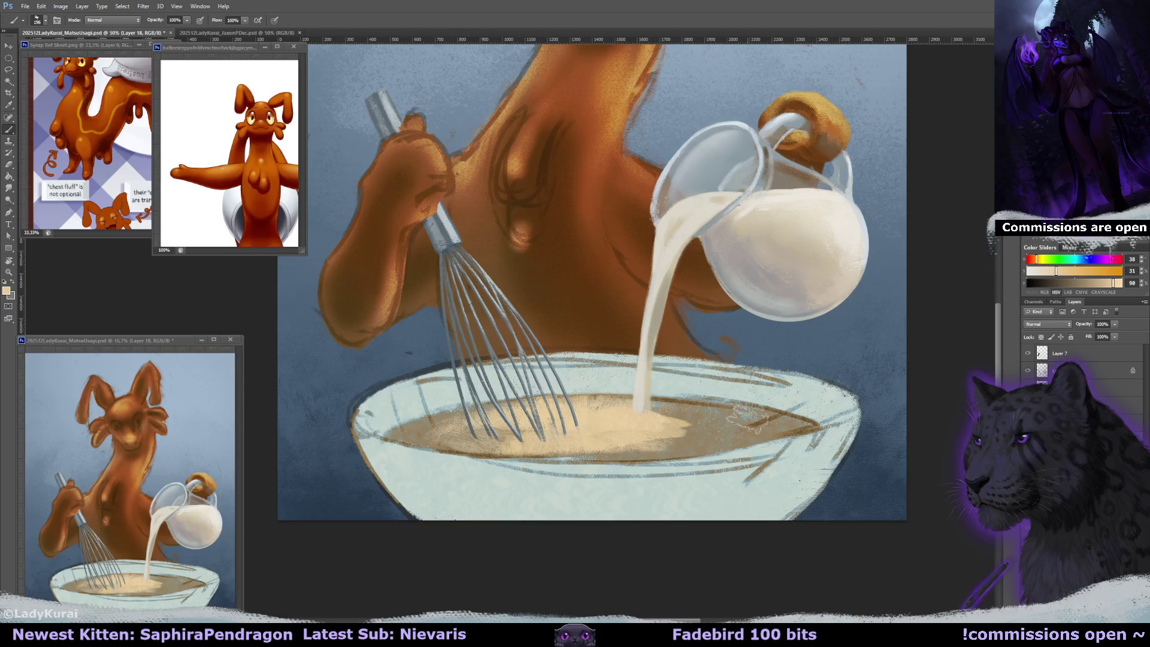
- Paint lighter batter colour across the bowl, covering the darker shading on the right end
key("r")
left_click_drag(725, 416, 707, 304)
key("b")
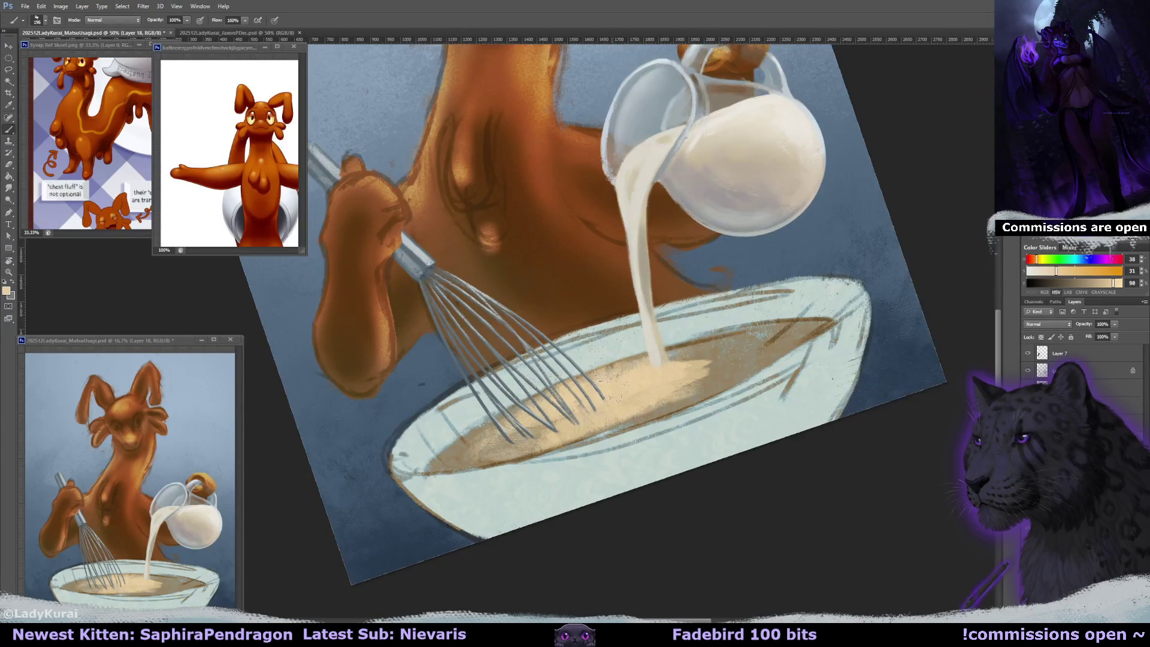
left_click_drag(779, 329, 599, 371)
left_click_drag(455, 443, 611, 376)
mouse_move(440, 467)
left_mouse_down()
mouse_move(506, 431)
mouse_move(515, 440)
mouse_move(715, 377)
mouse_move(623, 410)
left_mouse_up()
mouse_move(695, 371)
left_mouse_down()
mouse_move(802, 328)
mouse_move(718, 338)
mouse_move(824, 336)
mouse_move(837, 321)
left_mouse_up()
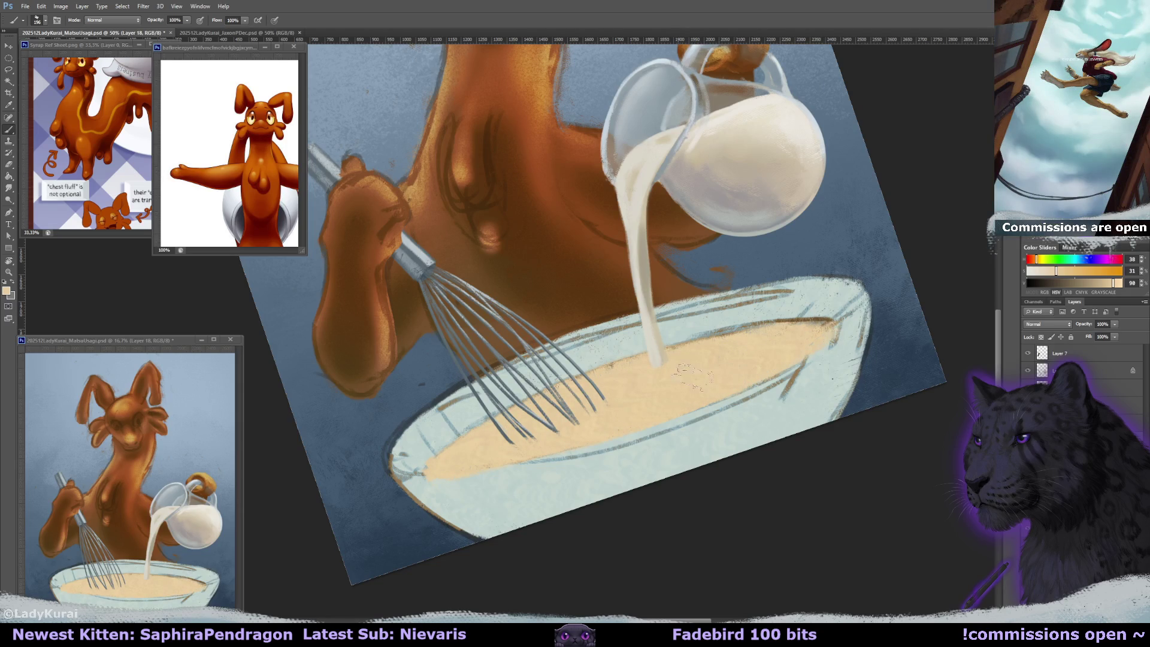
left_click_drag(769, 334, 839, 320)
- Switch to a smaller Eraser with the view turned onto the batter's left edge
key("r")
mouse_move(648, 418)
left_mouse_down()
mouse_move(359, 254)
mouse_move(384, 348)
mouse_move(393, 304)
mouse_move(368, 180)
mouse_move(387, 311)
left_mouse_up()
key("e")
key("bracketleft")
key("bracketleft")
key("bracketleft")
key("bracketleft")
scroll(525, 191, "down", 2)
left_click_drag(526, 190, 641, 529)
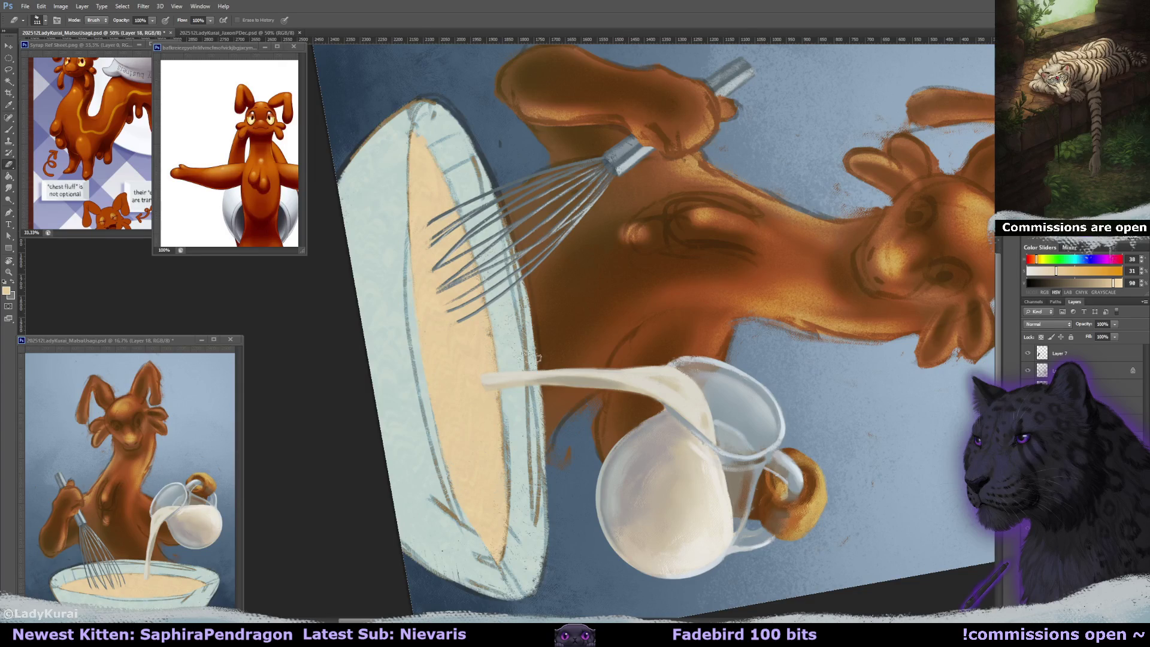
- Set the batter layer to 59% opacity, erase its left edge and lower tip, and reset the view
key("5")
key("9")
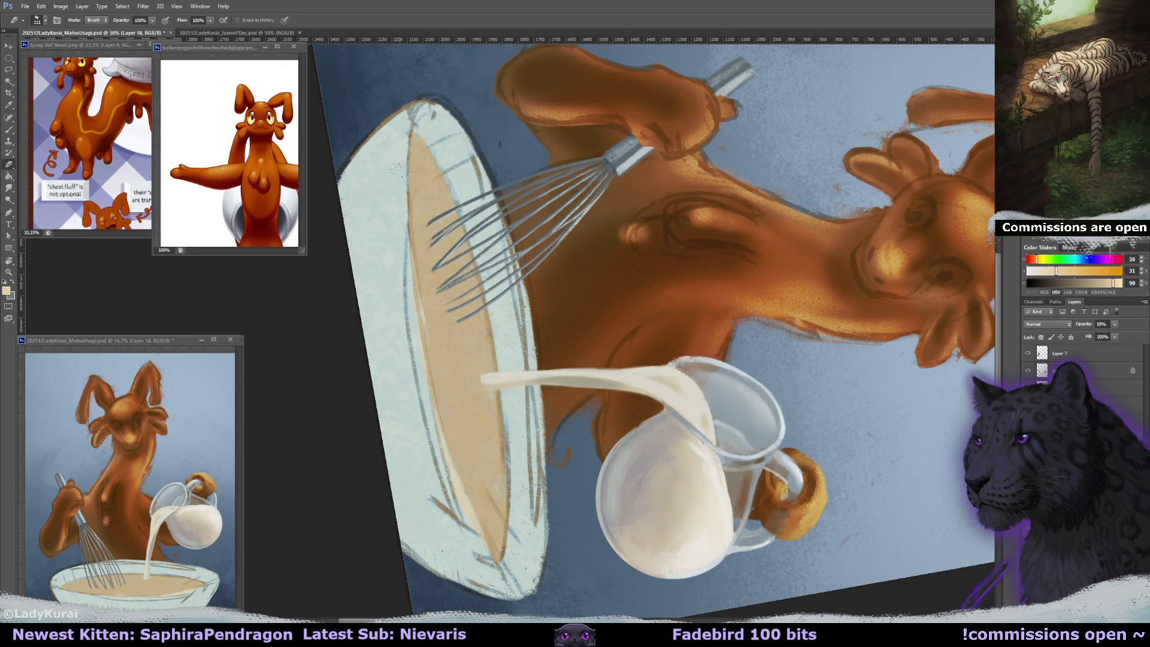
left_click_drag(430, 376, 457, 468)
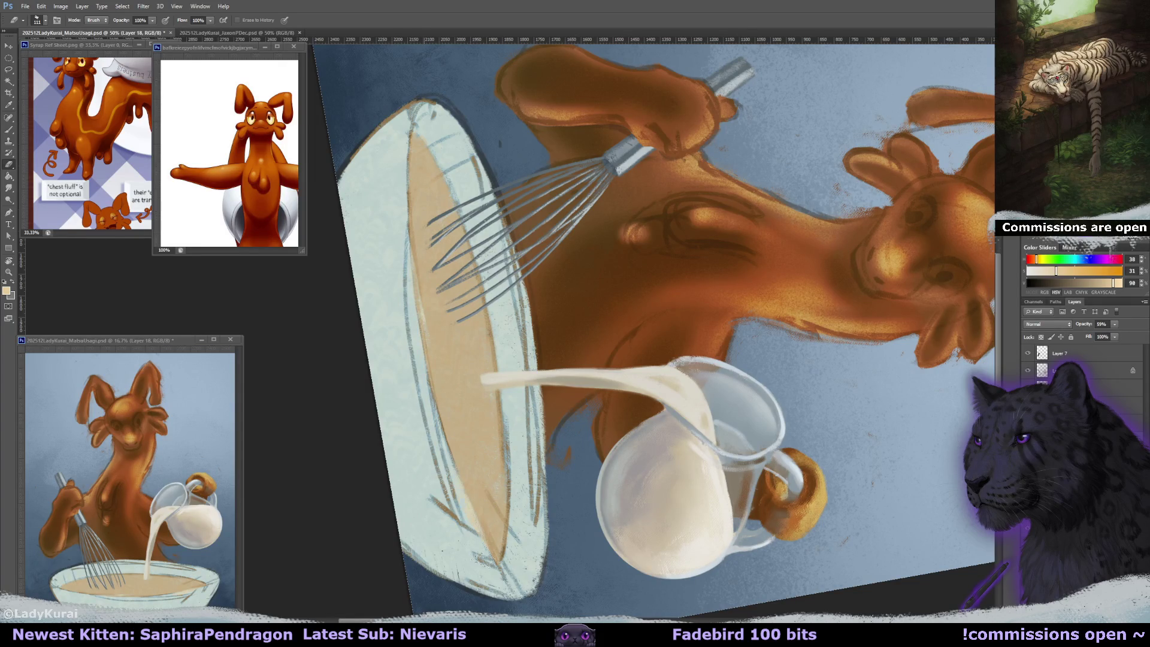
left_click_drag(486, 565, 469, 514)
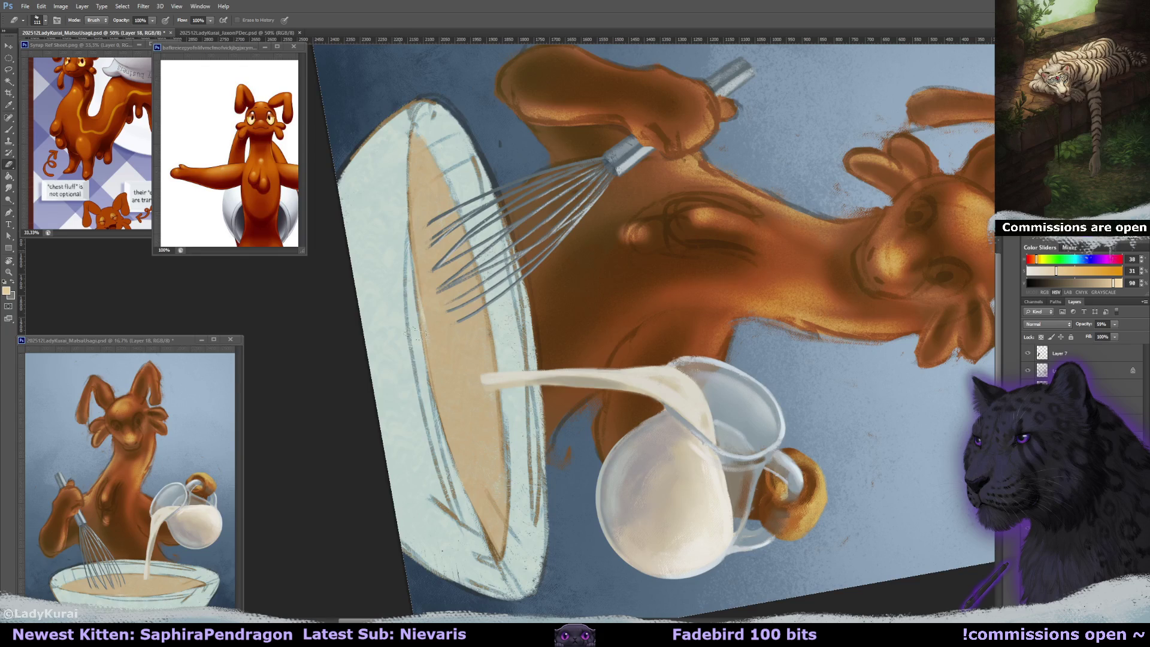
key("r")
left_click(115, 21)
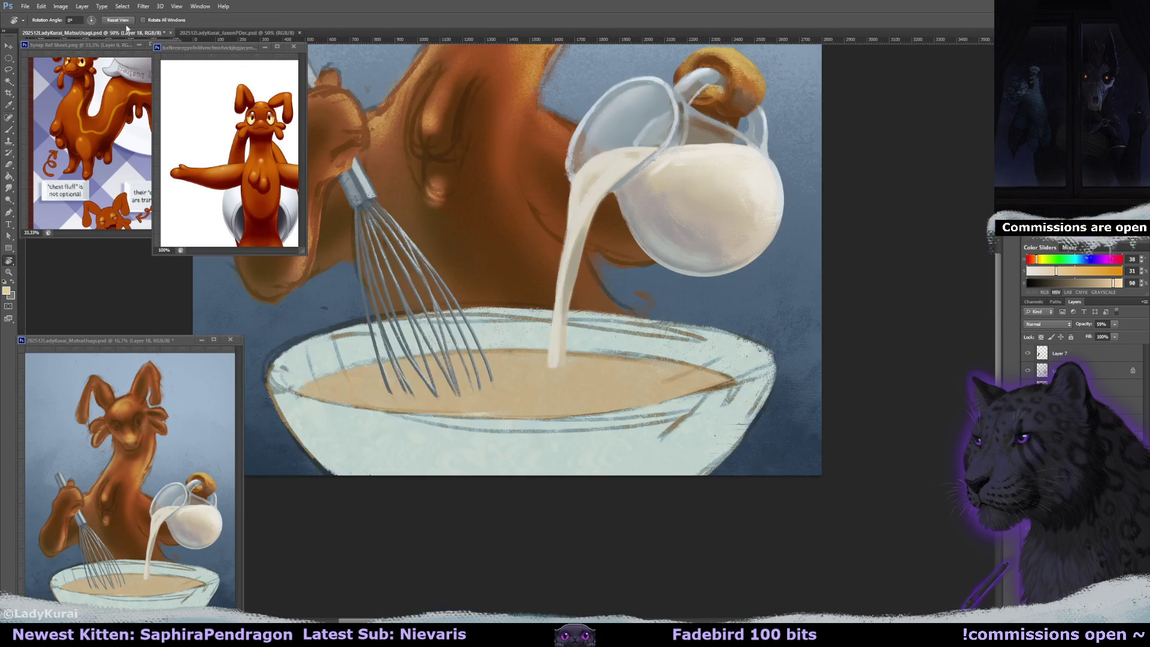
- Raise the batter layer's opacity, first to 73% and then to full 100%
left_click(1115, 324)
left_click_drag(1114, 334, 1121, 336)
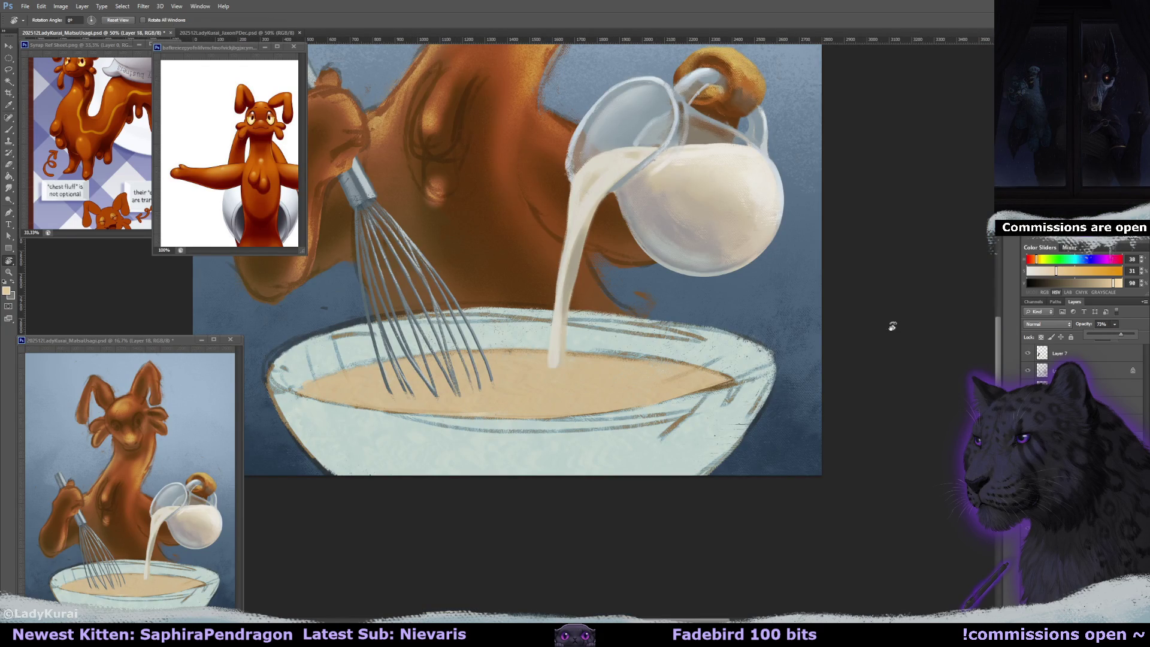
left_click_drag(892, 326, 845, 364)
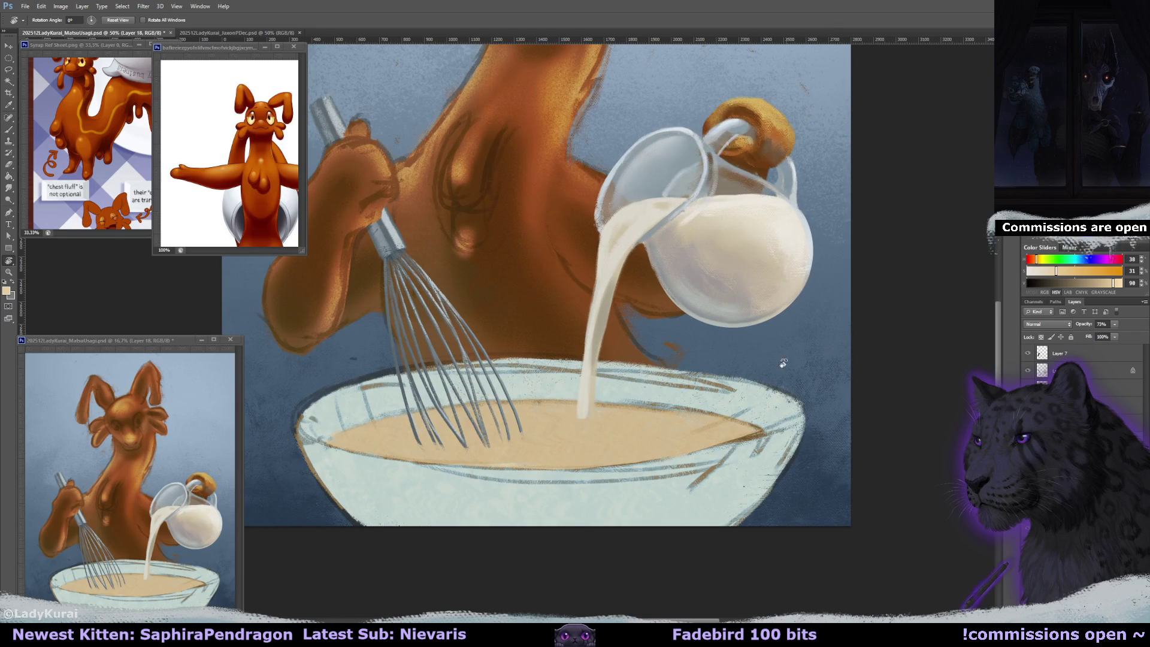
left_click(9, 129)
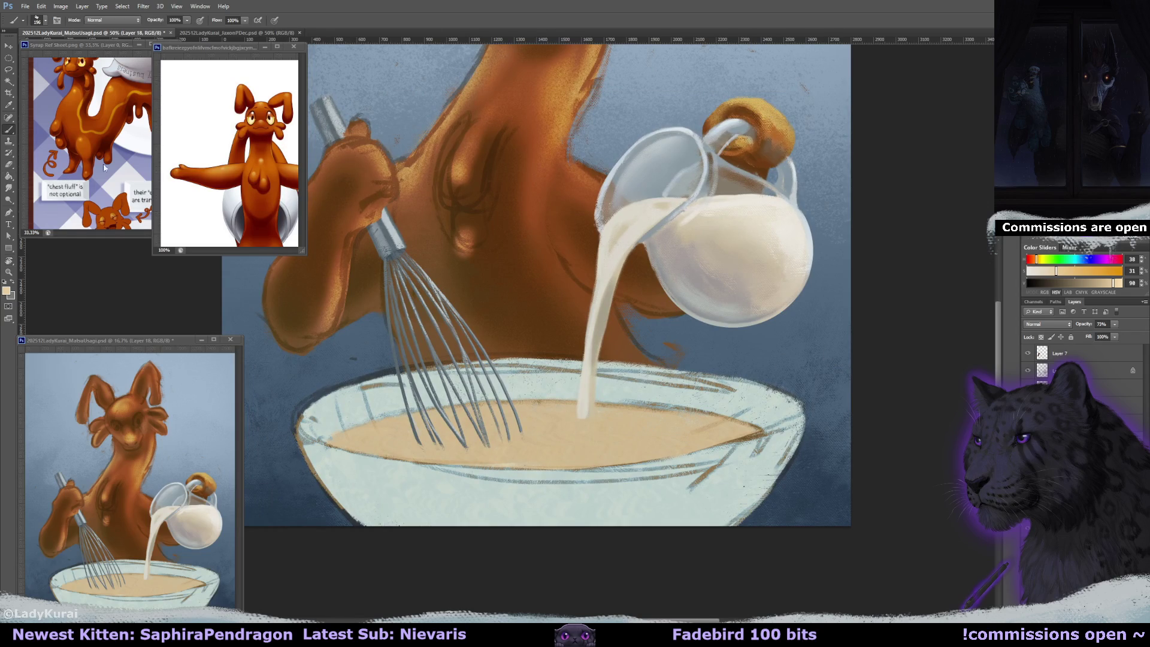
left_click(1114, 324)
left_click_drag(1115, 334, 1127, 334)
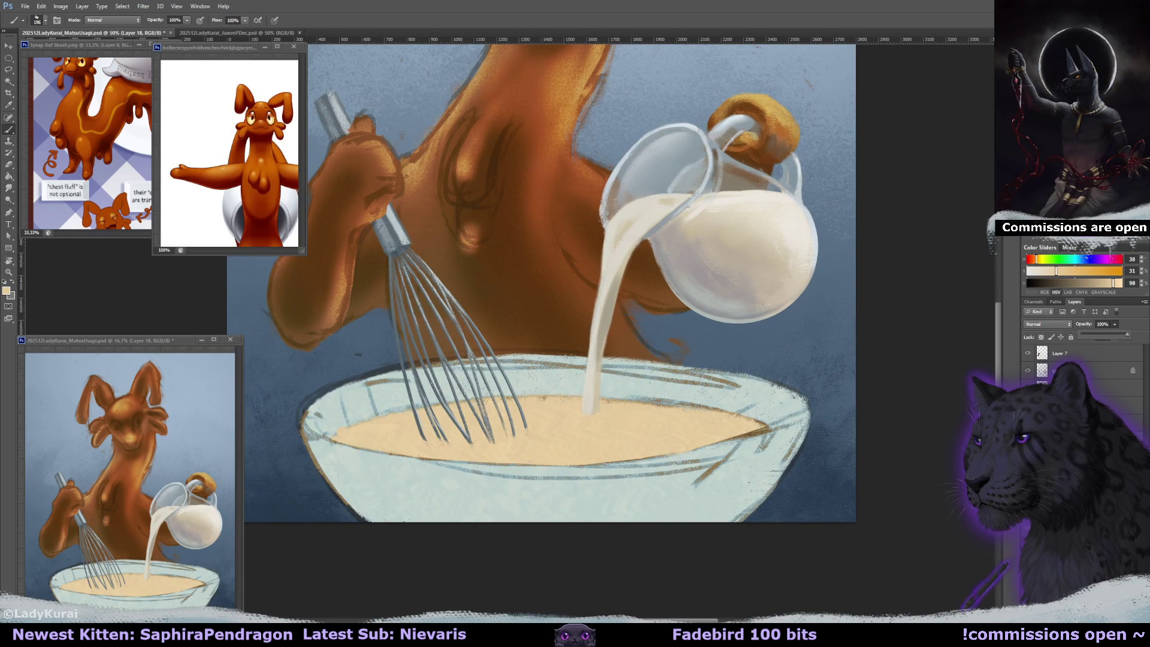
- Lower the paint saturation and smooth the batter with a broad lighter pass over the whisk marks
left_click_drag(1053, 273, 1046, 273)
left_click_drag(359, 446, 748, 437)
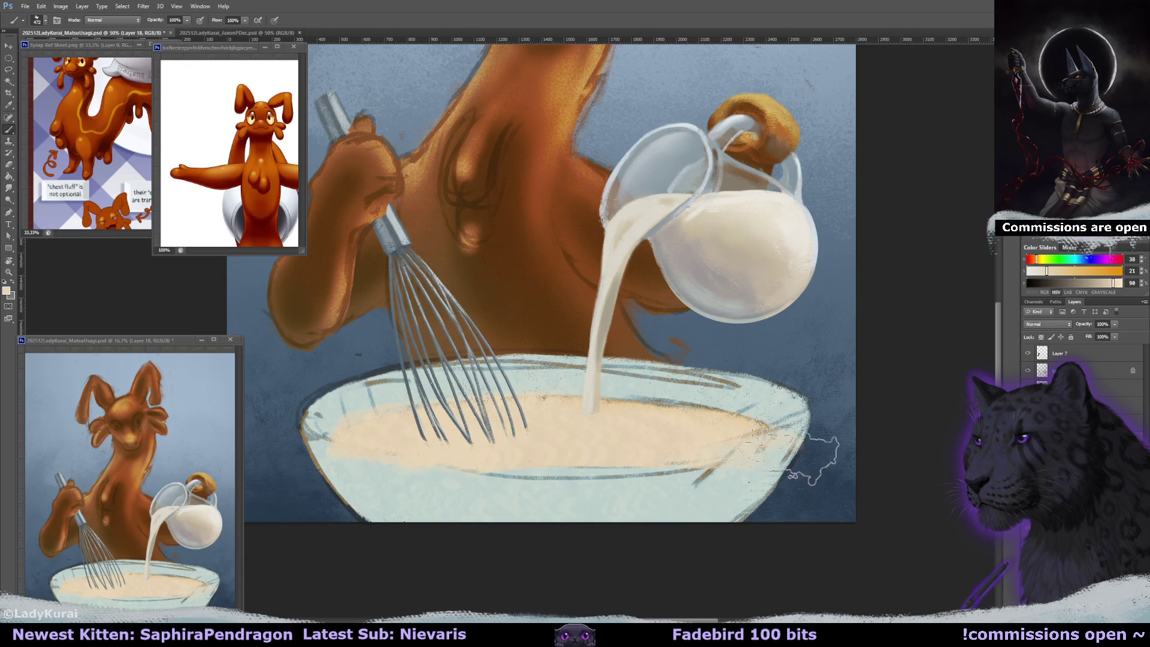
left_click_drag(520, 413, 701, 440)
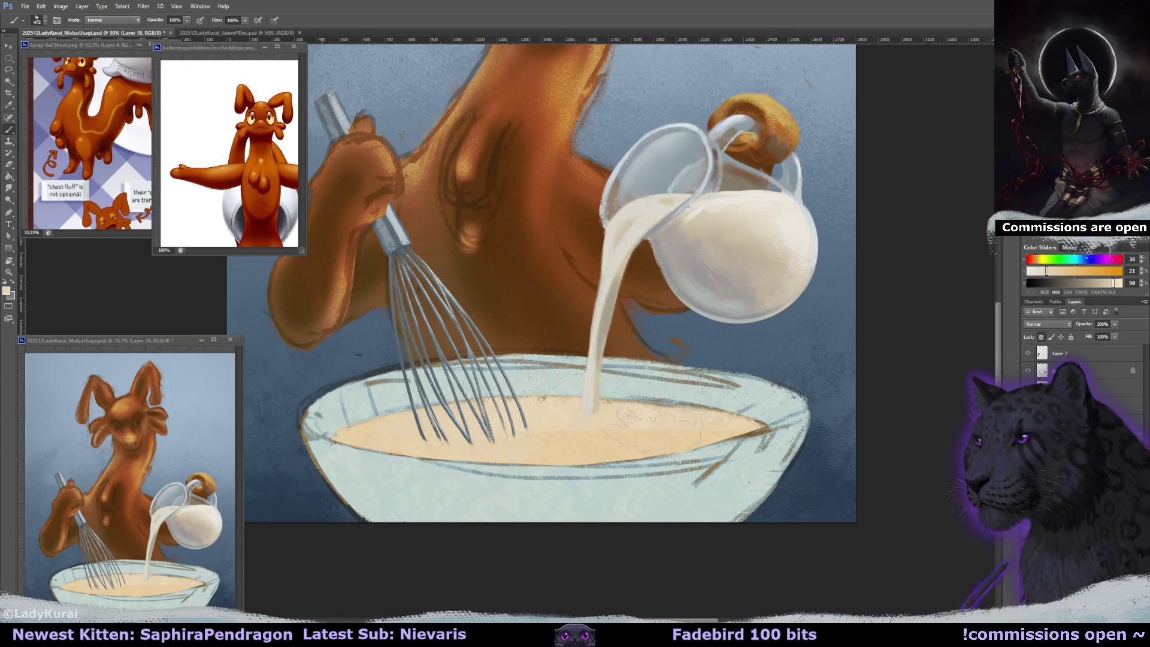
key("ctrl+z")
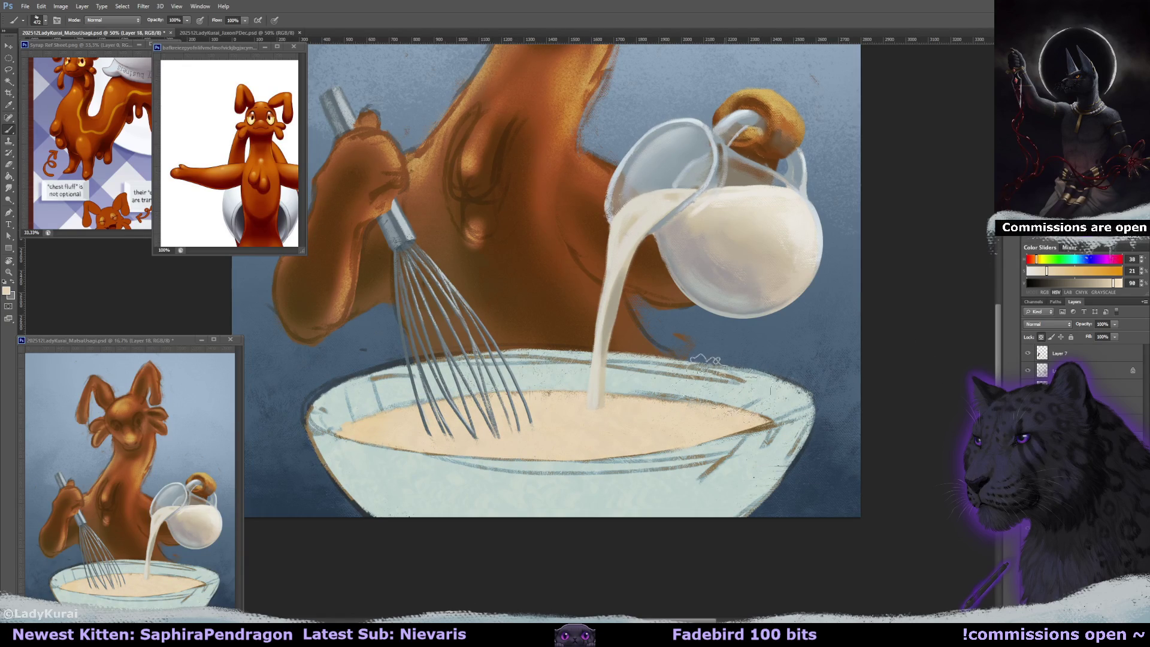
key("r")
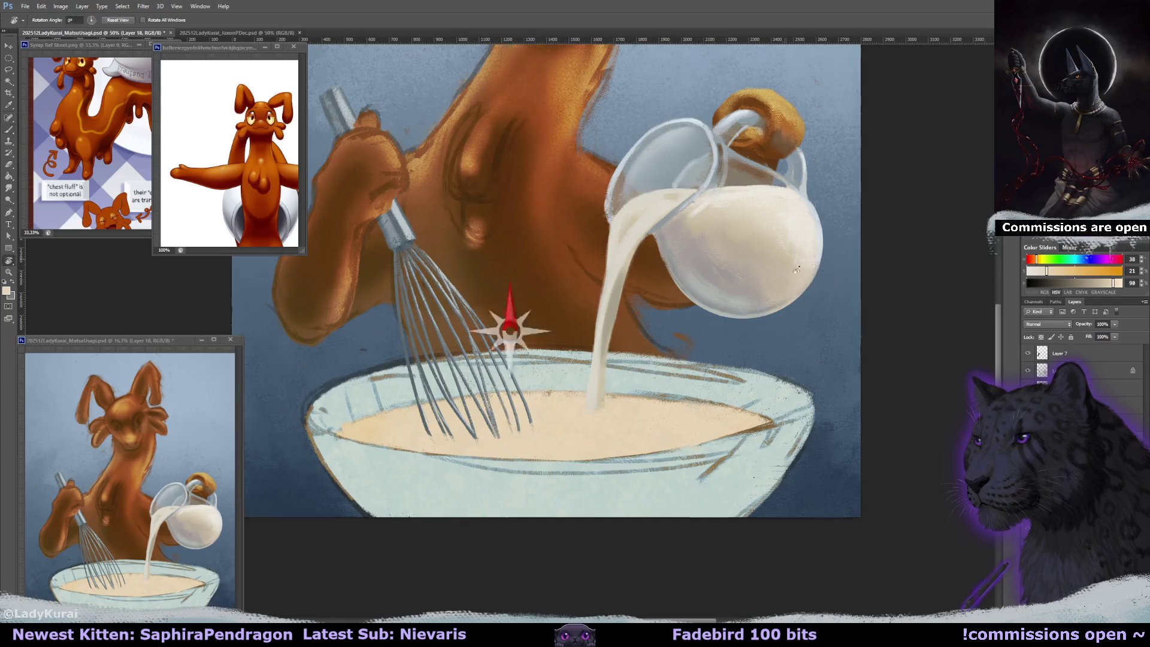
left_click_drag(868, 353, 641, 611)
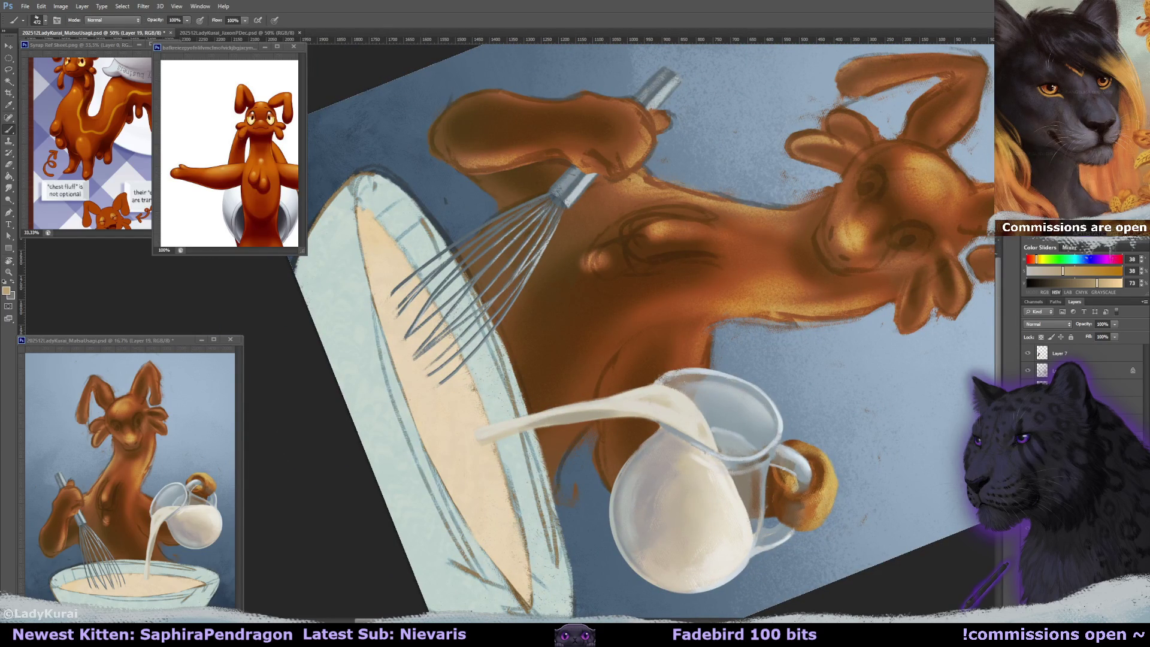
- Paint fine brown shading strokes and a small dark mark along the batter's left edge
mouse_move(455, 309)
left_mouse_down()
mouse_move(395, 310)
mouse_move(414, 384)
left_mouse_up()
left_click_drag(413, 340, 437, 428)
left_click_drag(425, 366, 454, 438)
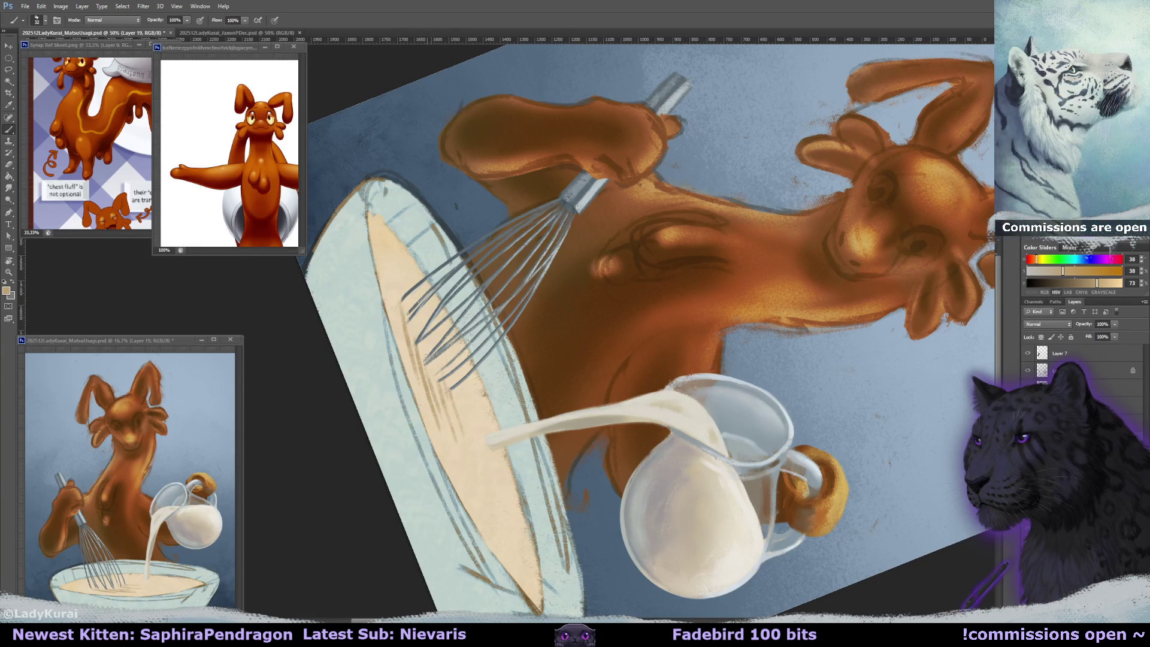
left_click_drag(409, 322, 413, 346)
left_click_drag(458, 382, 472, 394)
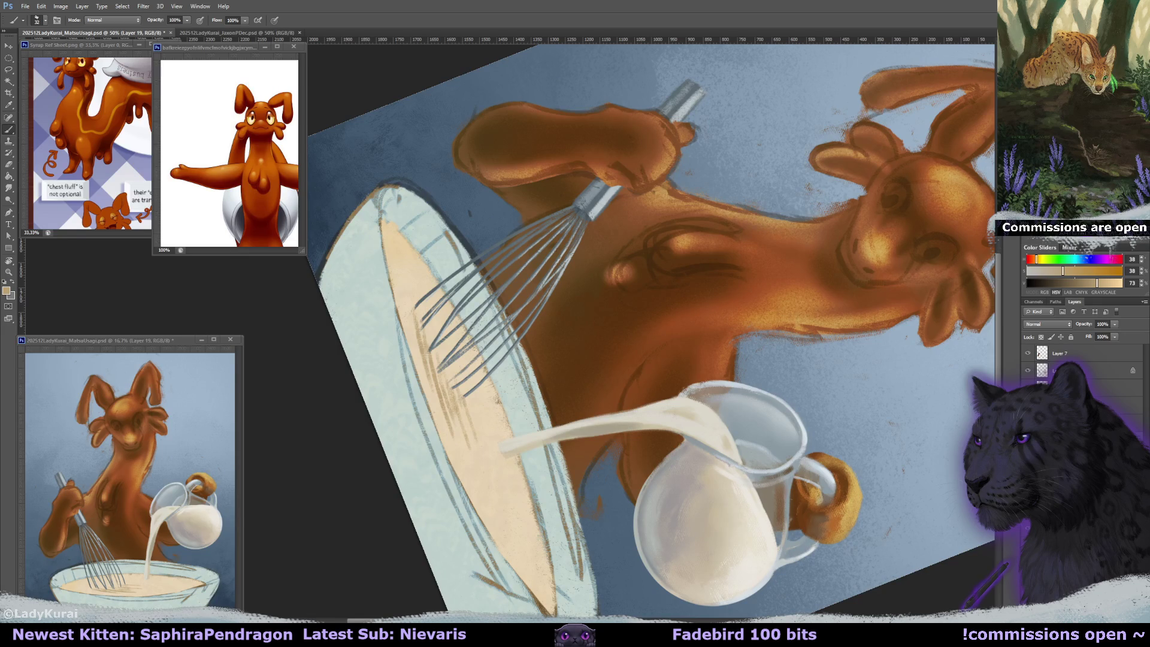
left_click(431, 338)
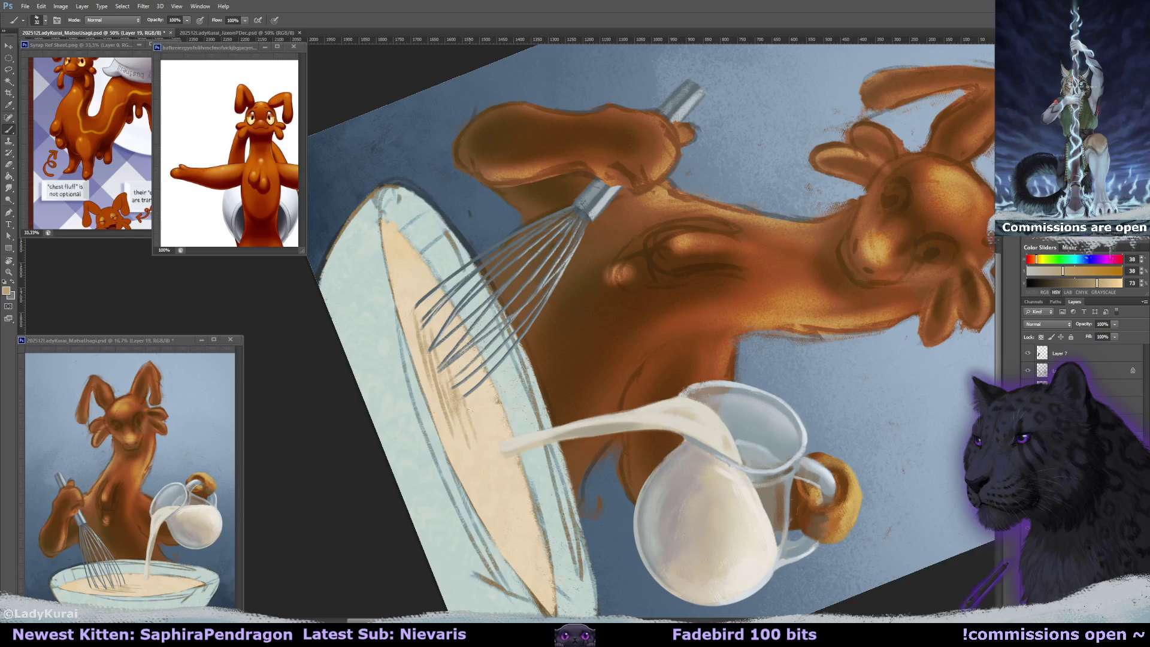
- Brush sampled light cream over the brown hatching in the bowl, enlarging the brush to 50
scroll(470, 411, "down", 1)
left_click(505, 422, "alt")
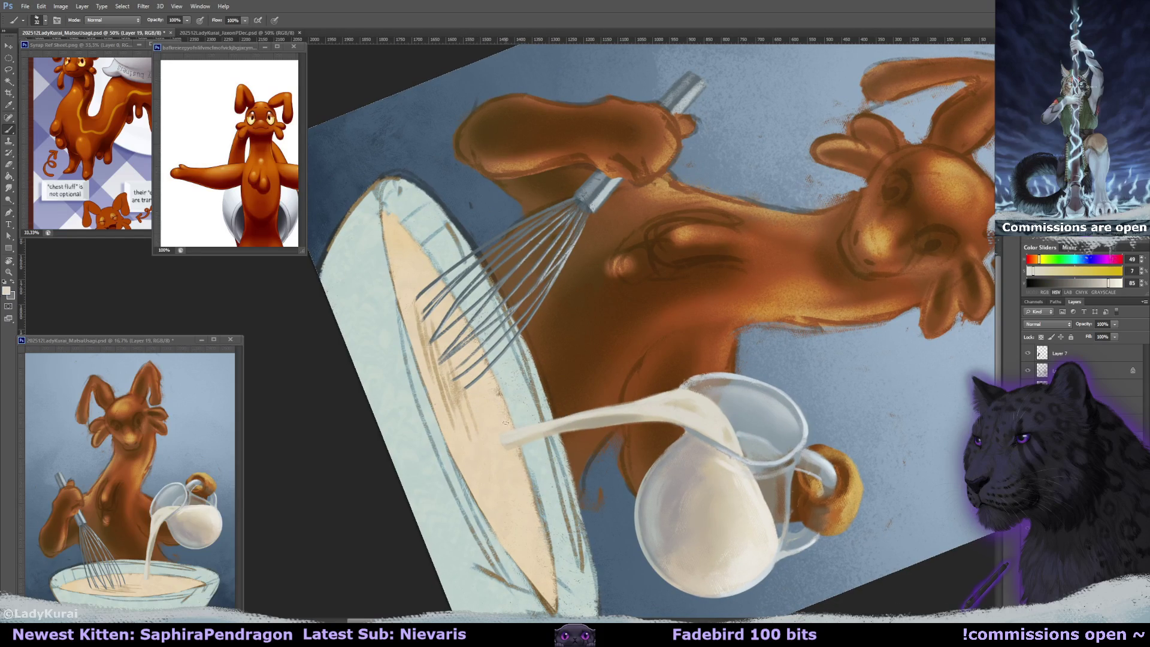
scroll(505, 422, "down", 1)
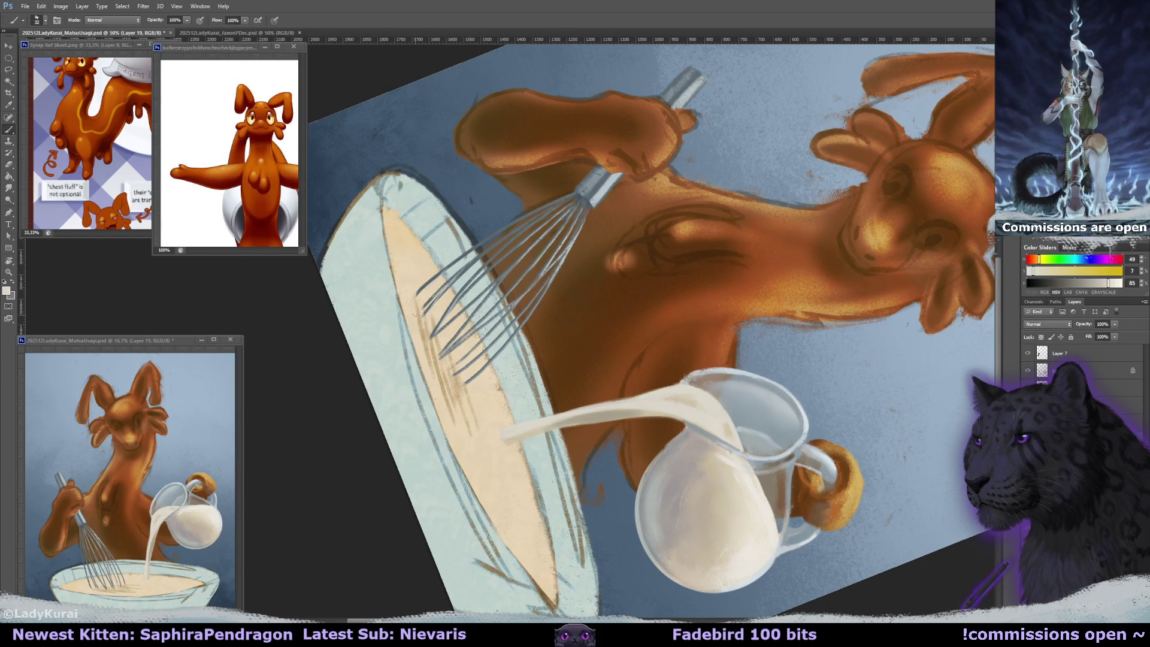
left_click_drag(417, 309, 463, 437)
left_click_drag(443, 368, 476, 459)
key("bracketright")
key("bracketright")
key("bracketright")
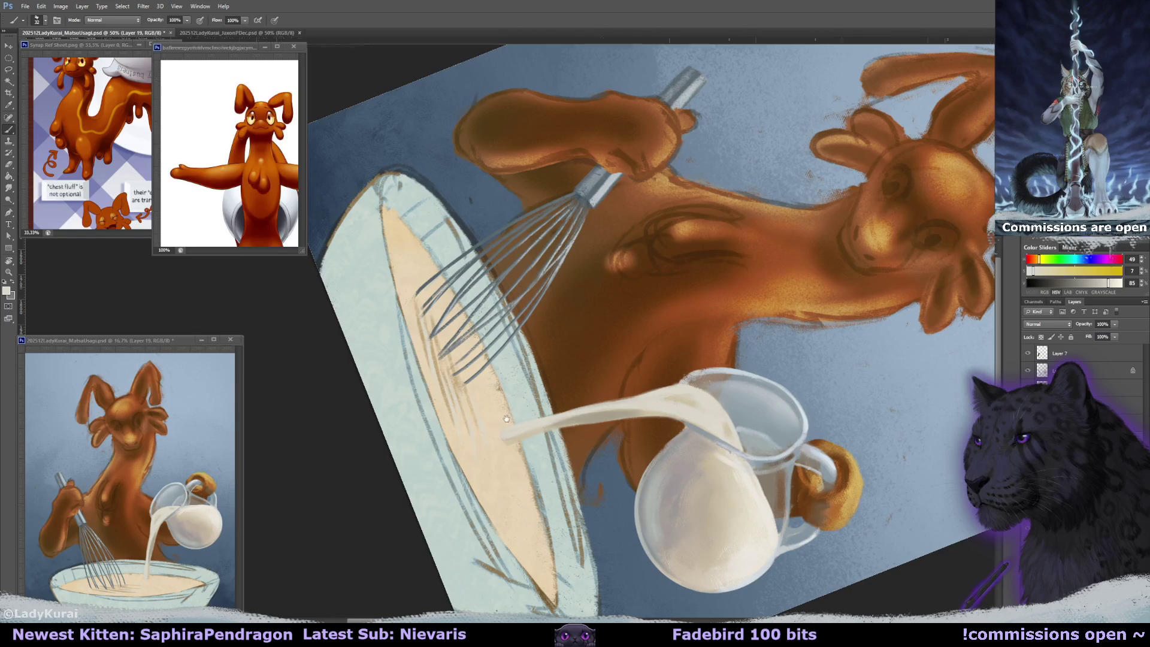
scroll(497, 421, "left", 1)
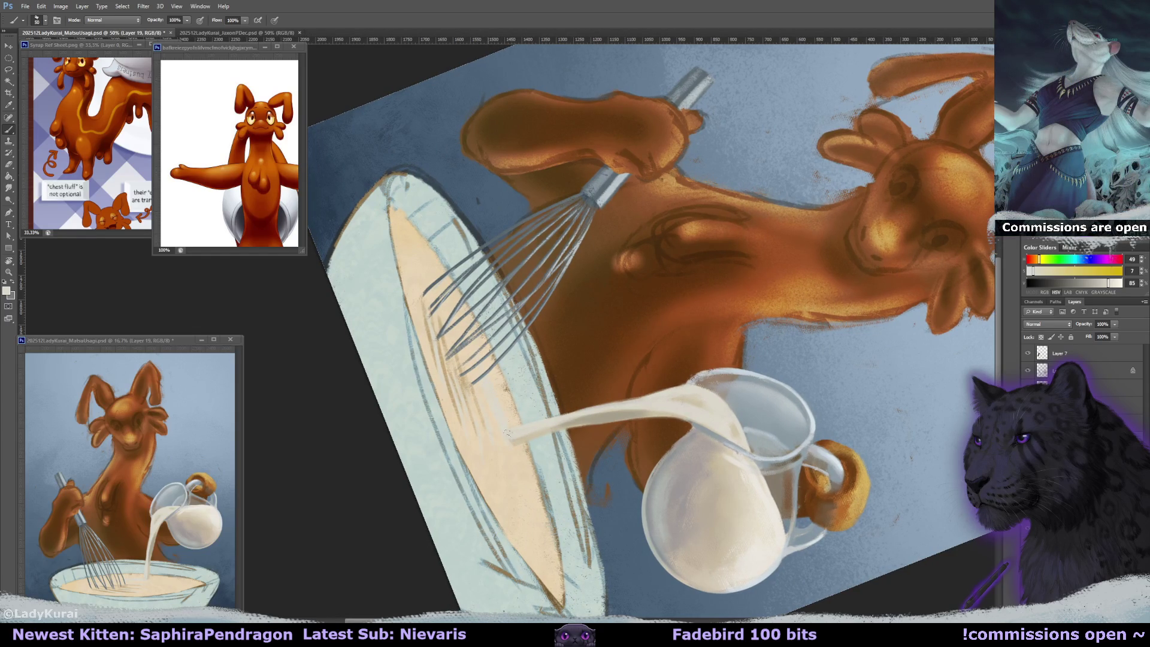
scroll(506, 433, "up", 1)
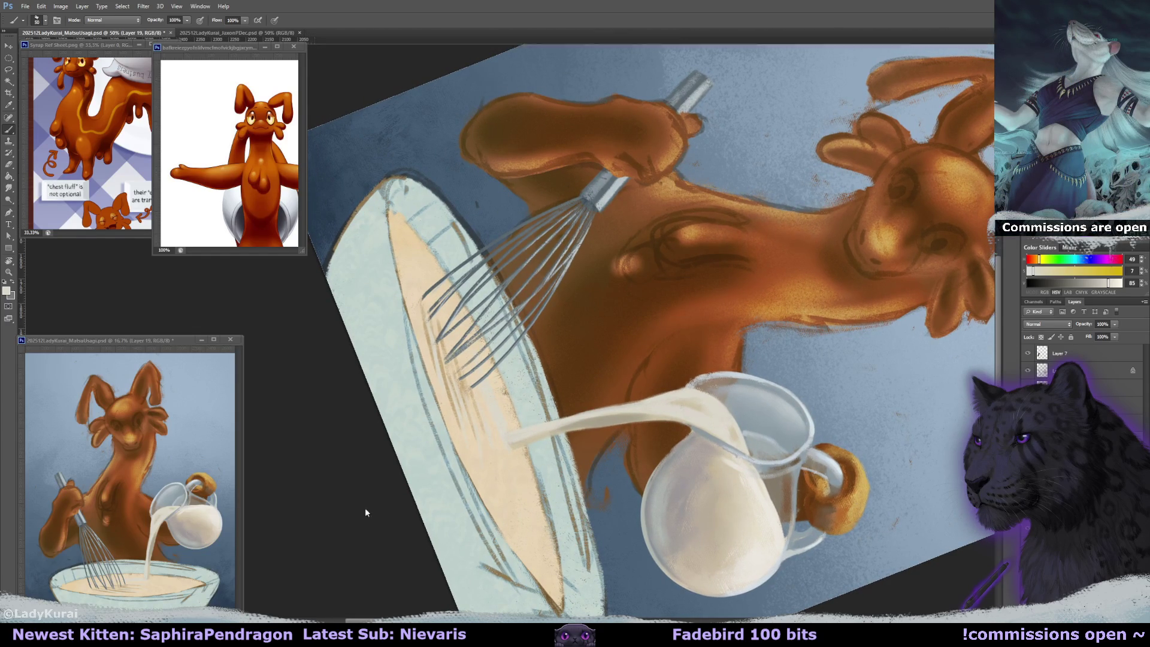
key("r")
left_click_drag(364, 508, 463, 193)
- Sample the batter's beige and a lighter cream, and enlarge the brush to 102
key("b")
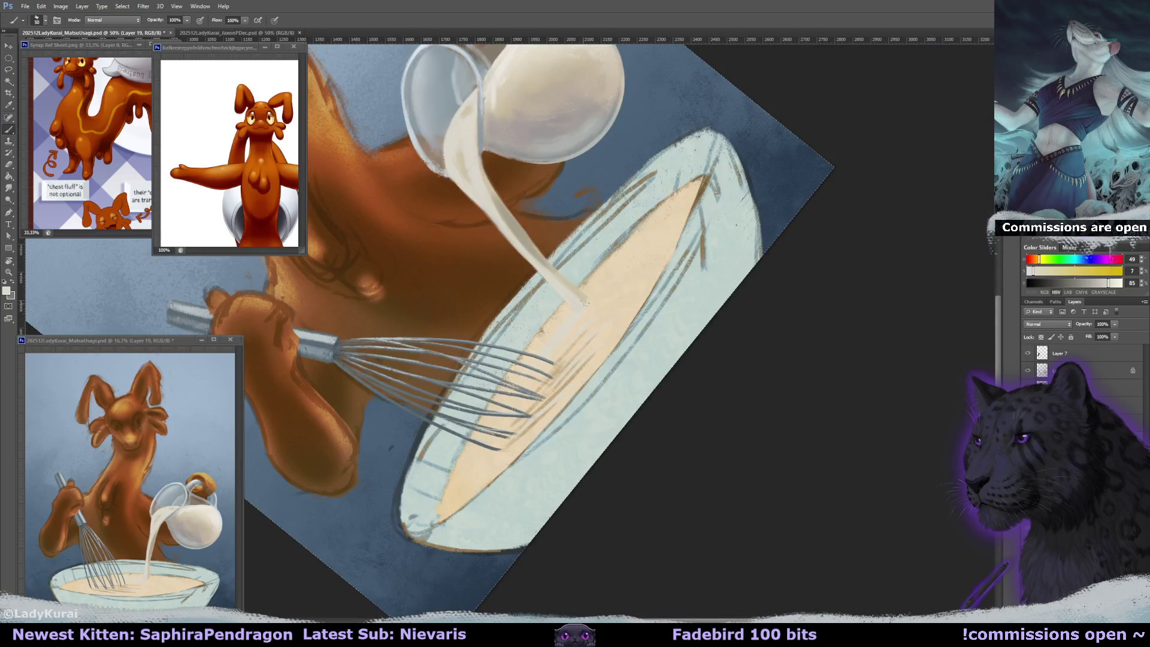
left_click(584, 302, "alt")
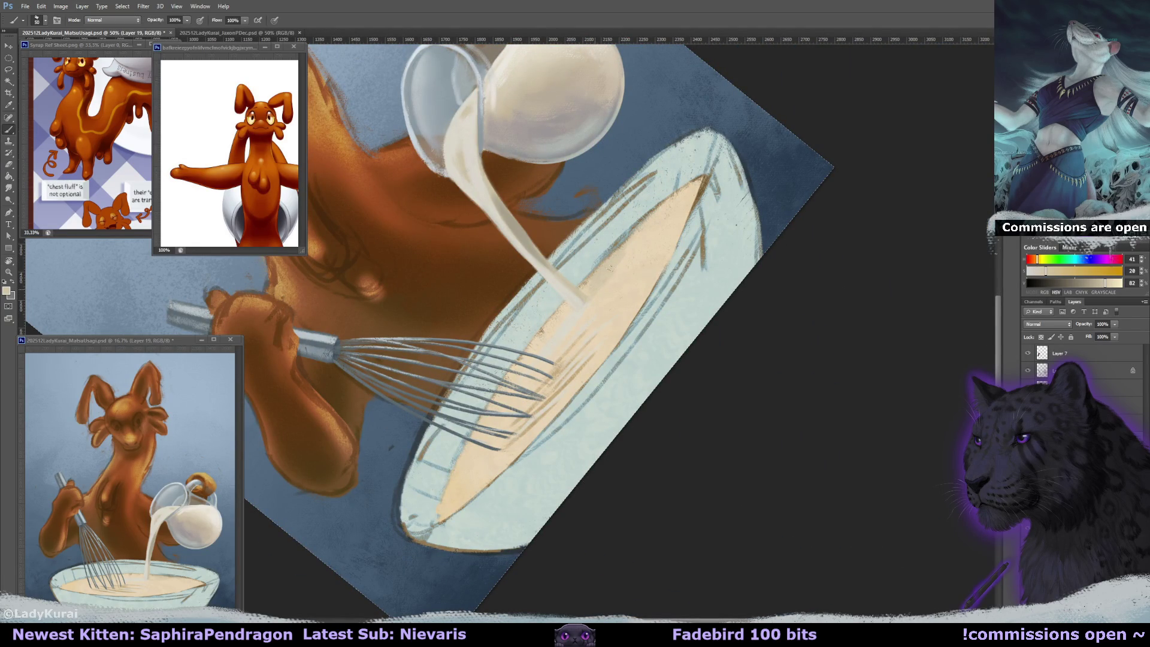
scroll(500, 321, "up", 2)
key("h")
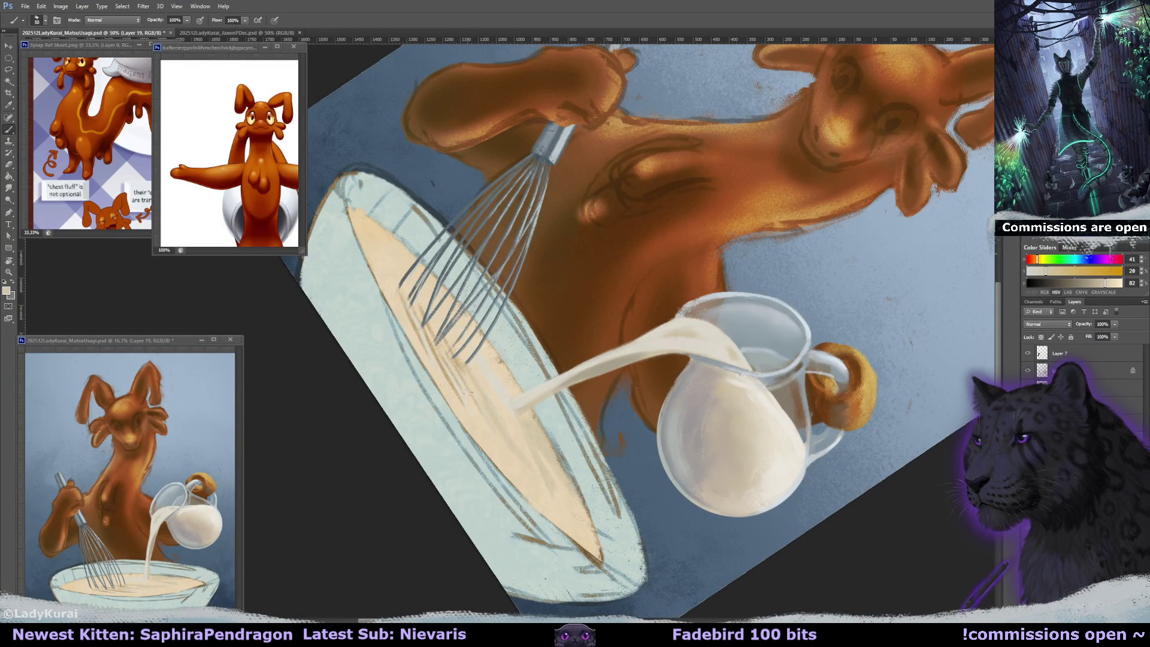
left_click(501, 381, "alt")
key("h")
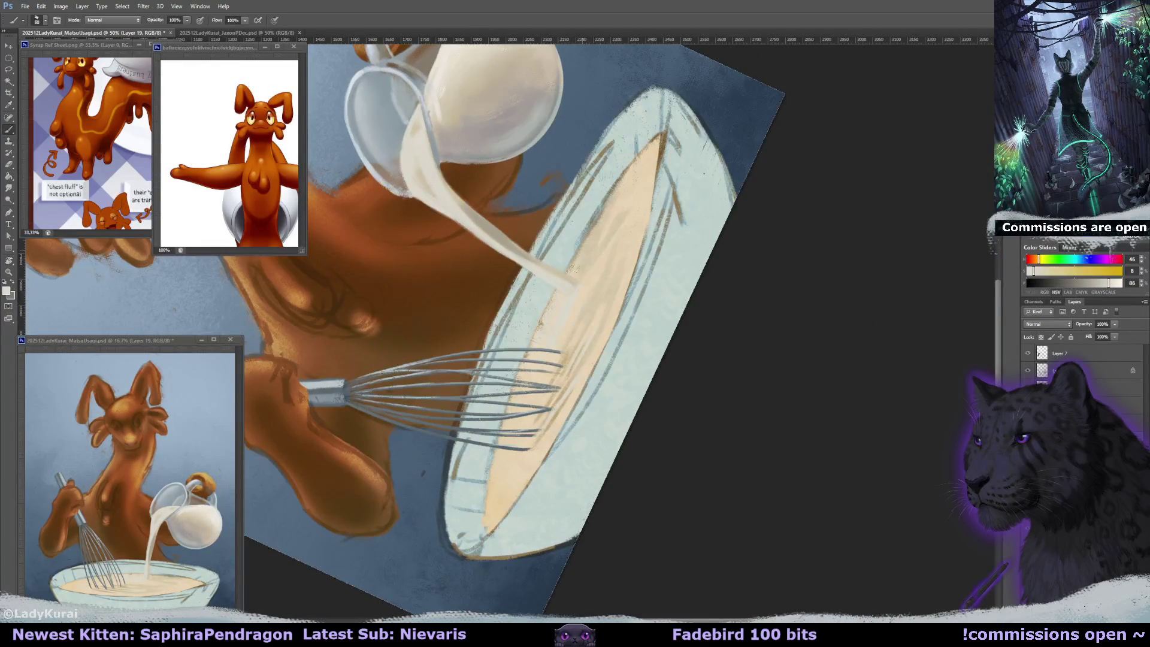
key("bracketright")
key("bracketright")
key("bracketright")
- Paint darker tan shading and light tan dabs along the batter on the rotated view
key("r")
left_click_drag(578, 331, 688, 261)
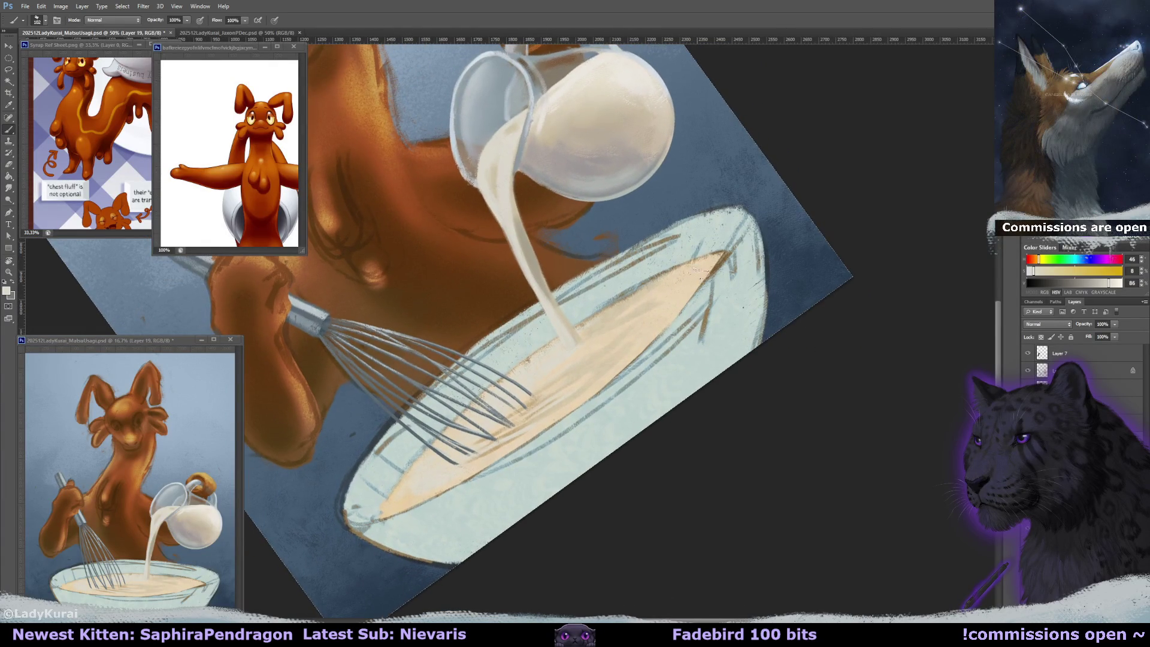
key("r")
mouse_move(688, 260)
left_mouse_down()
mouse_move(719, 279)
mouse_move(455, 476)
mouse_move(528, 476)
mouse_move(545, 506)
left_mouse_up()
left_click(719, 279, "alt")
left_click(688, 300, "alt")
key("r")
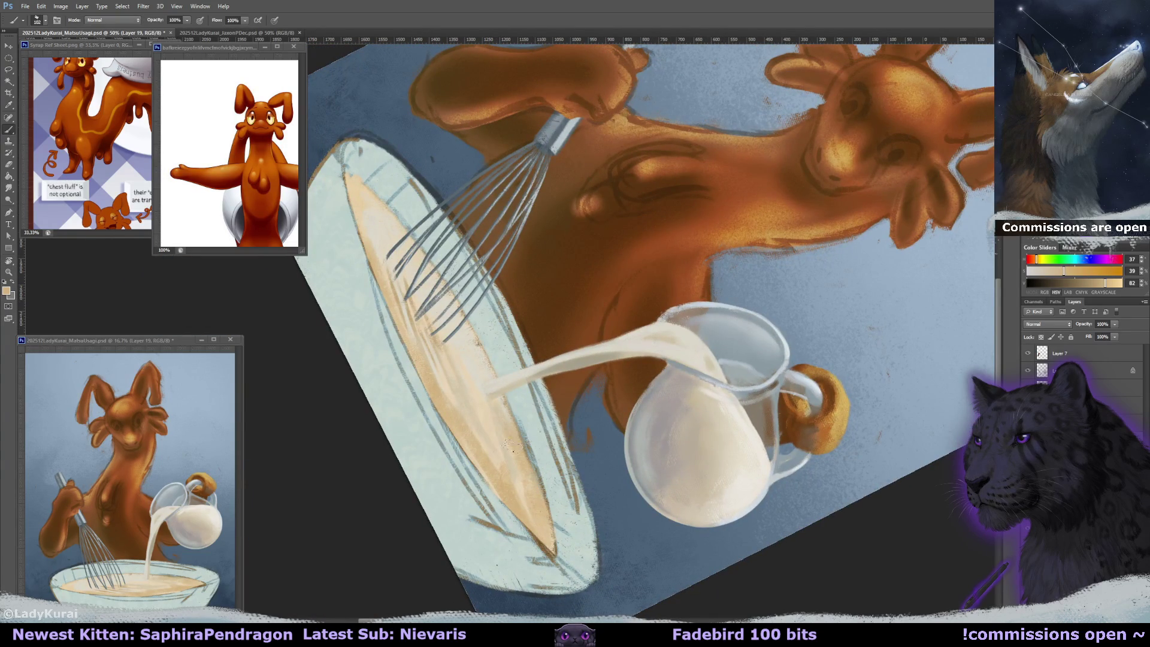
left_click(488, 417, "alt")
left_click_drag(506, 476, 488, 461)
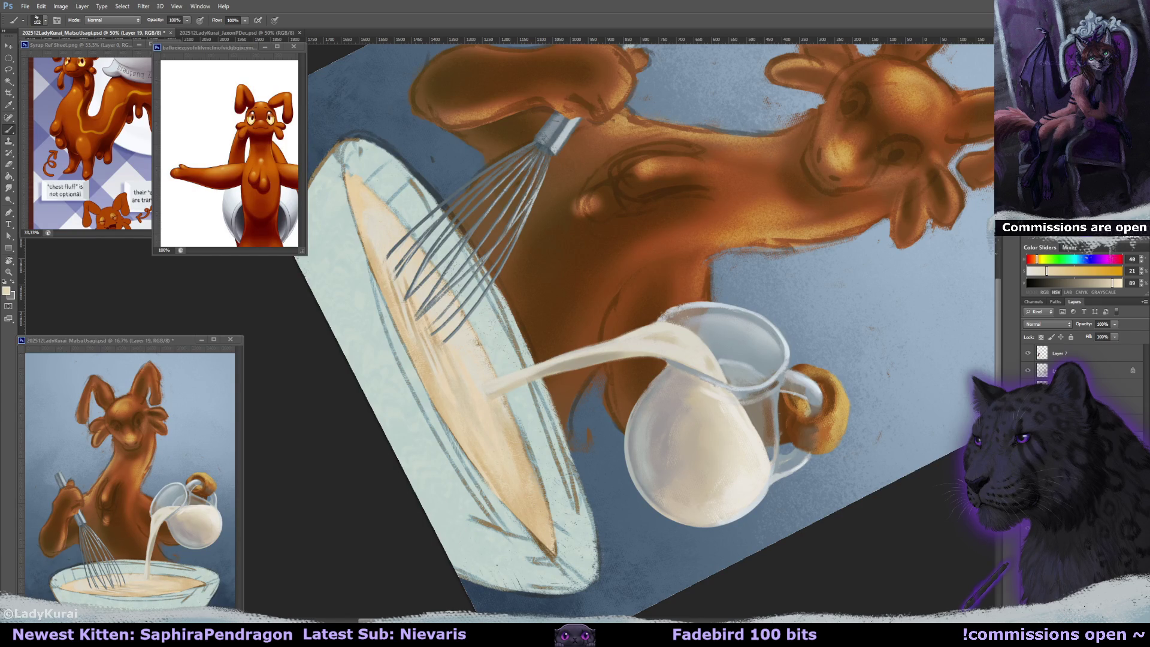
- Pan the view slightly toward the bowl and whisk
left_click_drag(530, 360, 550, 375)
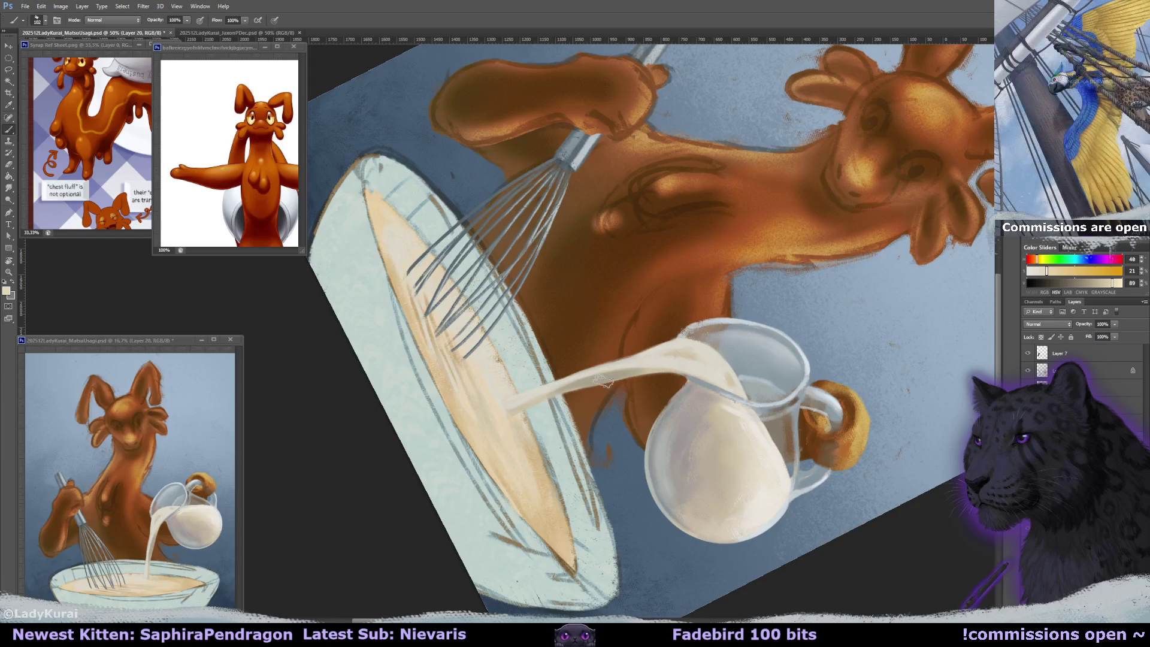
- Undo the brown overpaint on the whisk and load the 208 textured brush with a sampled brown
key("ctrl+z")
left_click(45, 21)
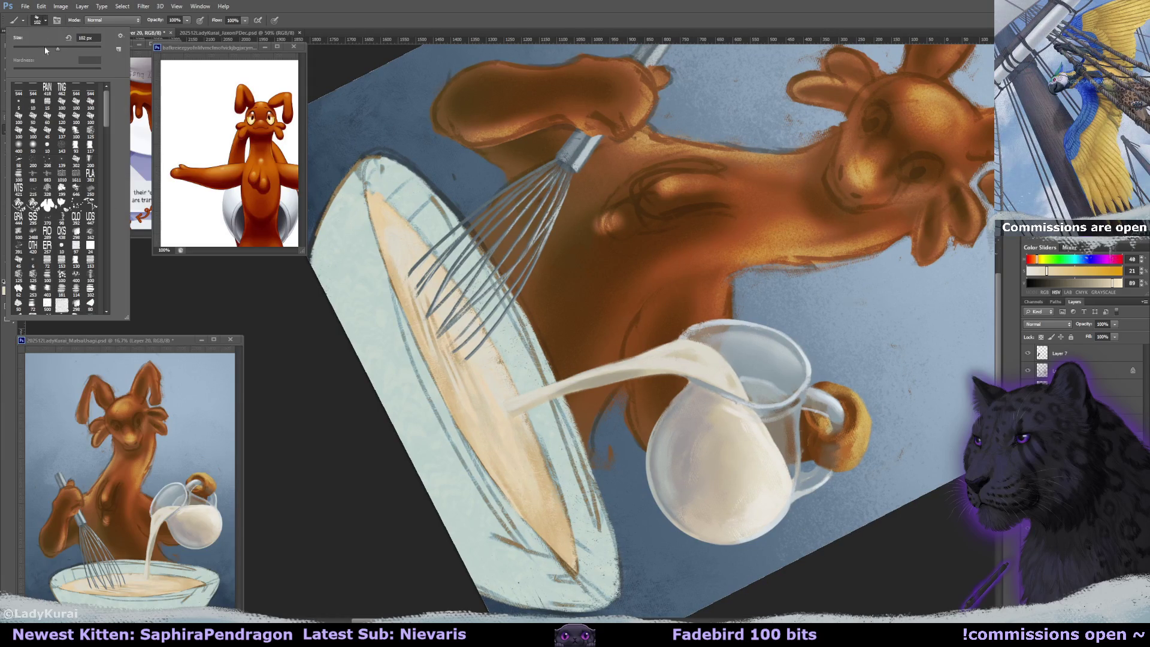
left_click(48, 161)
left_click(419, 246)
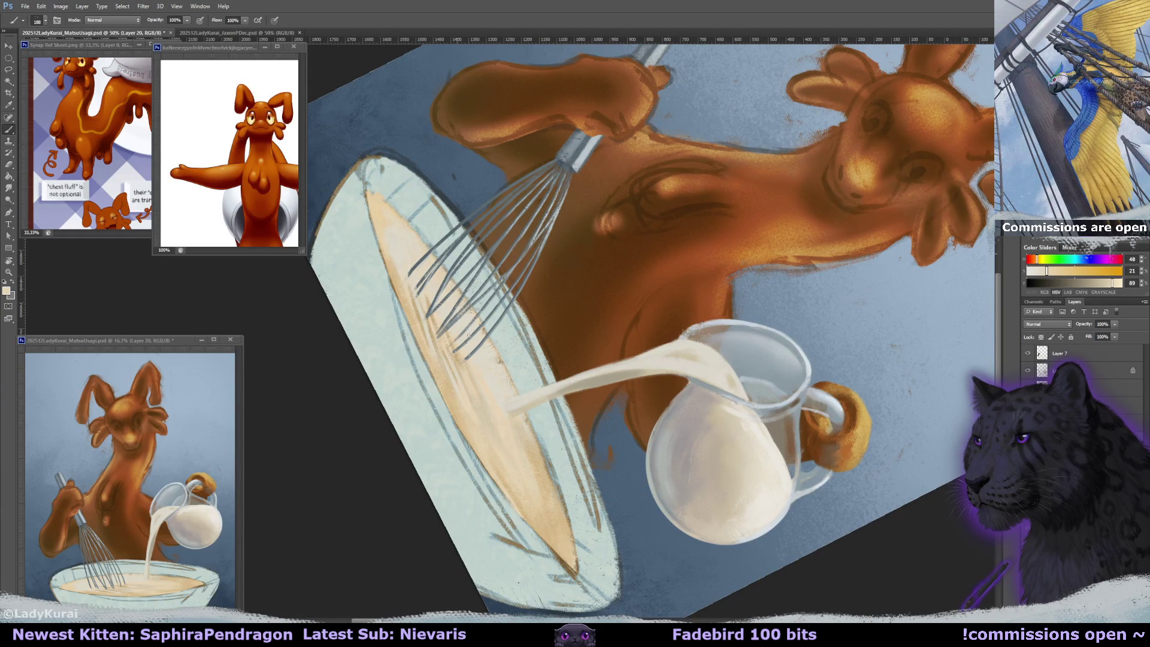
left_click(564, 515, "alt")
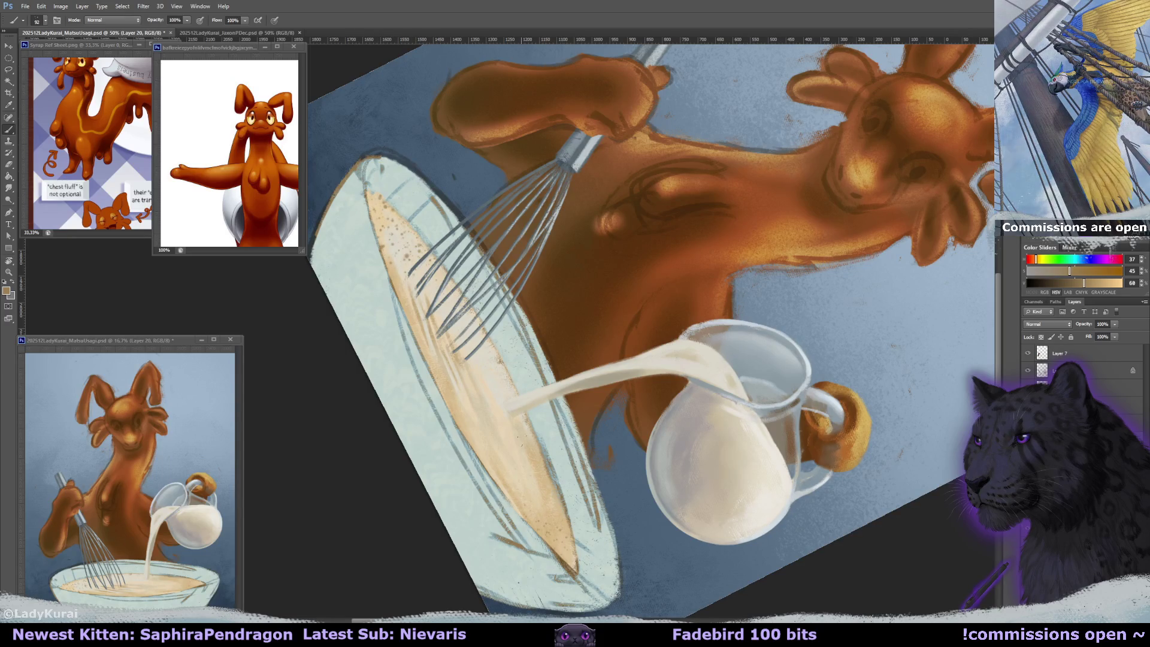
- Switch to the Eraser and reset the canvas rotation upright
key("e")
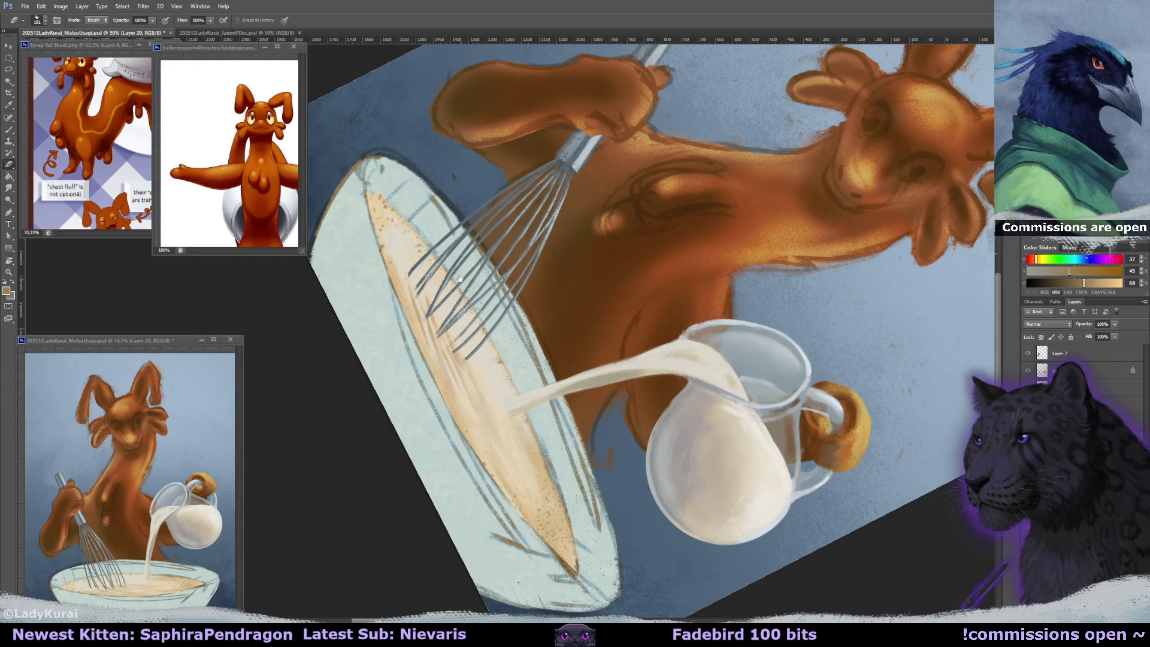
key("r")
key("Escape")
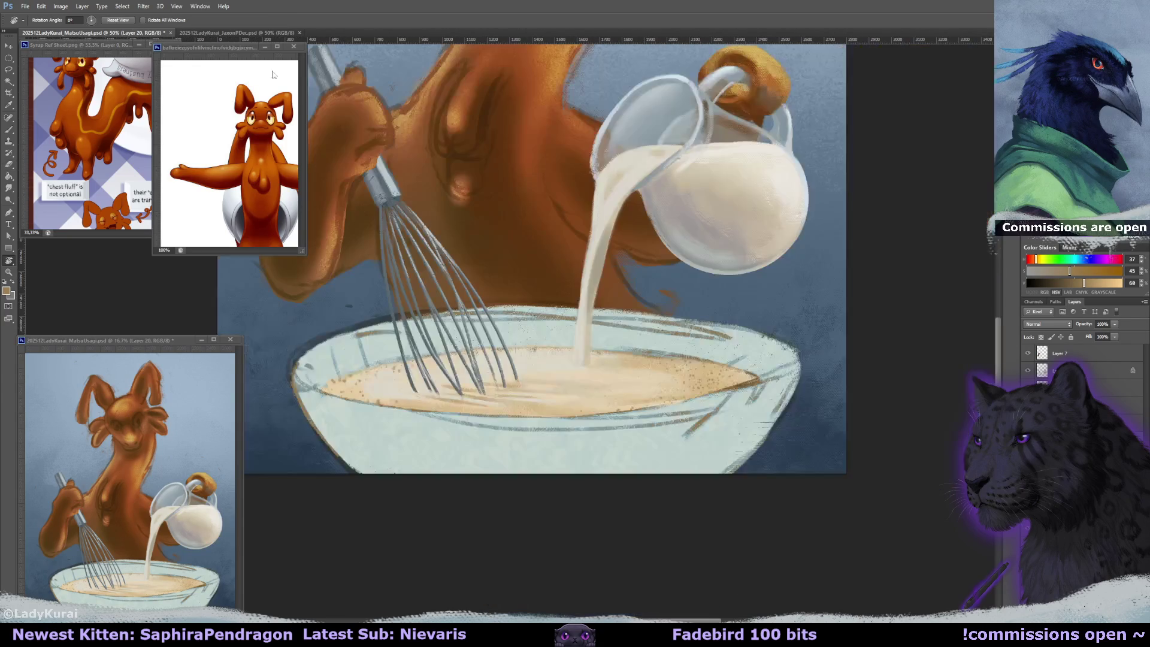
- Try a Stroke layer style in sampled batter colour, then cancel both dialogs without applying it
double_click(1084, 353)
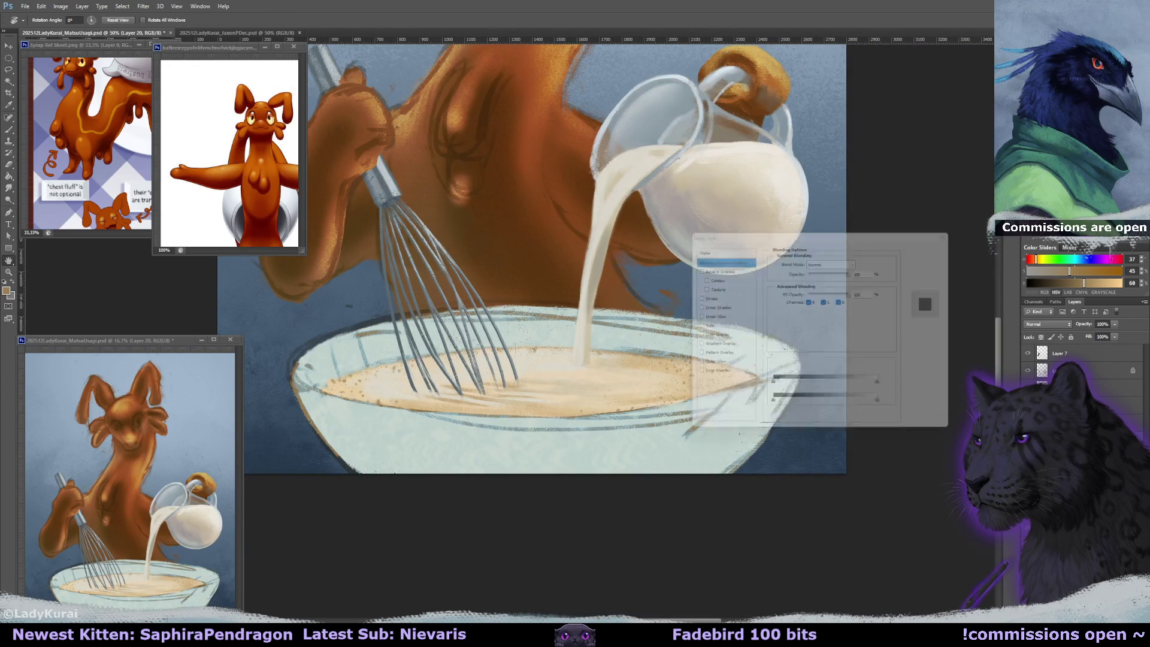
left_click(692, 296)
left_click(722, 297)
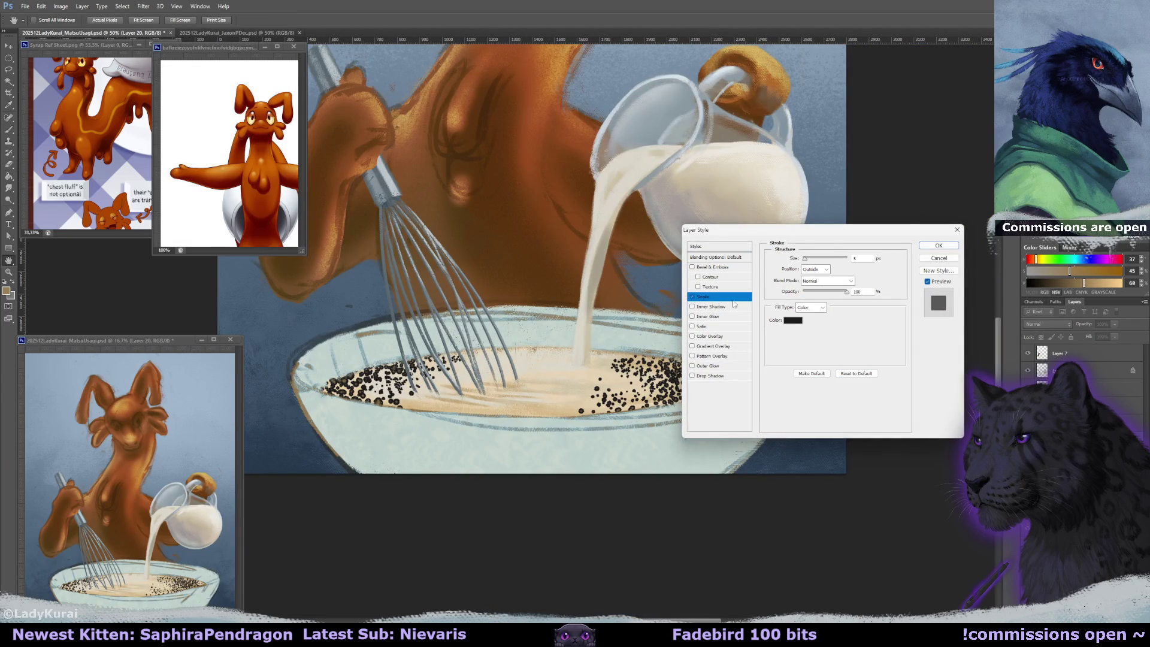
left_click(789, 320)
left_click(563, 372)
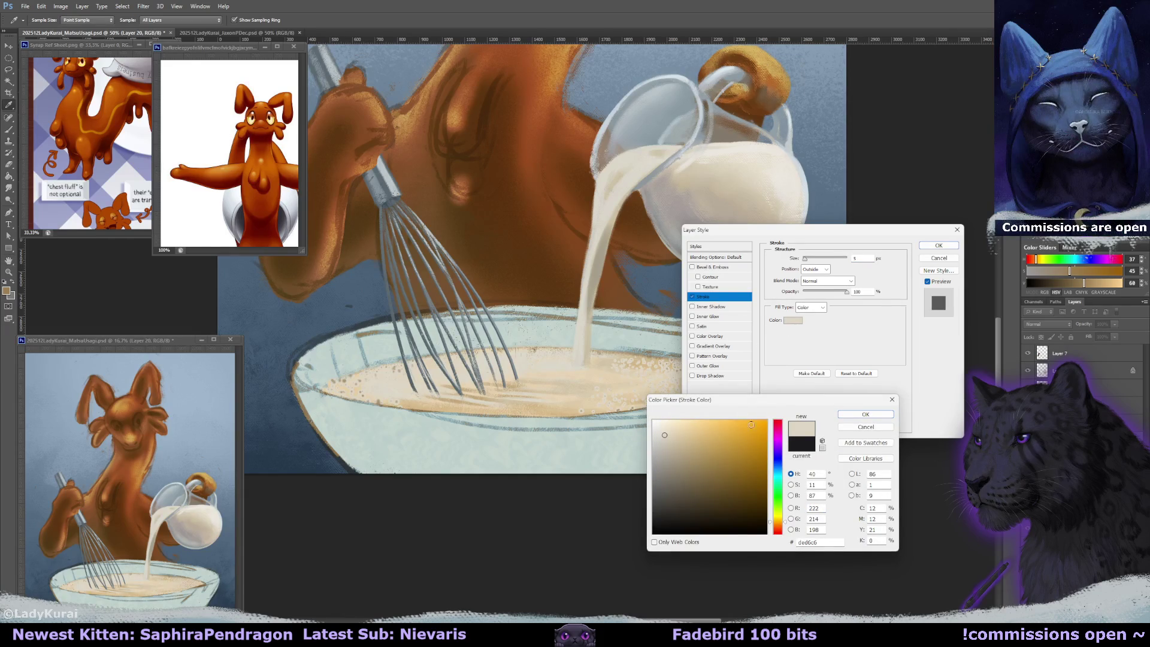
left_click(865, 427)
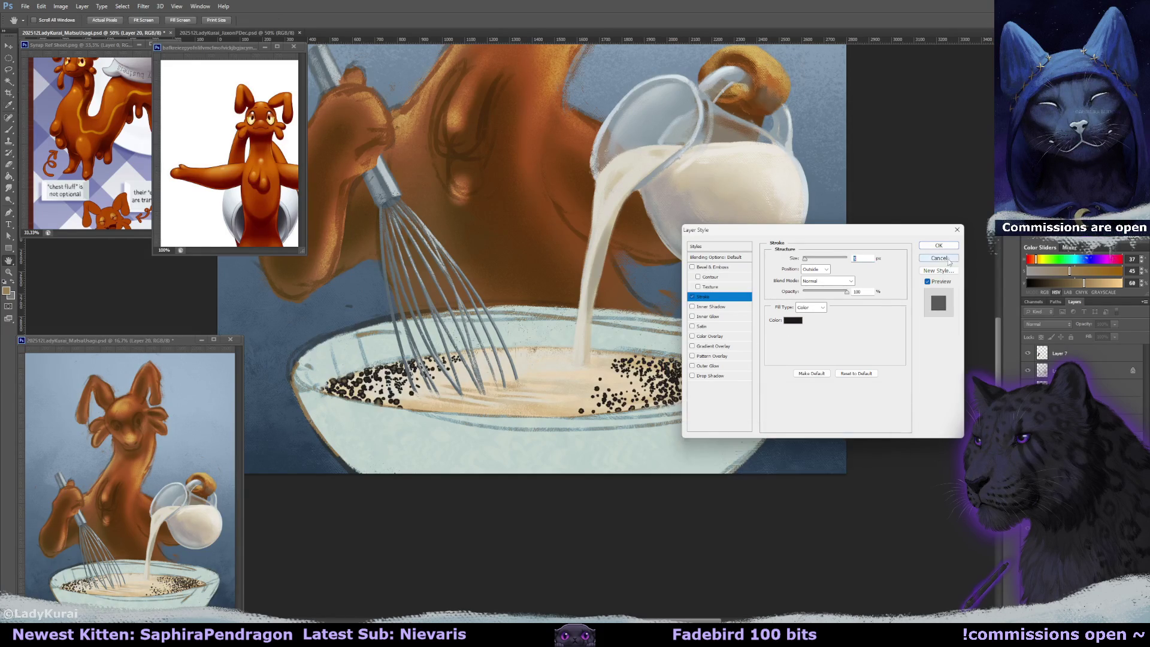
left_click(939, 257)
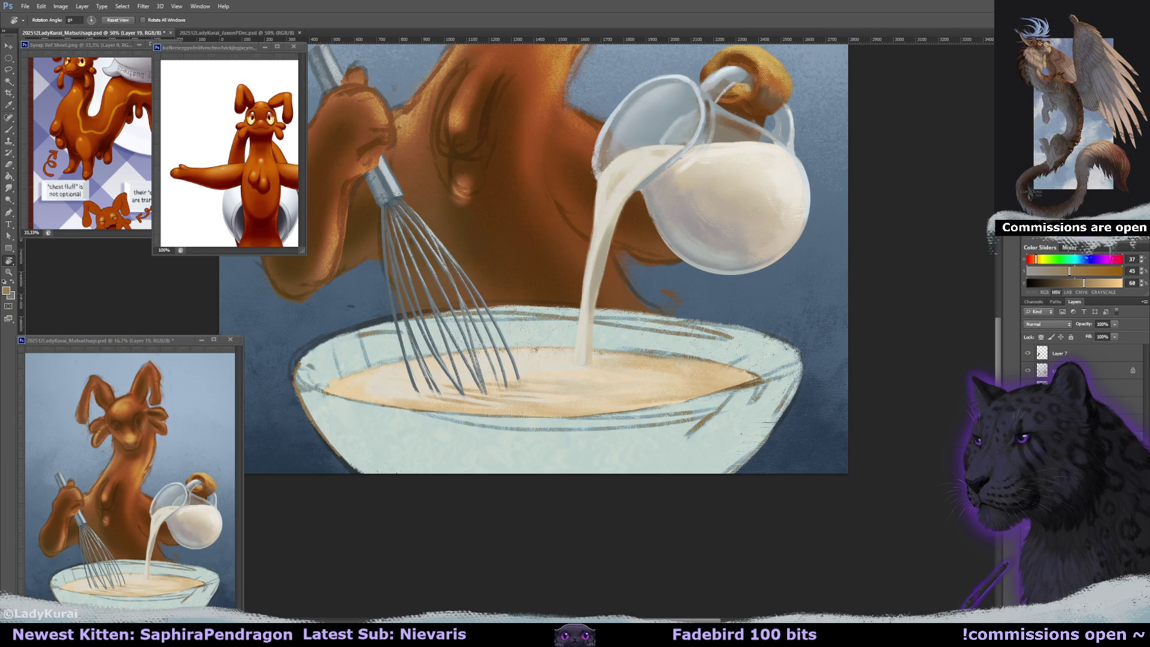
left_click(509, 331)
- In Hue/Saturation, shift hue between +1 and +8, ease desaturation, and set lightness to 0
left_click(60, 6)
mouse_move(120, 31)
left_click(220, 76)
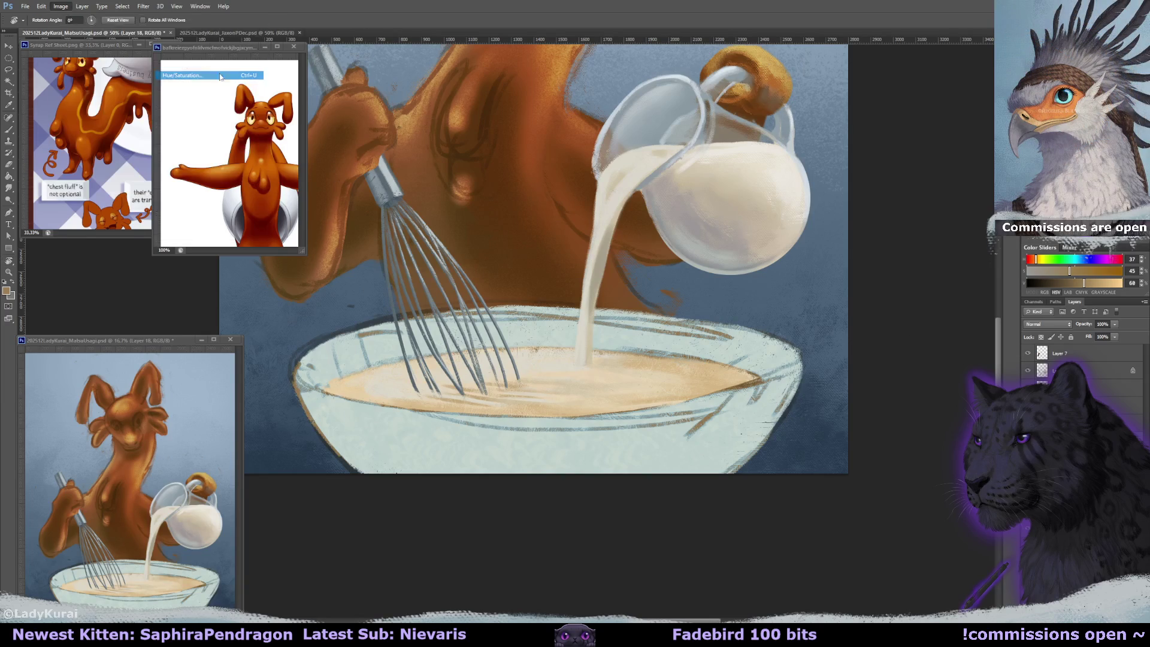
mouse_move(790, 261)
left_mouse_down()
mouse_move(797, 268)
mouse_move(777, 283)
mouse_move(794, 264)
left_mouse_up()
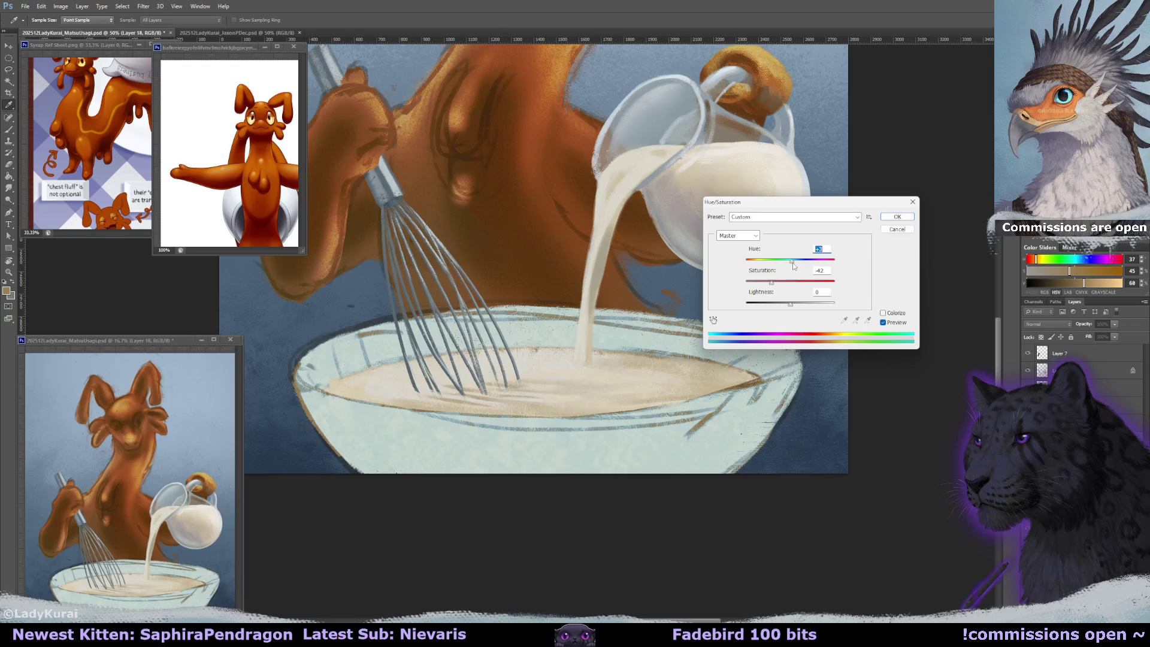
mouse_move(791, 262)
left_mouse_down()
mouse_move(778, 282)
mouse_move(789, 306)
left_mouse_up()
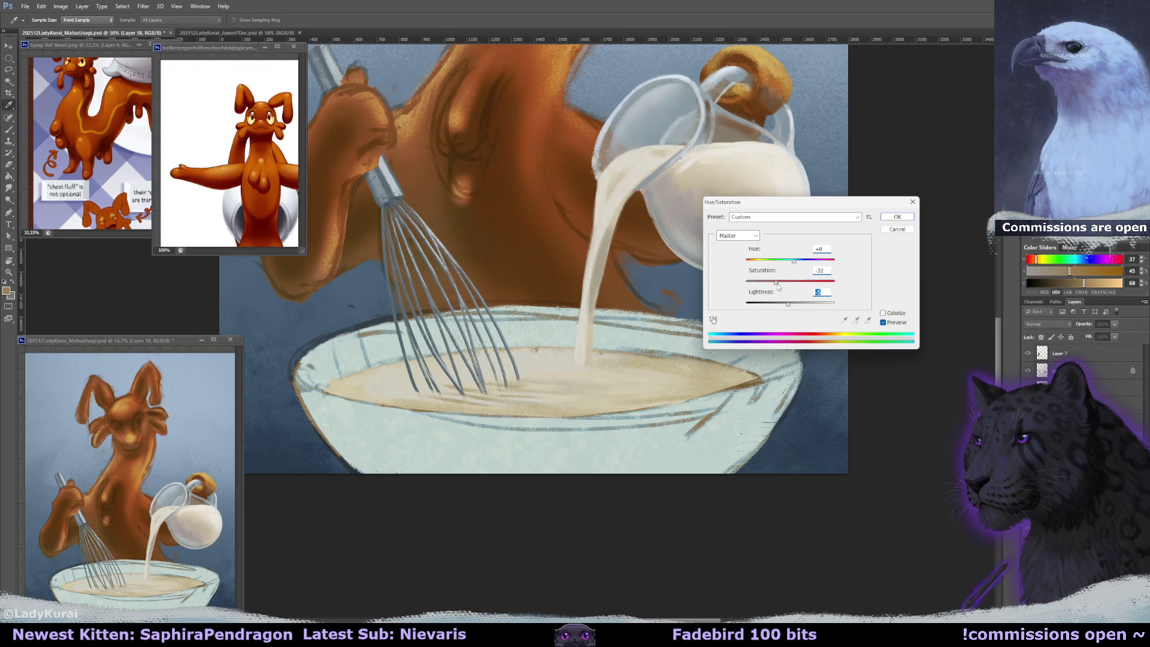
left_click_drag(776, 283, 790, 305)
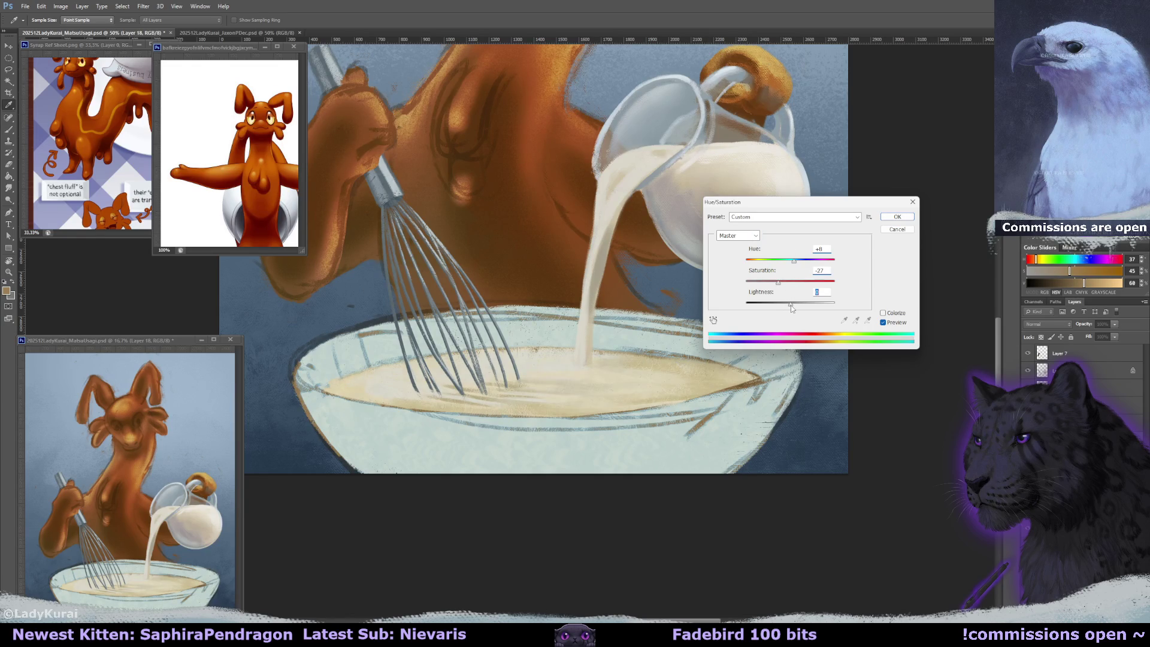
type("0")
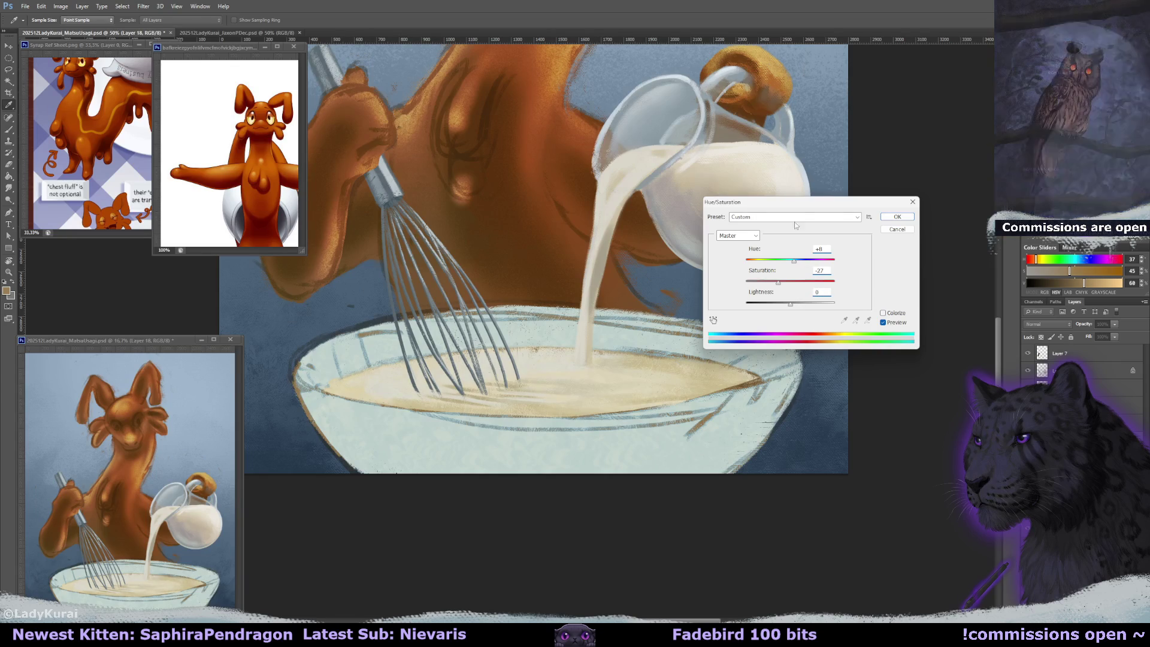
left_click_drag(795, 261, 791, 263)
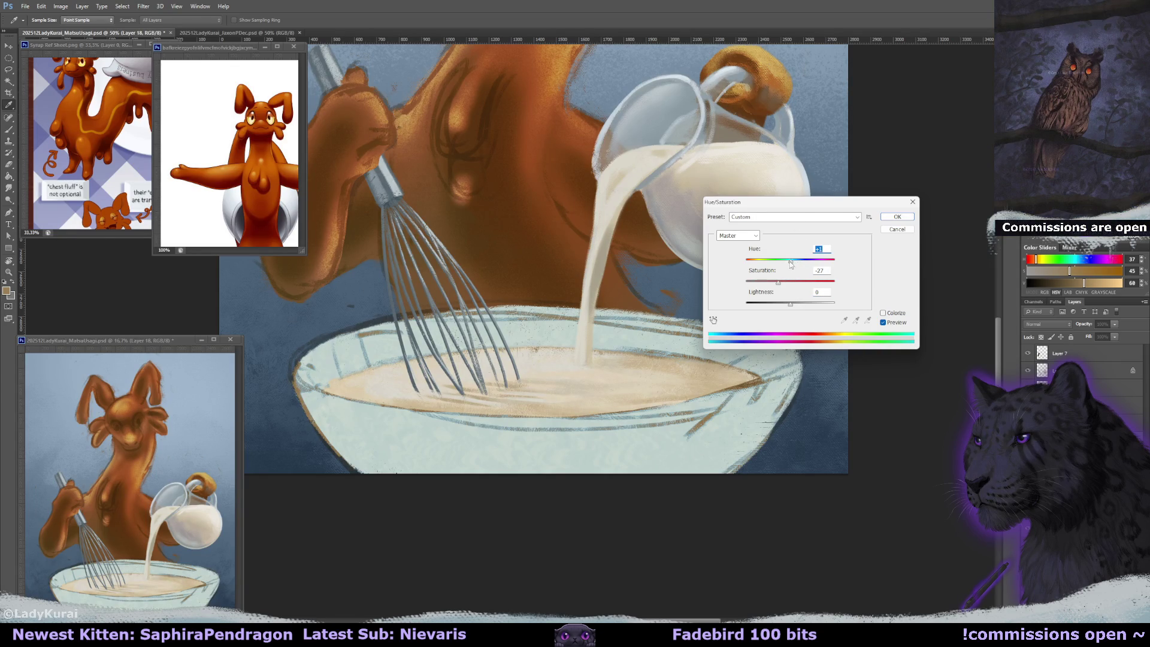
left_click_drag(791, 261, 772, 285)
- Apply the Hue/Saturation adjustment and undo it to compare the batter before and after
left_click(891, 216)
key("ctrl+z")
key("ctrl+z")
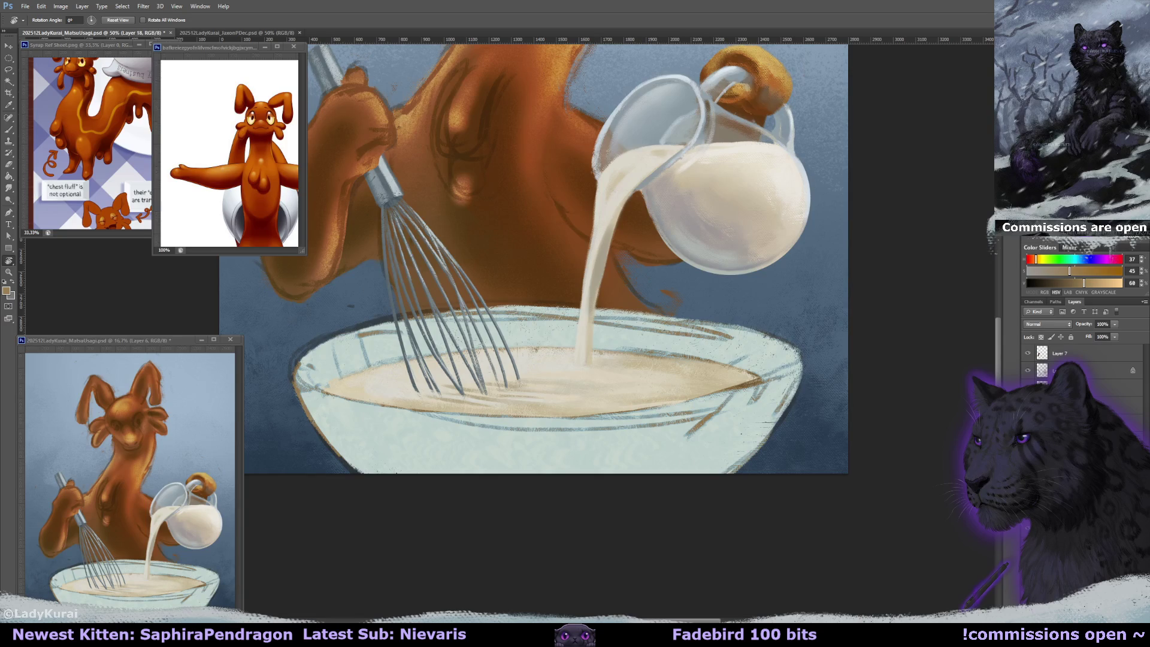
mouse_move(719, 174)
left_mouse_down()
mouse_move(798, 339)
mouse_move(579, 263)
left_mouse_up()
- Paint faint light strokes along the bowl's inner and left rim, then reset rotation and zoom out
key("b")
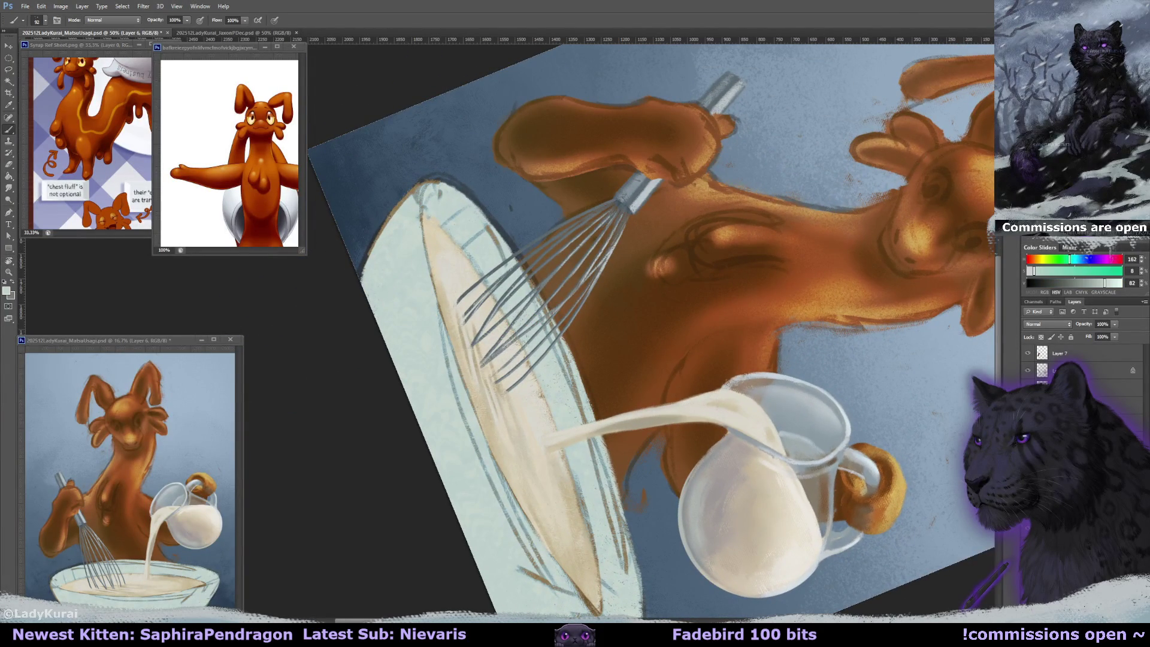
left_click(45, 20)
left_click(403, 297)
left_click_drag(428, 233, 452, 389)
left_click_drag(489, 455, 548, 574)
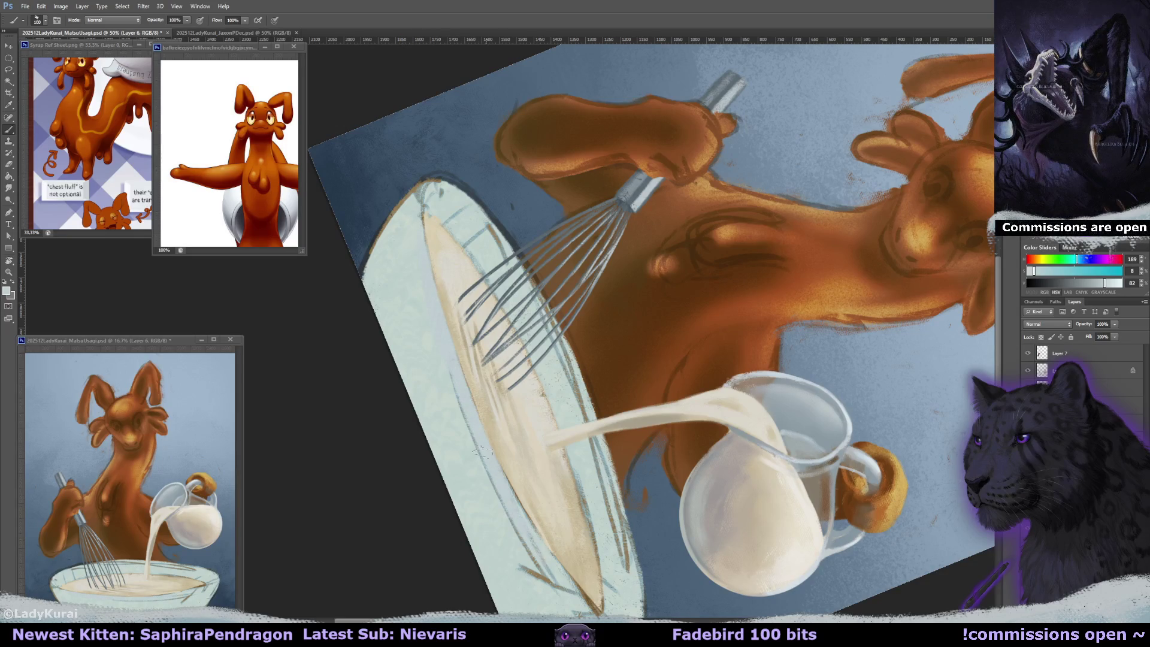
left_click_drag(462, 413, 453, 383)
key("r")
key("Escape")
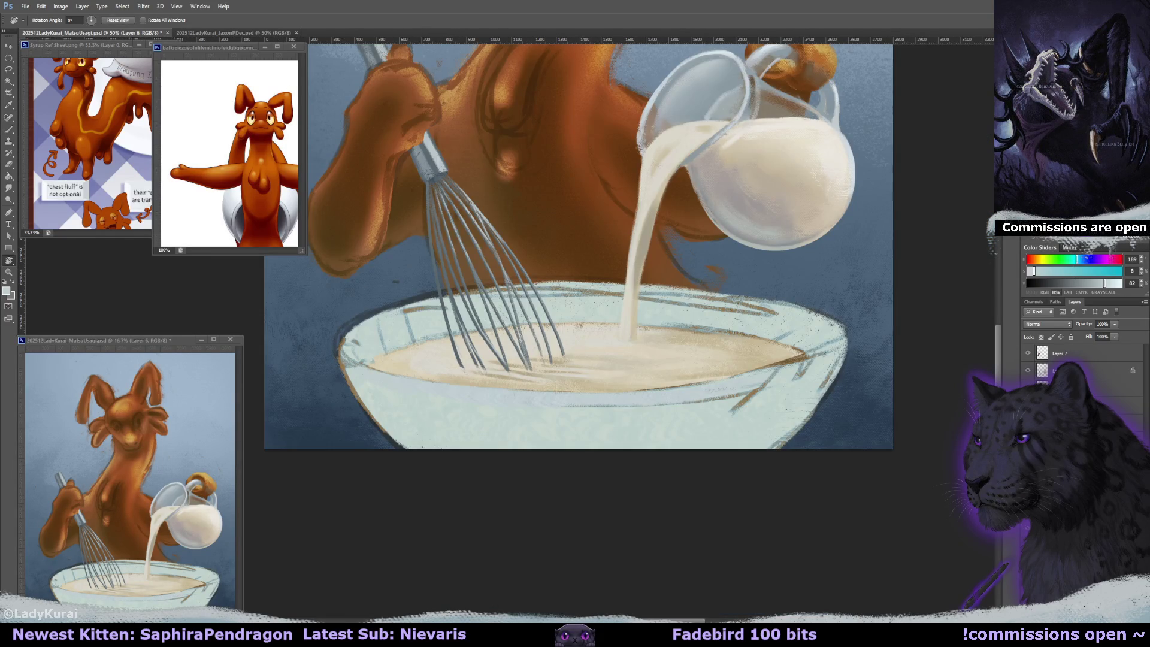
key("ctrl+minus")
- Repaint the bowl rim in sampled pale bowl colour with a 400 px soft round brush shrunk to 328 px
left_click(9, 129)
left_click(41, 20)
left_click(18, 145)
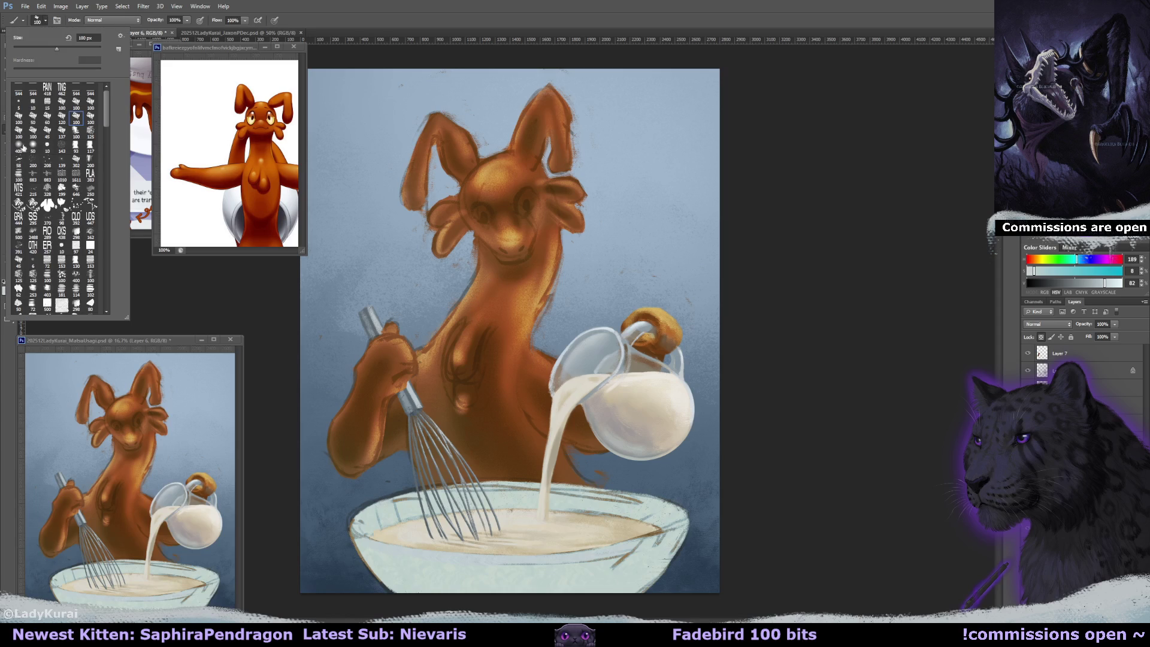
left_click(405, 552)
left_click(440, 582, "alt")
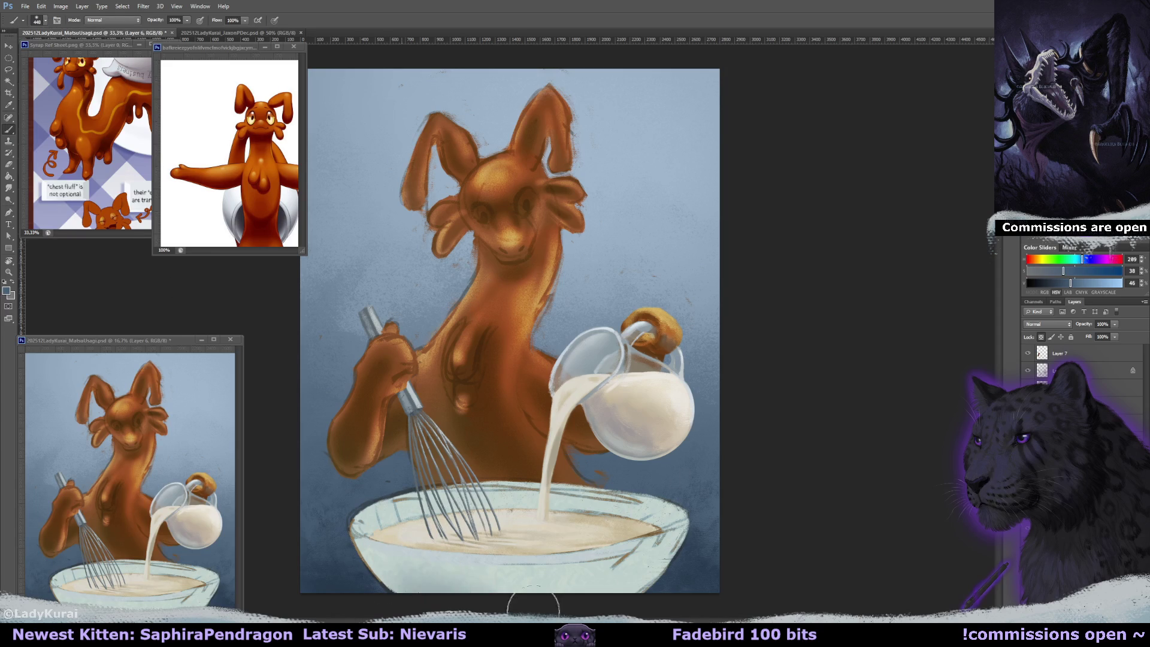
left_click(439, 582, "alt")
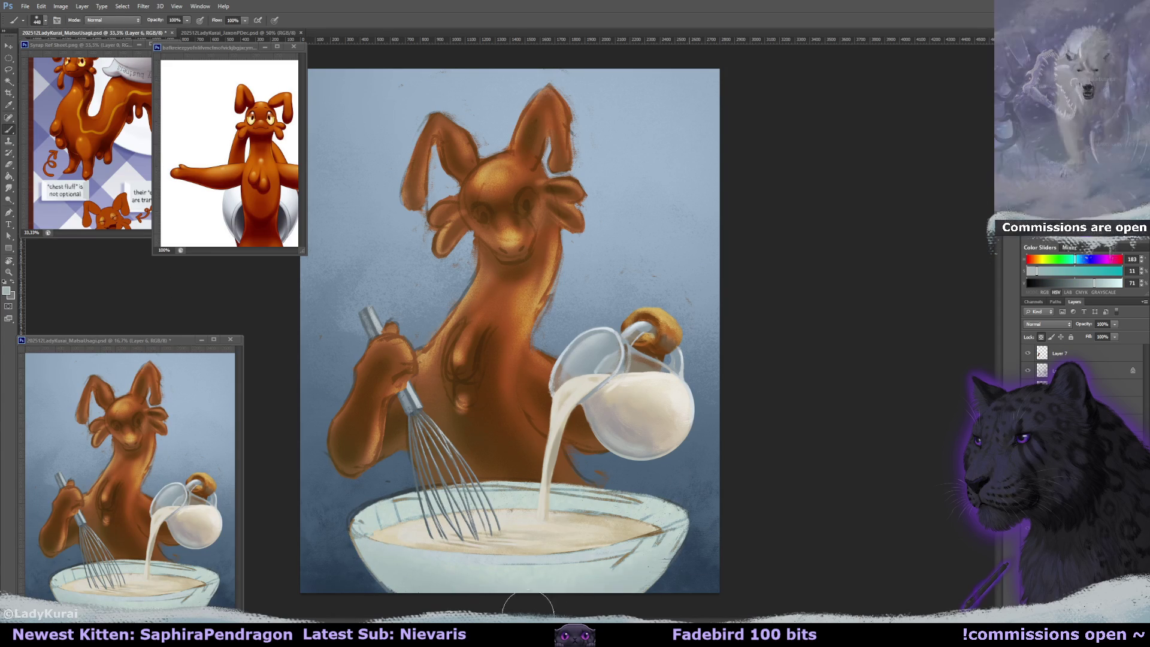
key("bracketleft")
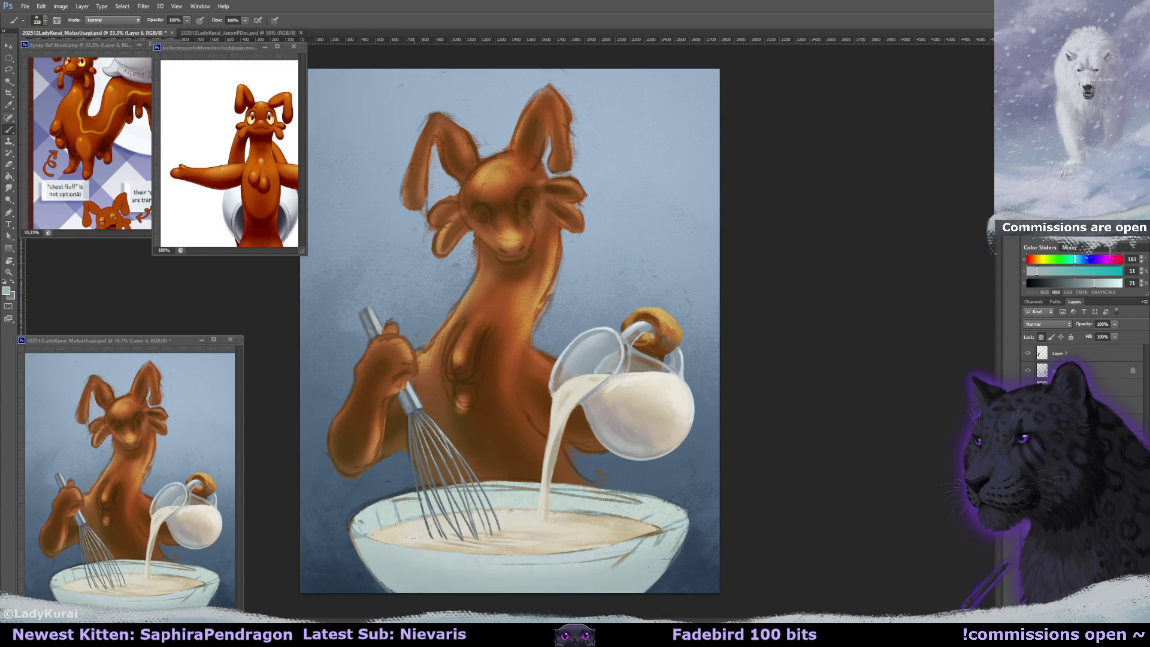
left_click_drag(413, 521, 671, 506)
left_click_drag(539, 516, 560, 509)
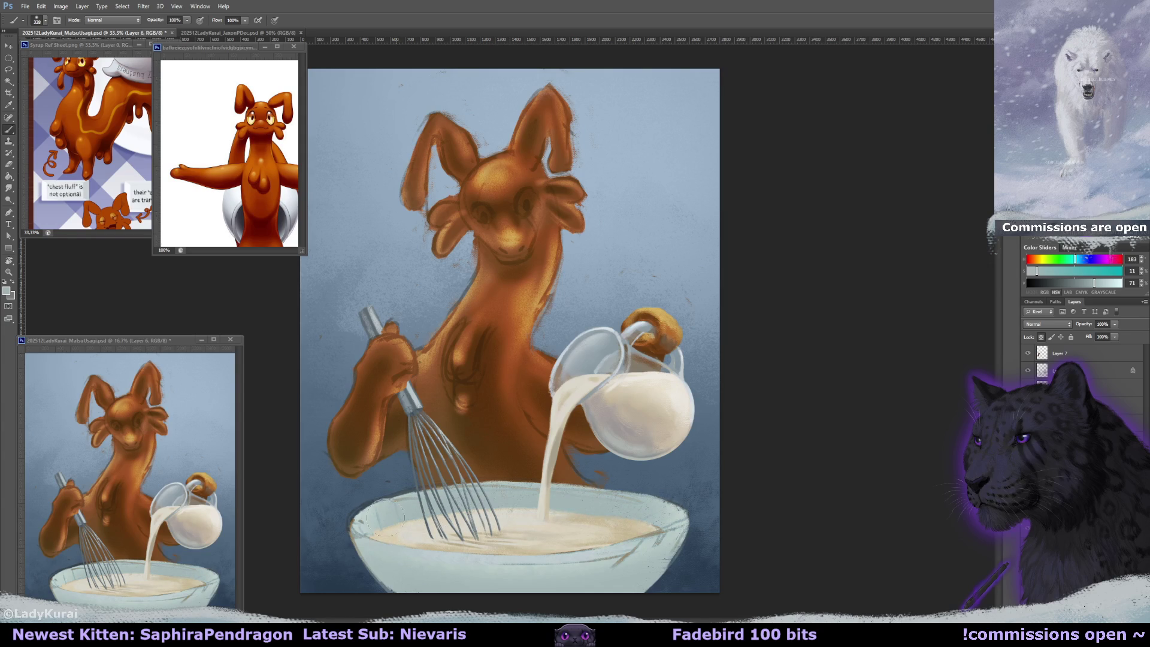
mouse_move(386, 518)
left_mouse_down()
mouse_move(359, 526)
mouse_move(690, 498)
left_mouse_up()
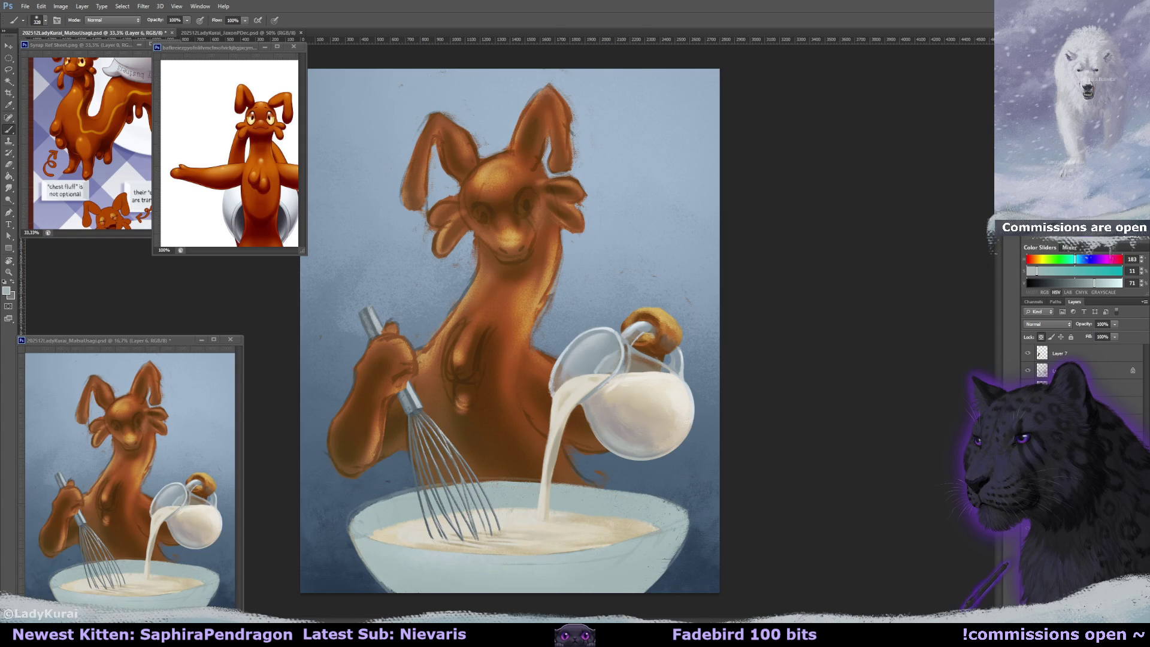
key("ctrl+plus")
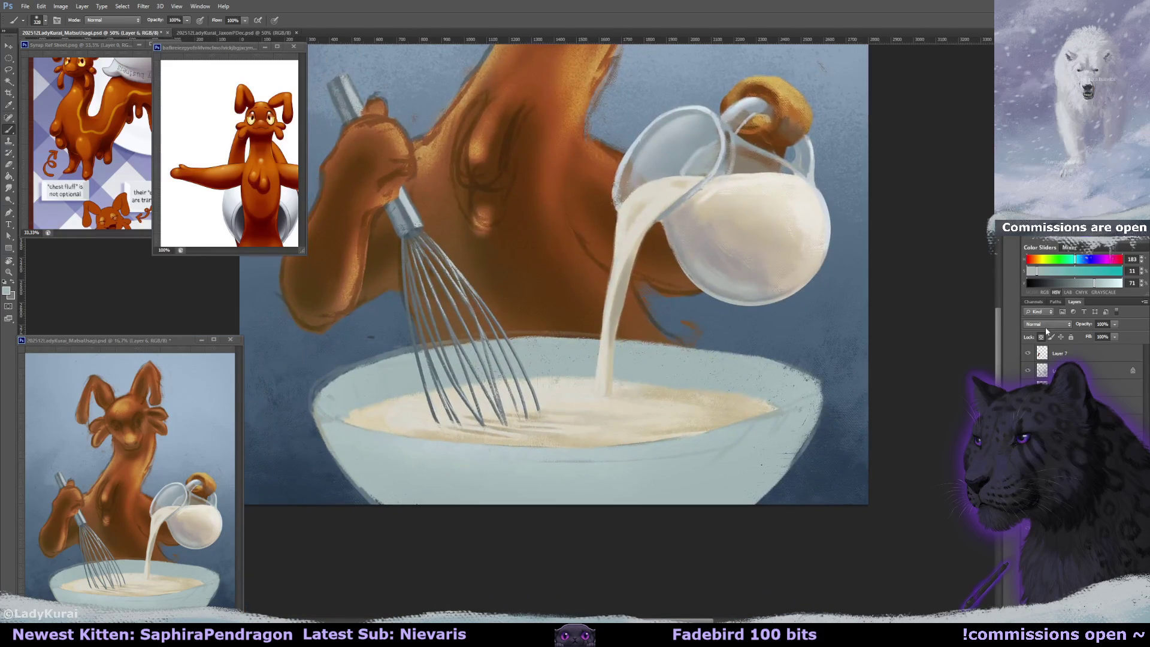
- With a 46 px brush, extend the bowl's left rim downward over the creature's body
key("r")
mouse_move(679, 387)
left_mouse_down()
mouse_move(700, 183)
mouse_move(706, 193)
left_mouse_up()
left_click(42, 20)
left_click(47, 148)
left_click(557, 134)
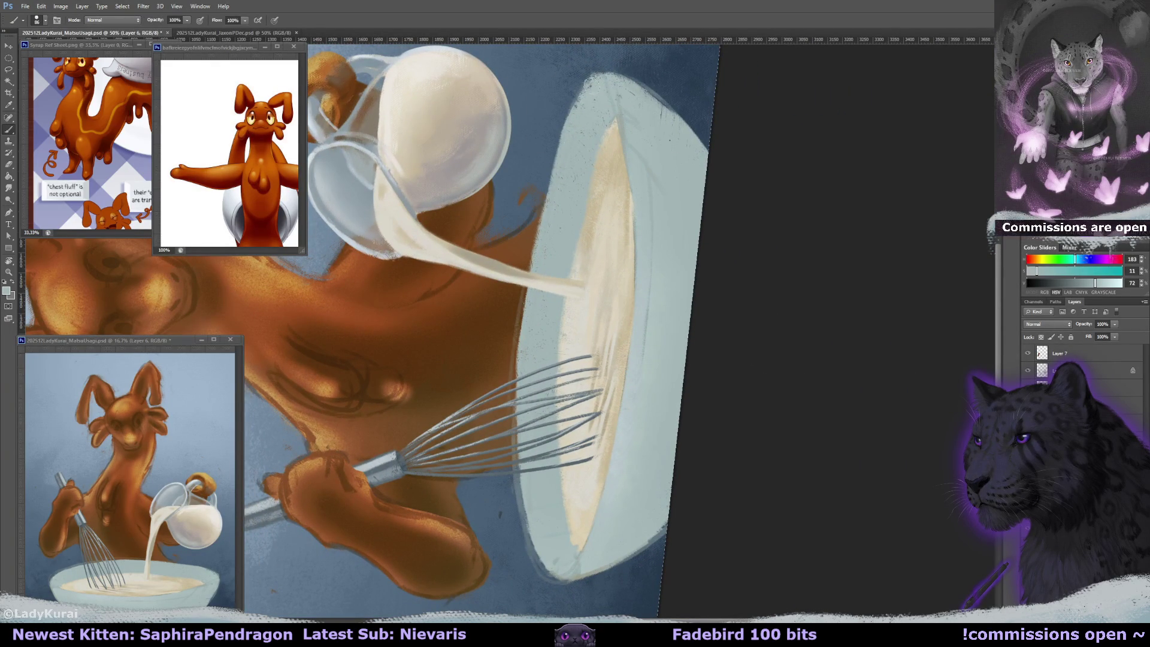
mouse_move(539, 246)
left_mouse_down()
mouse_move(548, 156)
mouse_move(516, 353)
left_mouse_up()
left_click_drag(527, 288, 512, 446)
left_click_drag(515, 355, 512, 449)
left_click_drag(509, 380, 522, 539)
left_click_drag(518, 473, 539, 568)
- Erase along the bowl's left rim below the whisk with a 10 px brush, darkening the lower-left edge
key("e")
key("e")
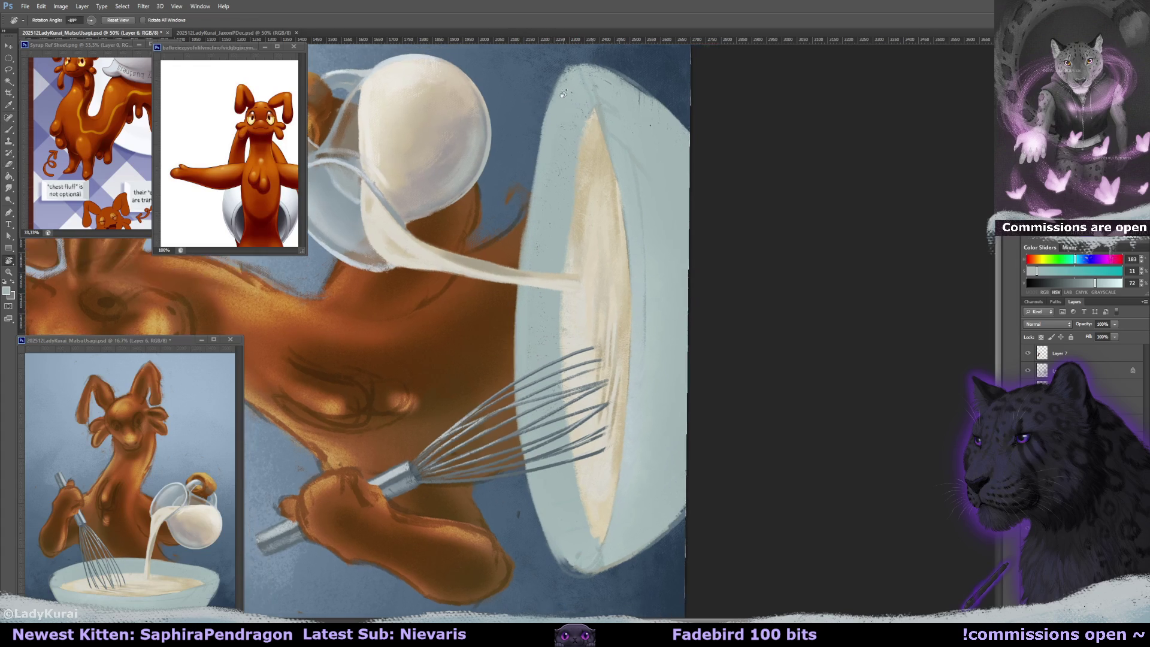
left_click_drag(542, 160, 540, 103)
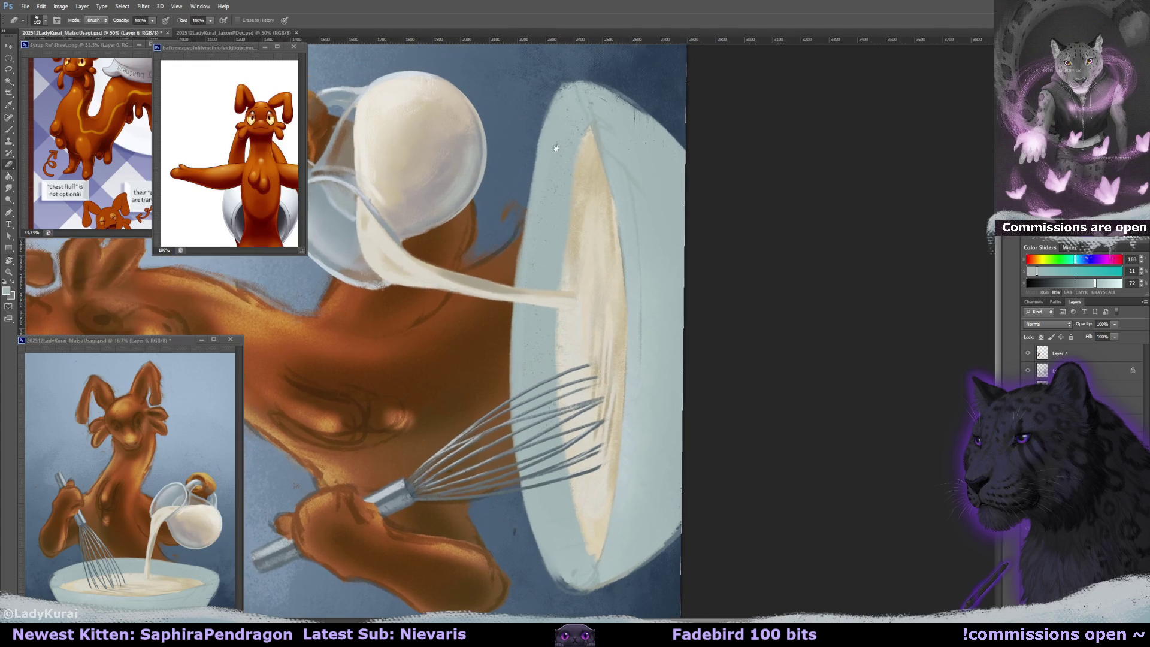
left_click(45, 20)
left_click(48, 144)
key("Escape")
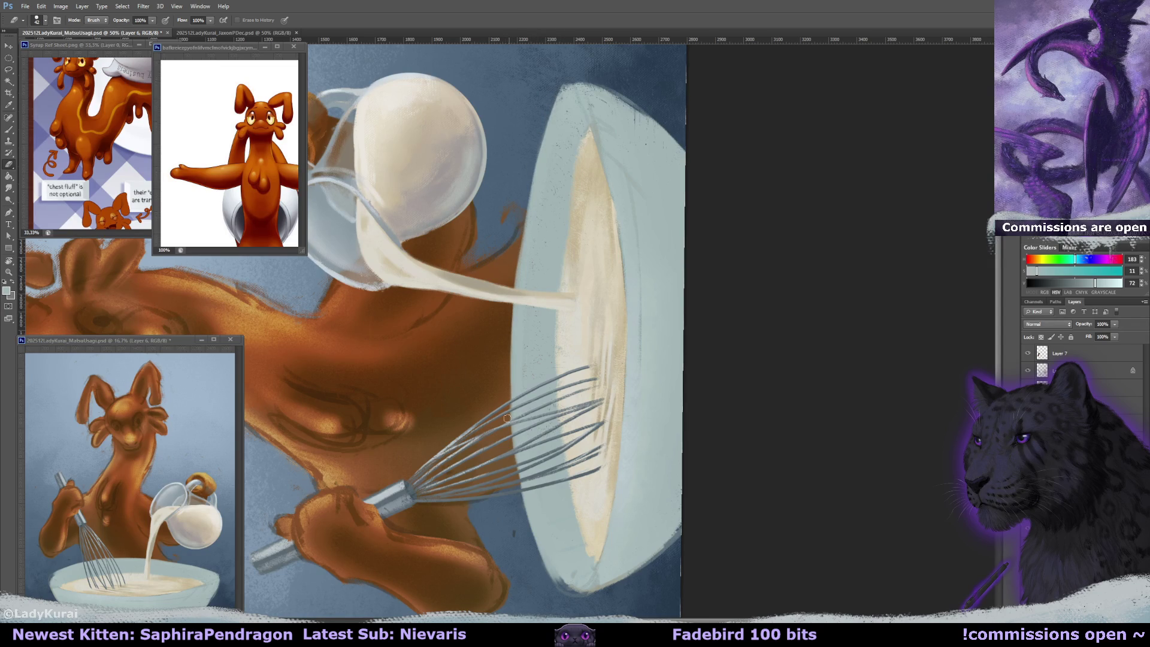
left_click_drag(519, 473, 556, 590)
left_click_drag(526, 510, 584, 607)
- Paint a light stroke down the bowl's left rim, then show rulers and tilt the view about 35°
key("b")
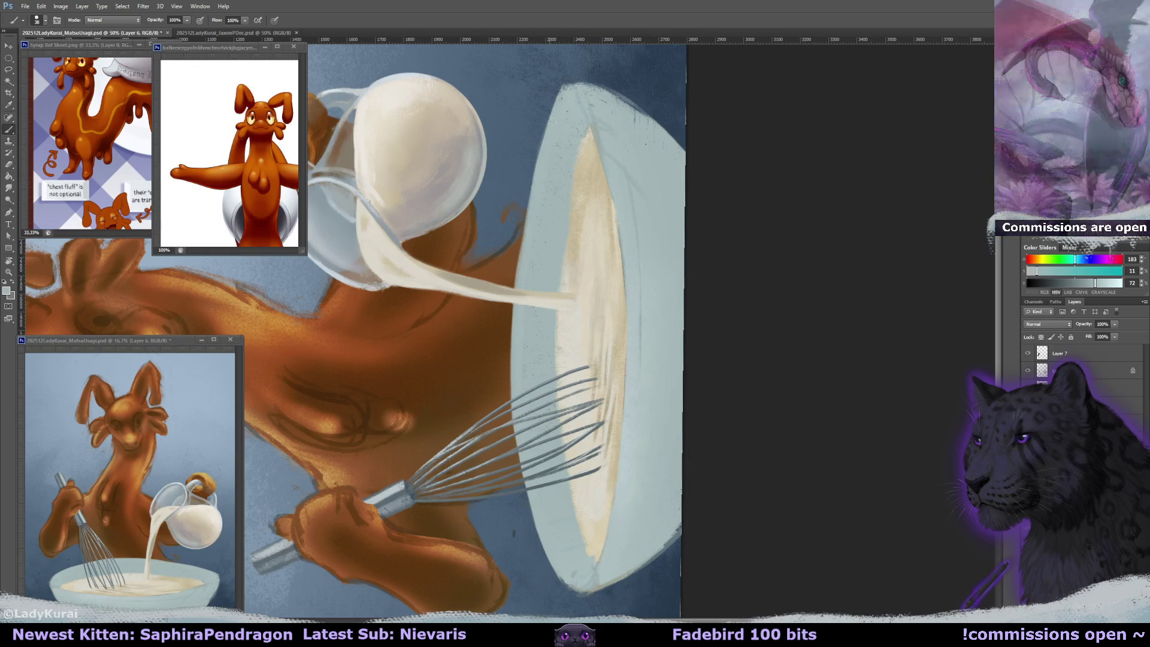
left_click_drag(555, 95, 519, 270)
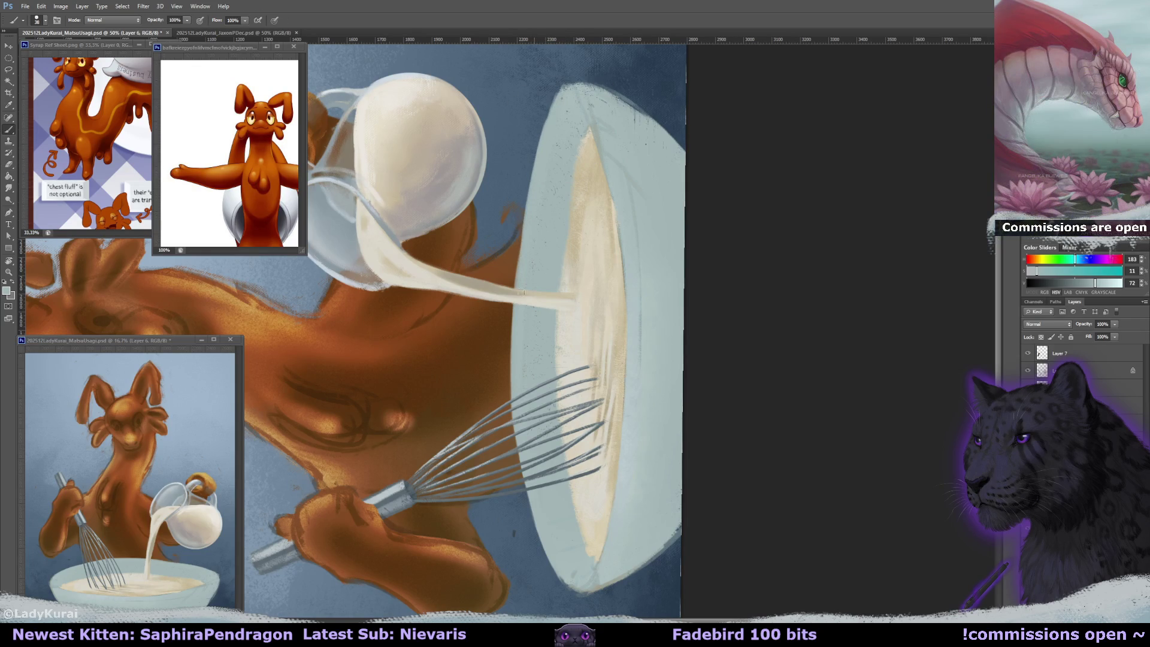
left_click_drag(553, 223, 544, 233)
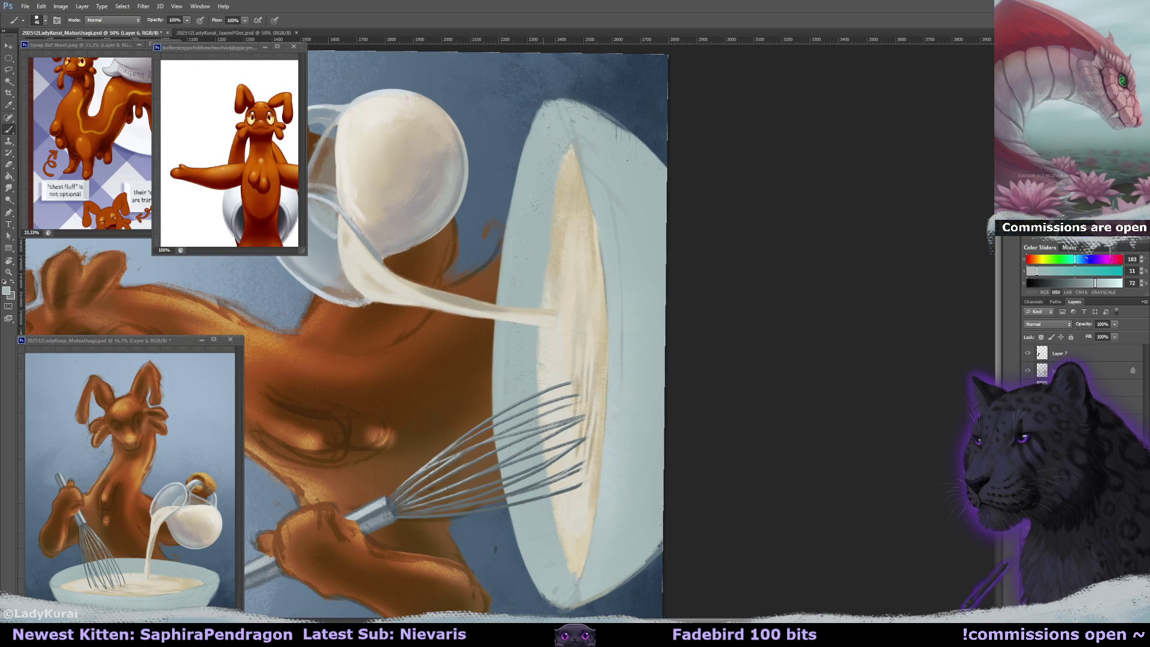
left_click_drag(559, 112, 544, 154)
key("ctrl+r")
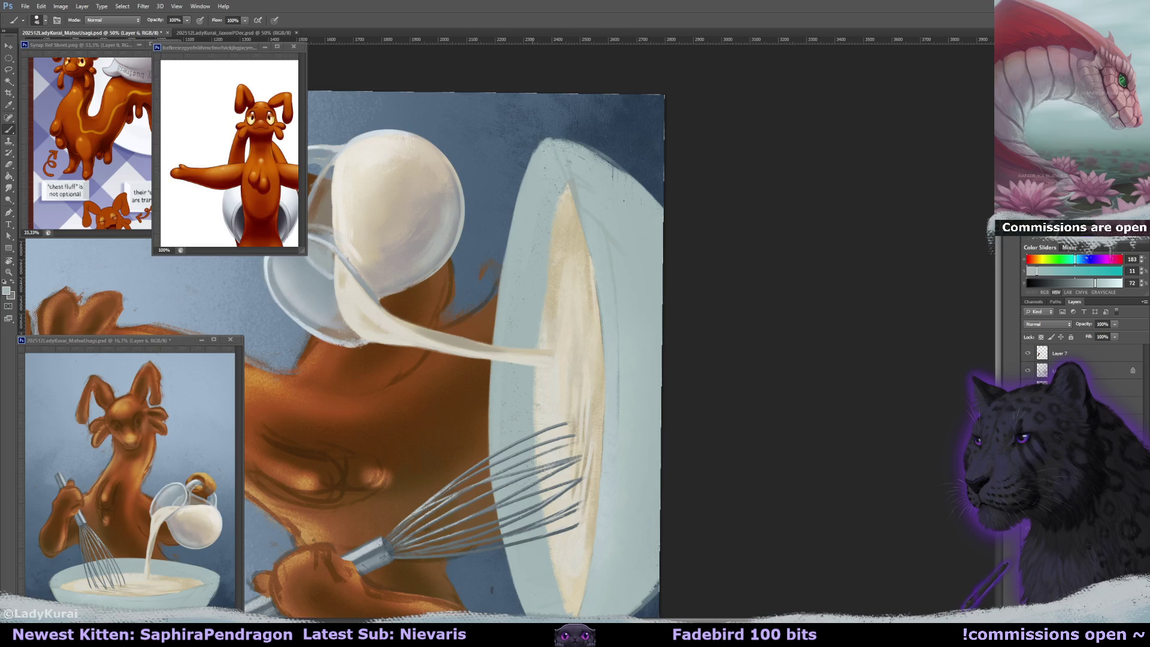
key("r")
left_click_drag(591, 158, 701, 262)
key("r")
key("e")
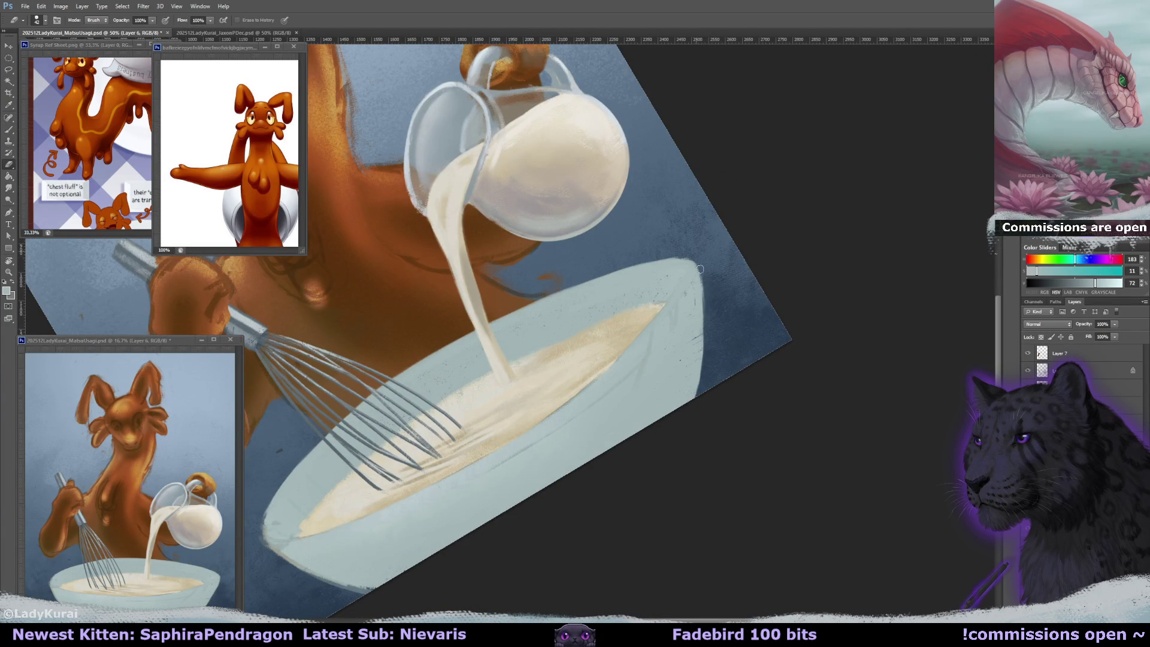
- Sample the bowl's grey-blue and erase the bowl's bottom-left tip
mouse_move(393, 294)
left_mouse_down()
mouse_move(465, 208)
mouse_move(419, 300)
left_mouse_up()
key("r")
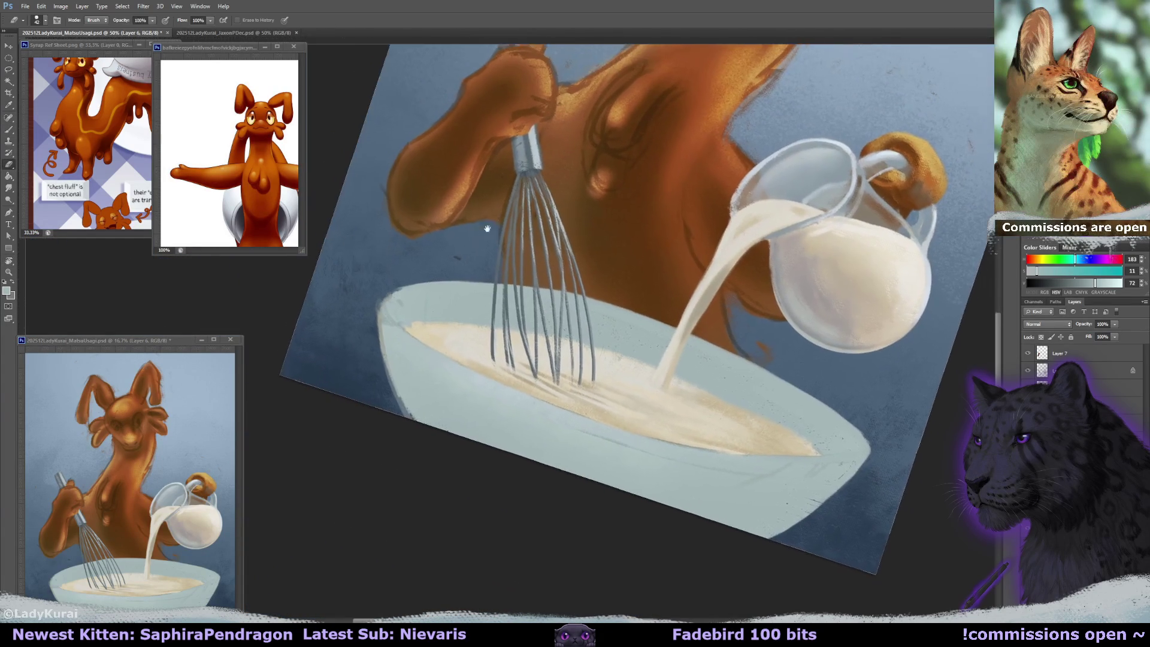
key("b")
left_click(412, 296, "alt")
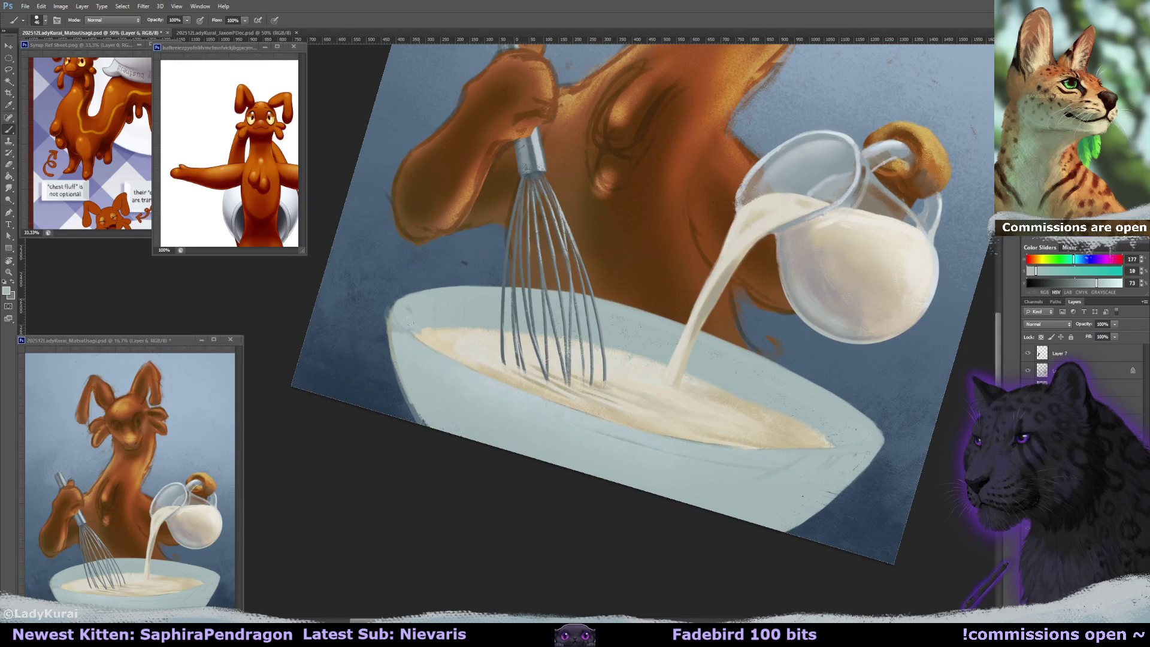
scroll(405, 314, "up", 1)
key("e")
left_click_drag(401, 398, 393, 348)
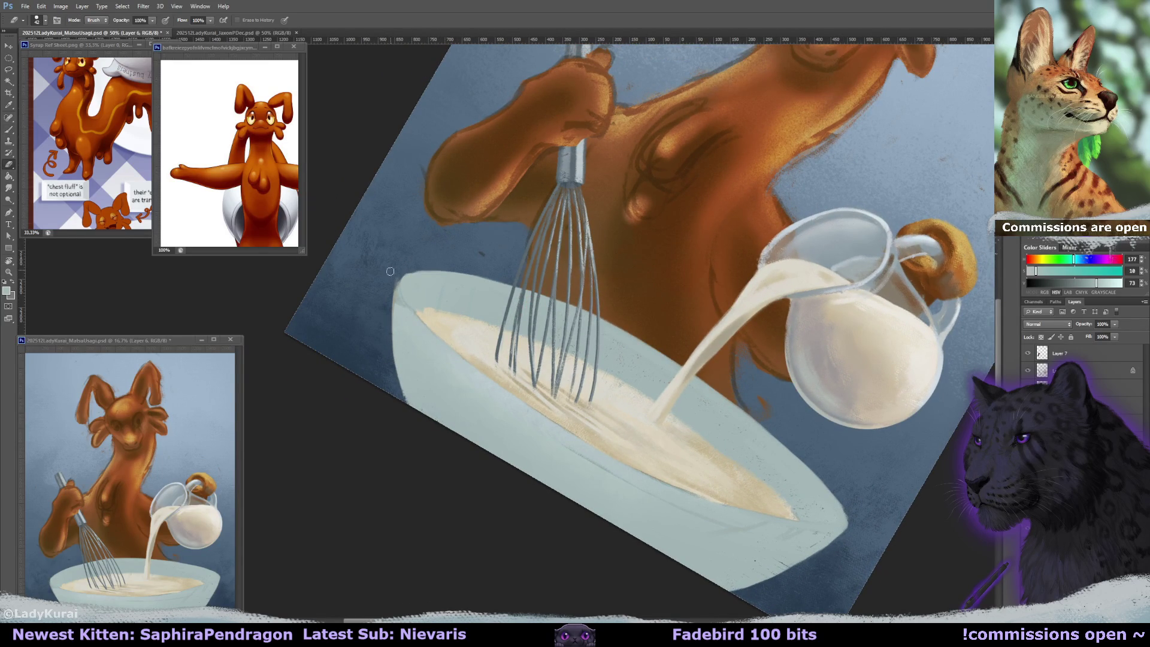
- Paint light blue-grey along the upper-left rim and a thin highlight on the batter's left edge
key("b")
left_click(397, 296, "alt")
mouse_move(396, 296)
left_mouse_down()
mouse_move(402, 283)
mouse_move(503, 473)
left_mouse_up()
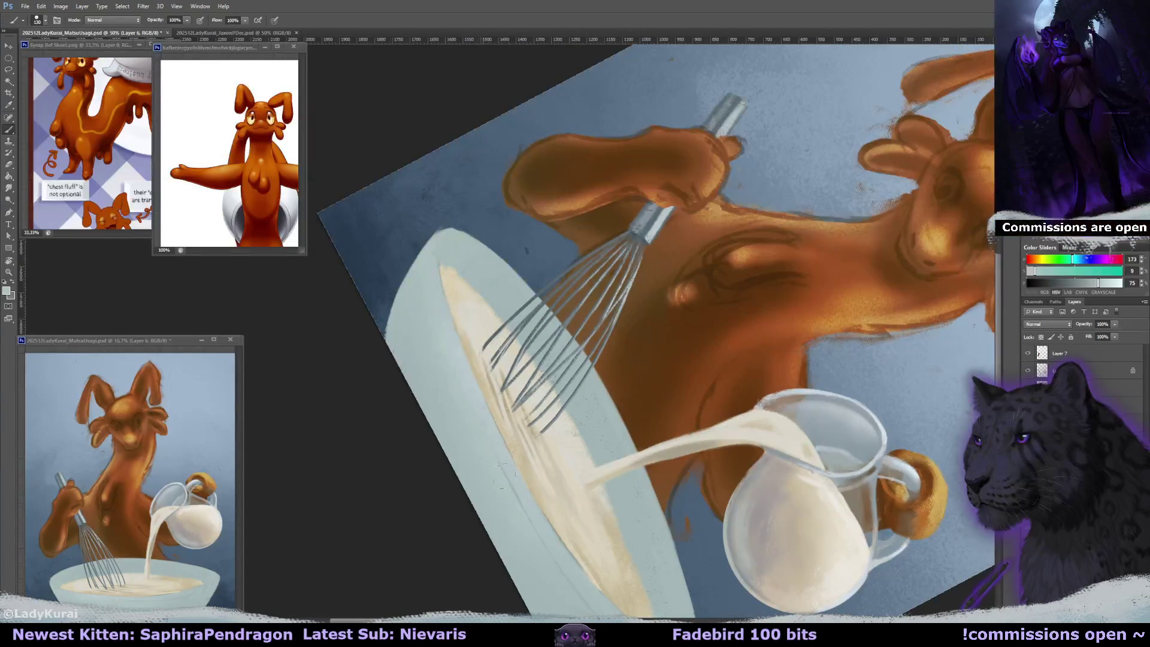
left_click_drag(589, 599, 540, 512)
left_click(513, 236, "alt")
key("bracketleft")
key("bracketleft")
key("bracketleft")
left_click_drag(437, 262, 462, 351)
- Rotate the view about 82° and paint pale strokes along the bowl's inner edge, undoing the last stroke
key("r")
left_click_drag(513, 392, 616, 213)
key("b")
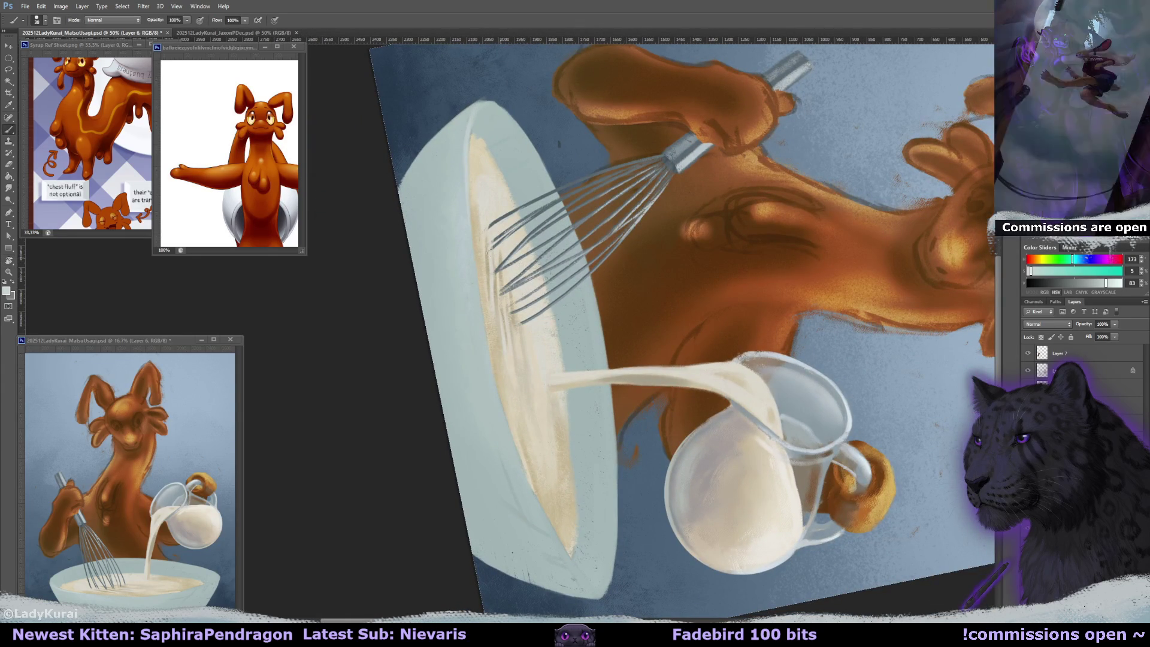
mouse_move(488, 326)
left_mouse_down()
mouse_move(498, 409)
mouse_move(534, 496)
left_mouse_up()
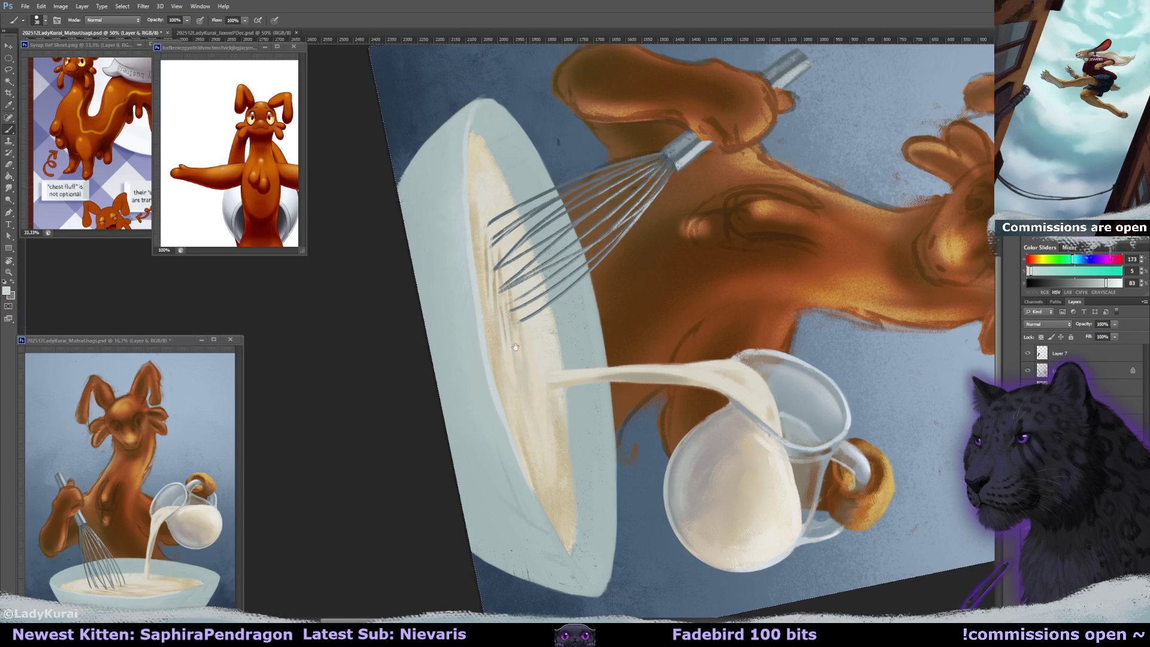
left_click_drag(473, 282, 404, 192)
mouse_move(482, 422)
left_mouse_down()
mouse_move(509, 467)
mouse_move(485, 419)
left_mouse_up()
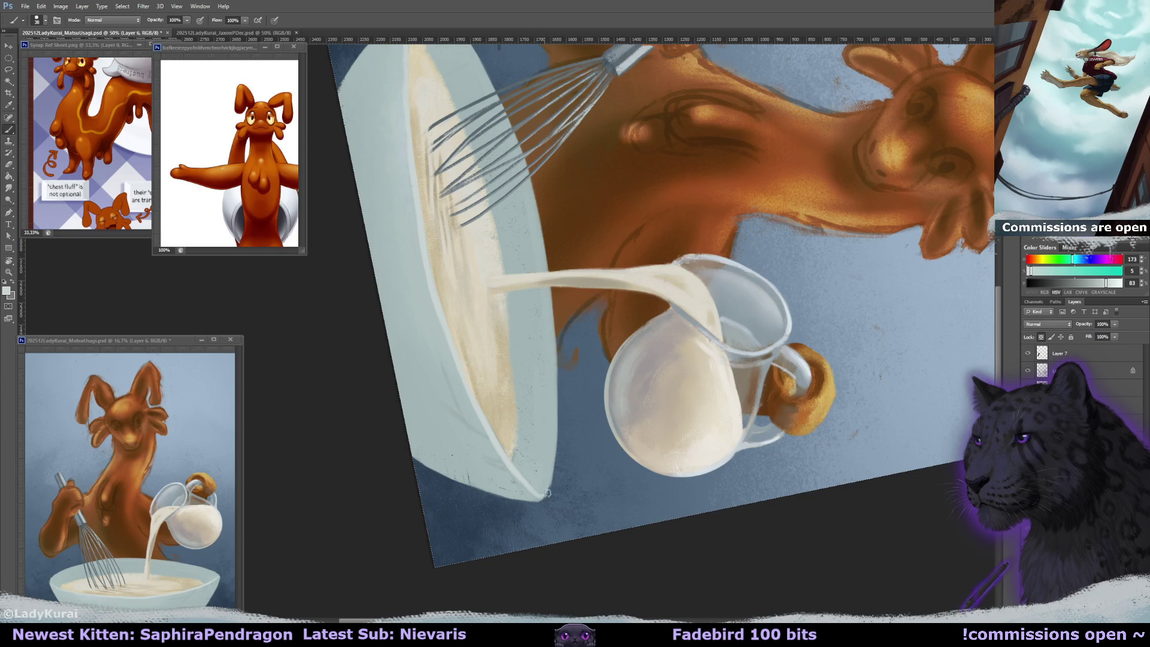
key("r")
mouse_move(546, 493)
left_mouse_down()
mouse_move(488, 234)
mouse_move(491, 278)
left_mouse_up()
key("ctrl+z")
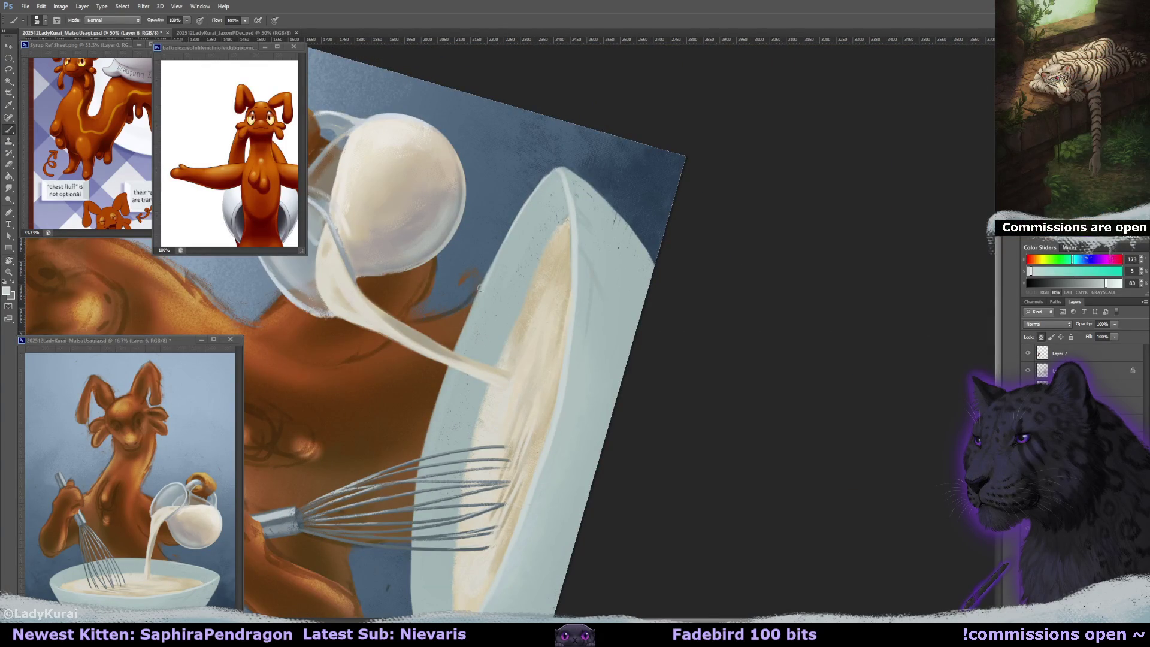
- Pan the bowl and whisk up into view and reset the canvas rotation to upright
mouse_move(448, 394)
left_mouse_down()
mouse_move(524, 202)
mouse_move(496, 273)
left_mouse_up()
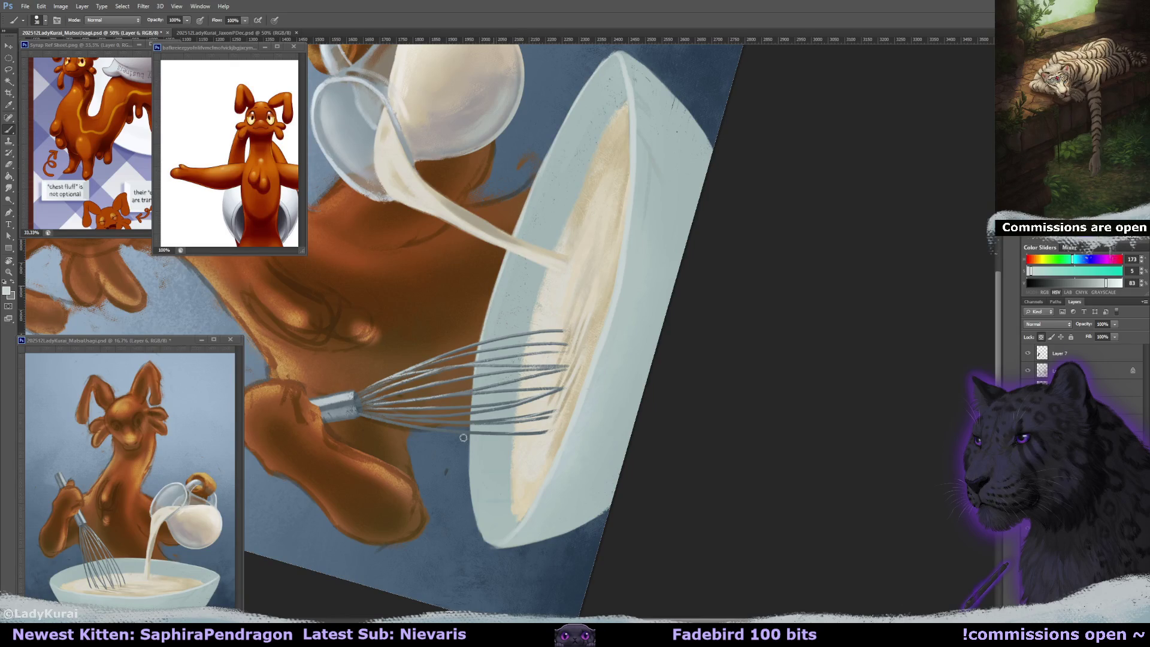
left_click_drag(503, 349, 516, 309)
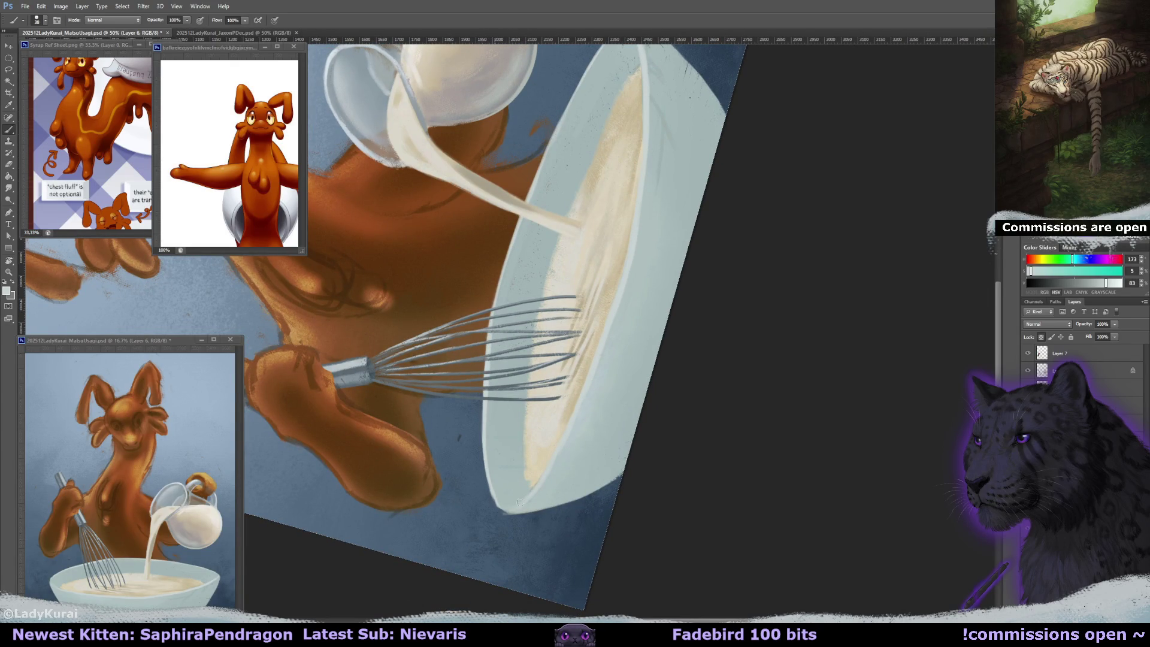
key("r")
left_click(117, 19)
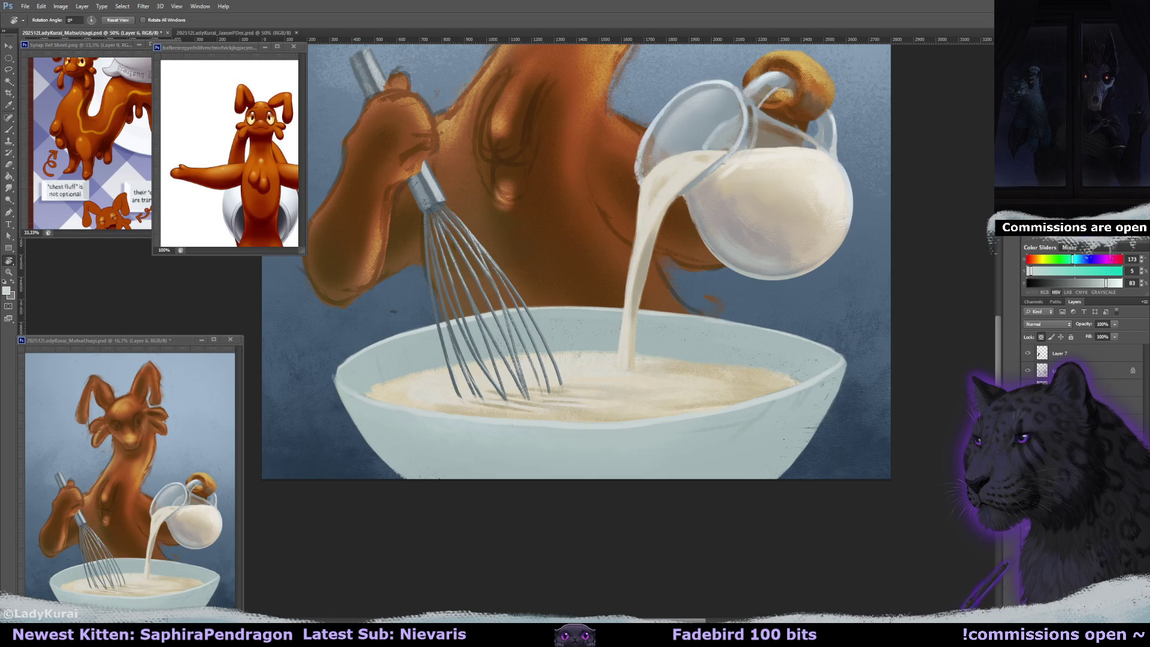
- Draw an elliptical selection around the bowl's opening
left_click(9, 58)
left_click(36, 69)
mouse_move(324, 308)
left_mouse_down()
mouse_move(525, 362)
mouse_move(853, 410)
left_mouse_up()
left_click(852, 410)
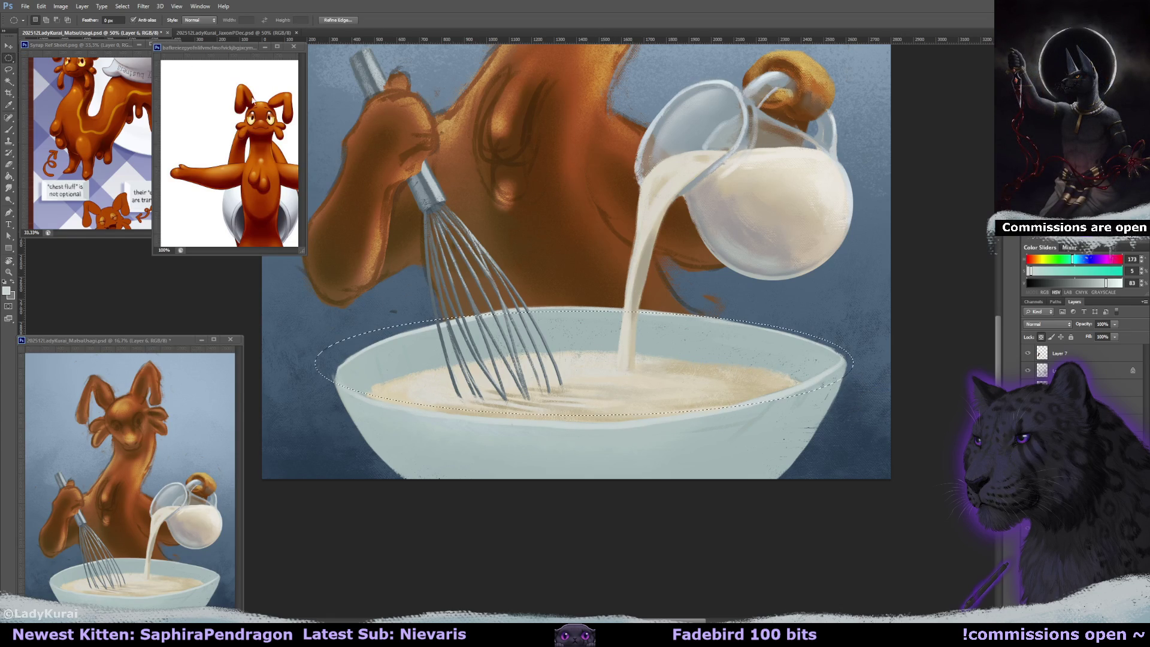
- Reshape the ellipse to the rim, taller at top and bottom and narrower at the sides, then apply
left_click(122, 6)
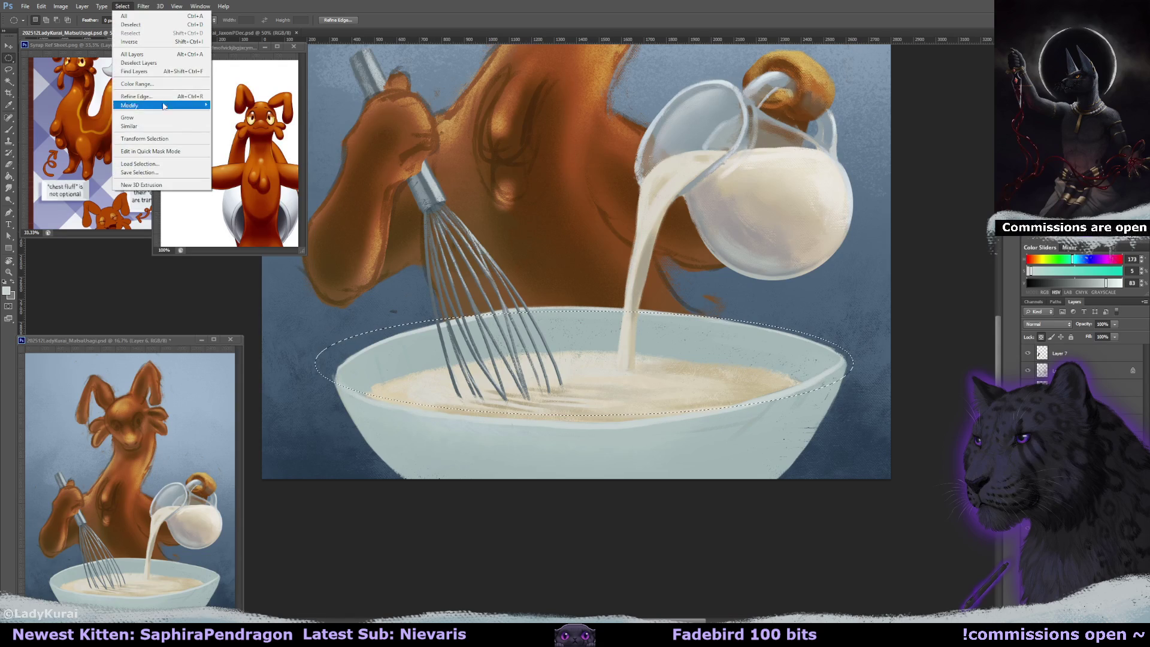
left_click(145, 139)
left_click_drag(585, 309, 585, 304)
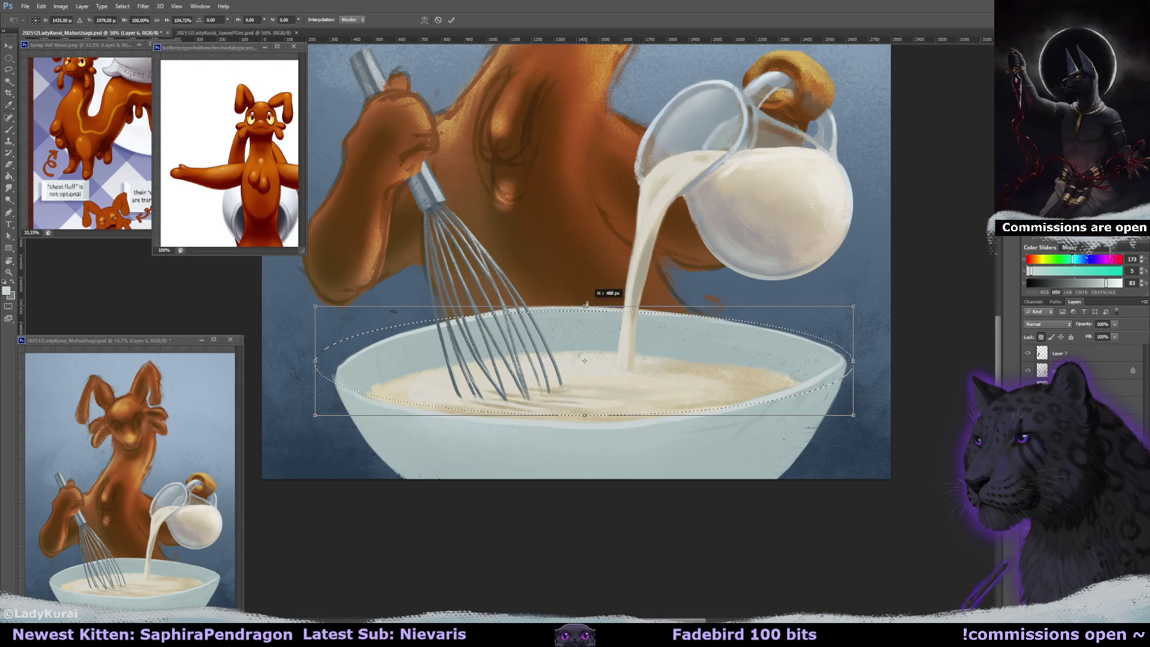
left_click_drag(585, 415, 584, 421)
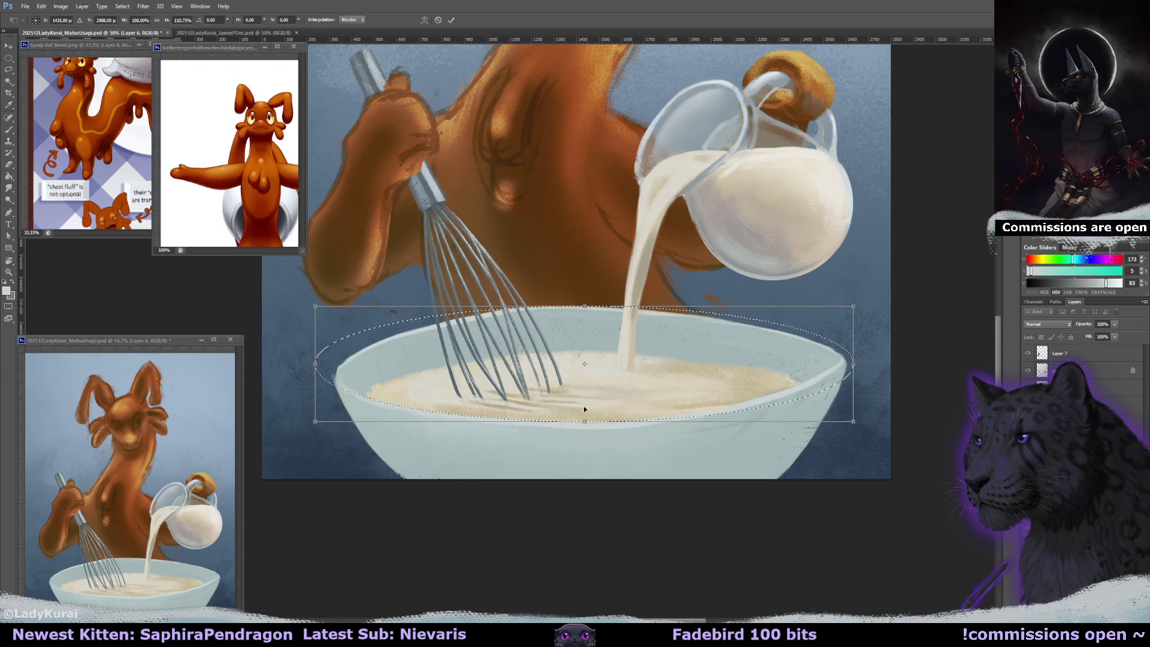
left_click_drag(315, 364, 334, 364)
left_click_drag(853, 364, 842, 364)
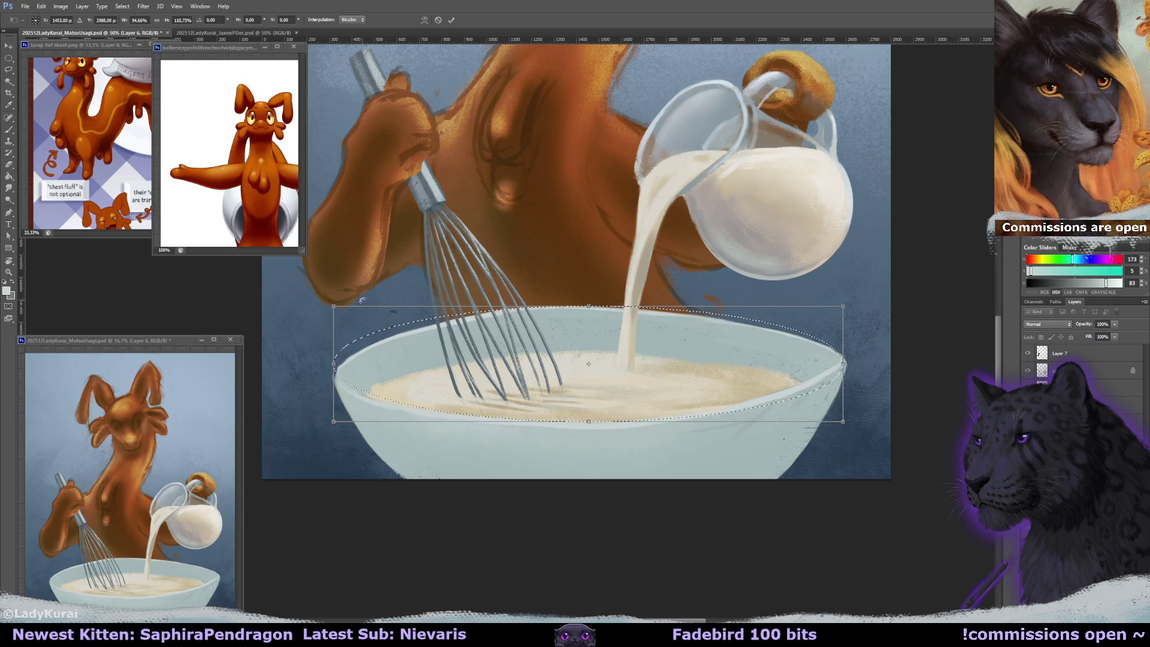
key("b")
left_click(530, 232)
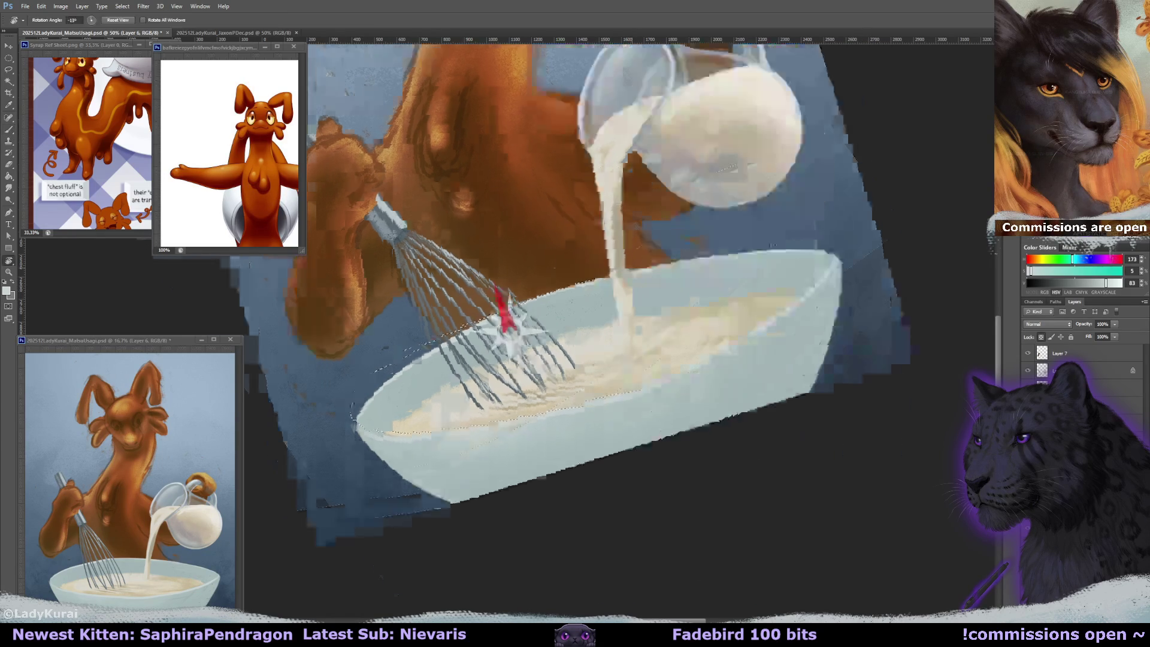
left_click_drag(586, 261, 623, 180)
key("bracketright")
key("bracketright")
key("bracketright")
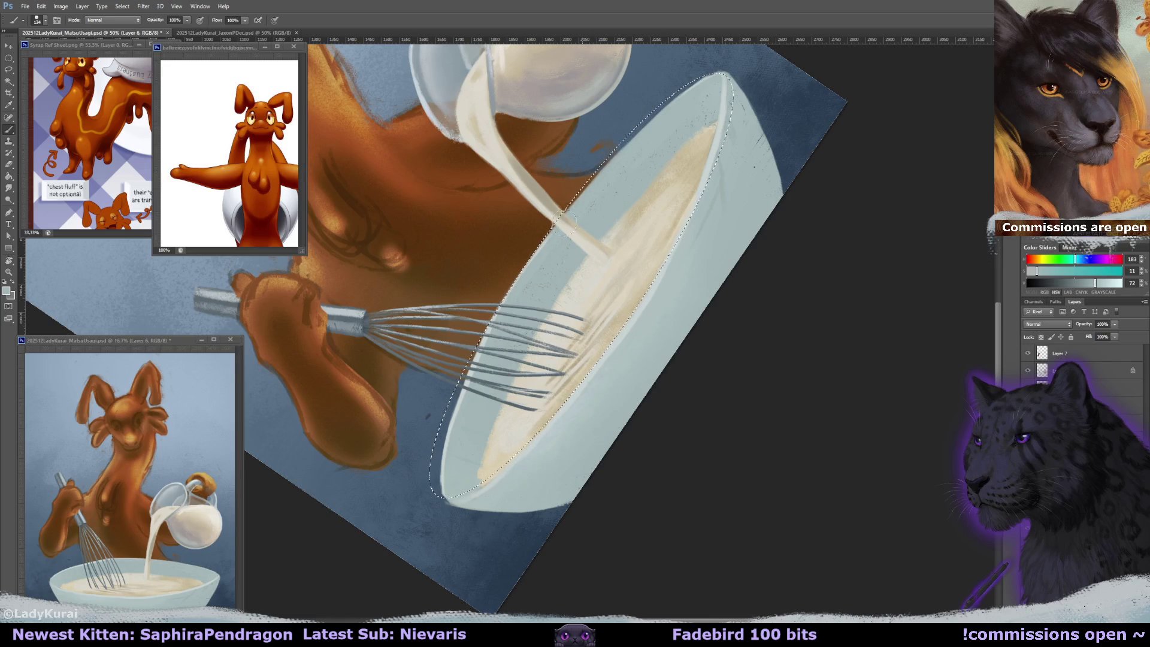
- Lighten the bowl's left and upper-left rim with sampled pale bowl tones, then reset the view upright
left_click_drag(488, 326, 446, 474)
left_click_drag(473, 371, 453, 459)
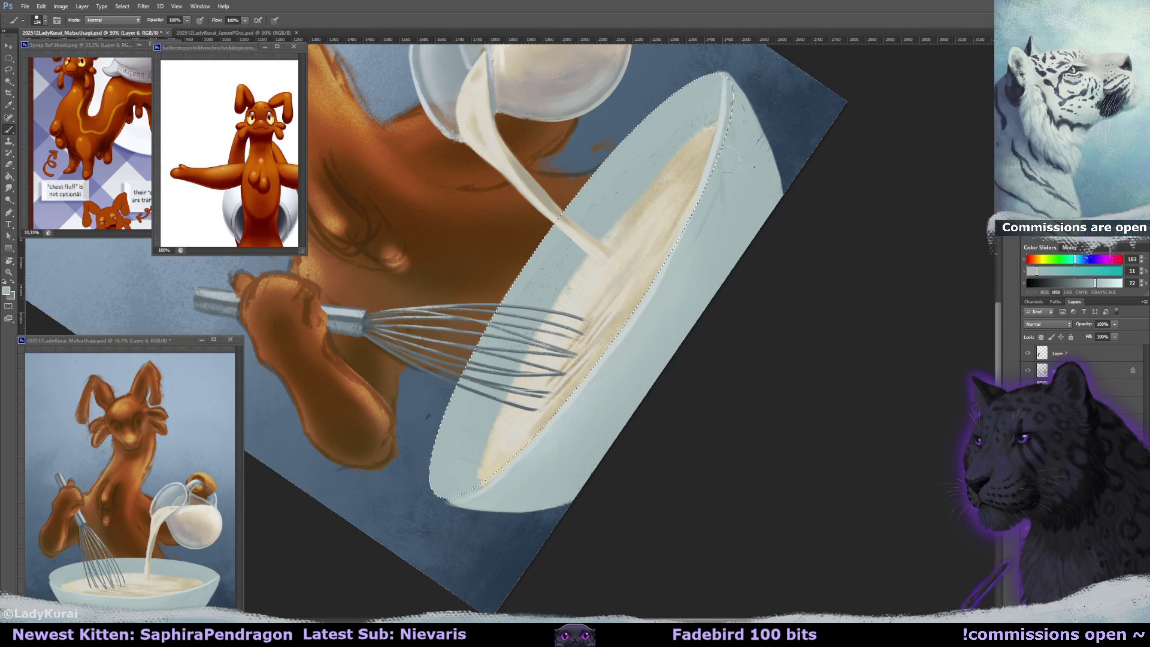
left_click(585, 181, "alt")
right_click(435, 458, "alt")
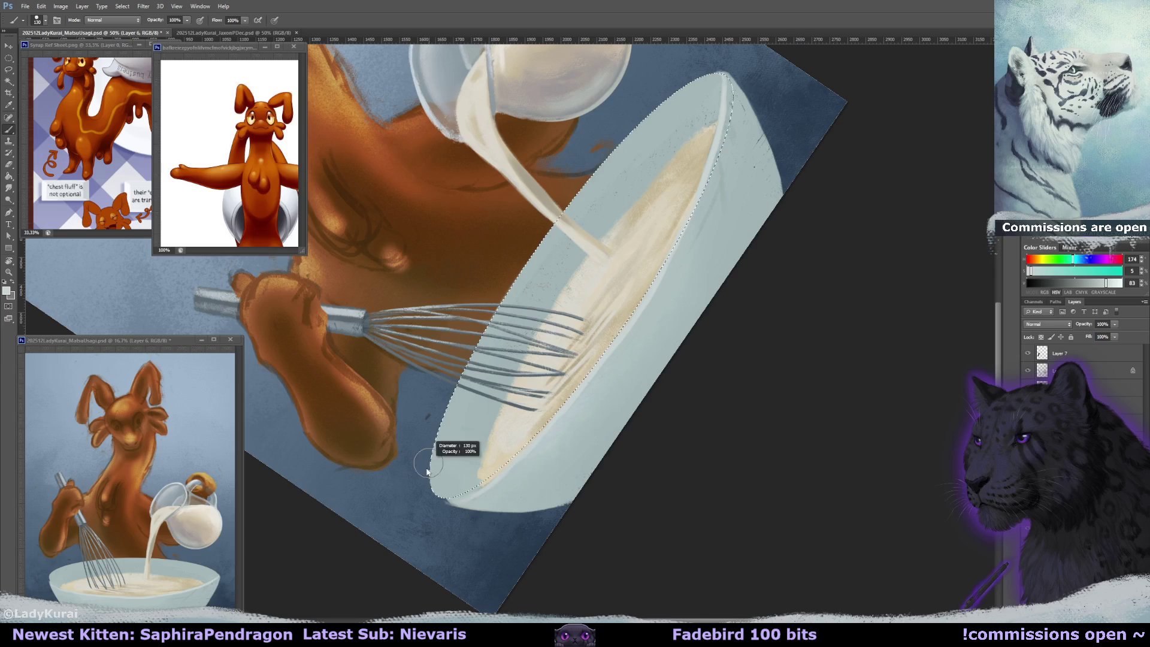
left_click_drag(497, 294, 527, 244)
left_click_drag(605, 153, 678, 90)
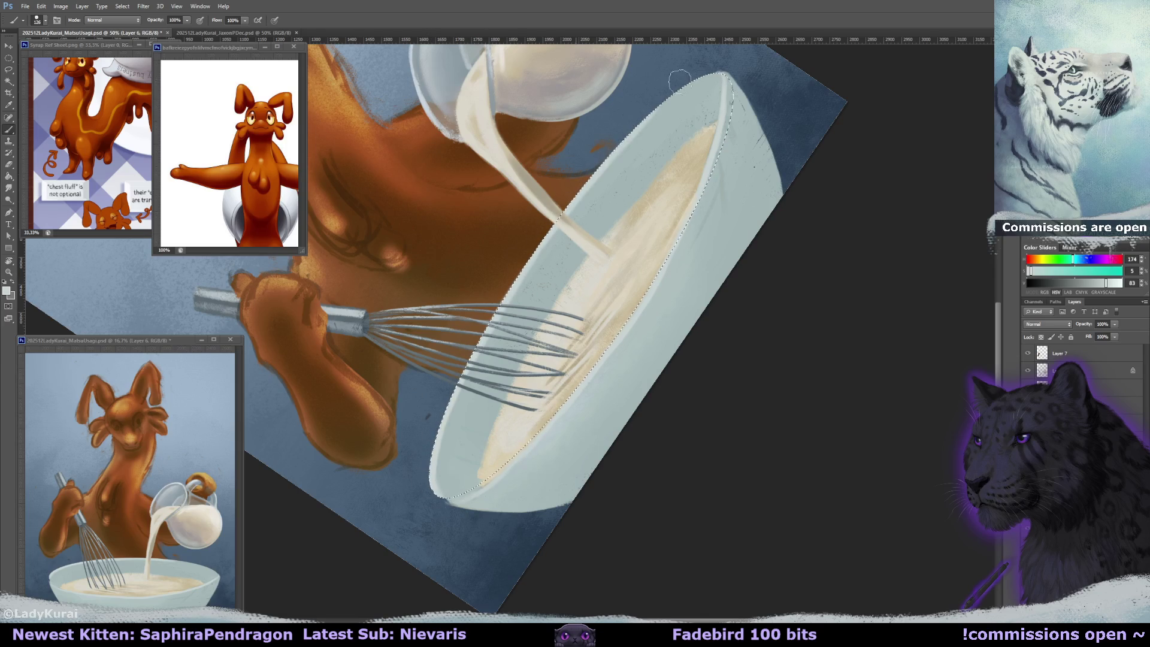
left_click(683, 96, "alt")
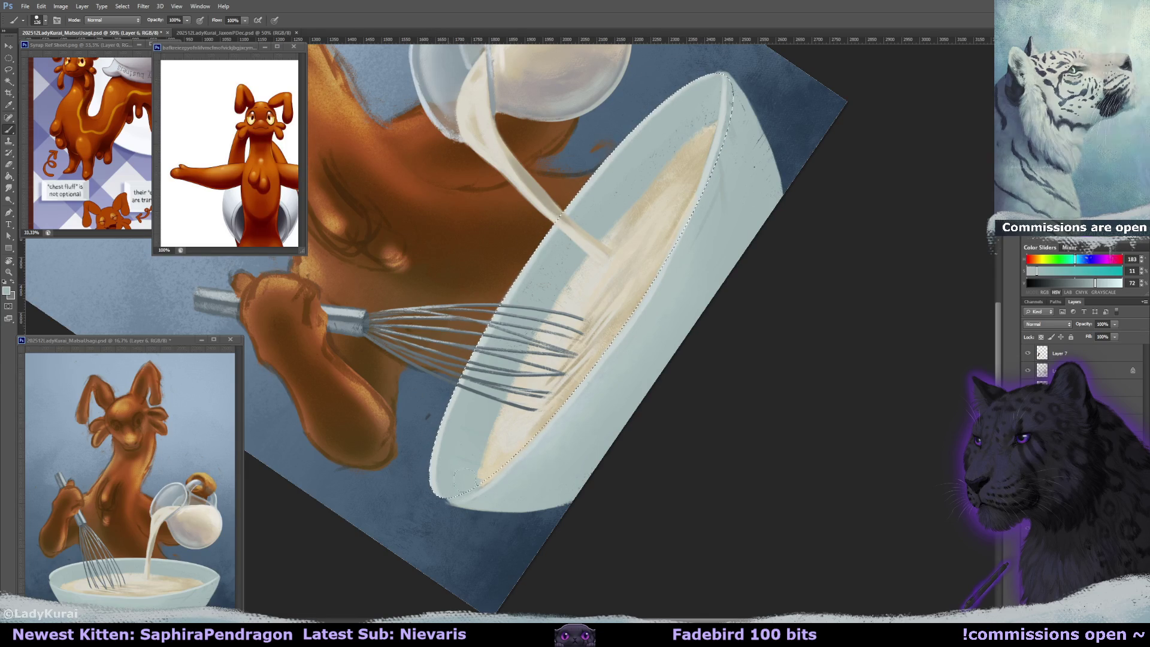
key("r")
left_click_drag(446, 470, 359, 395)
left_click(112, 22)
key("b")
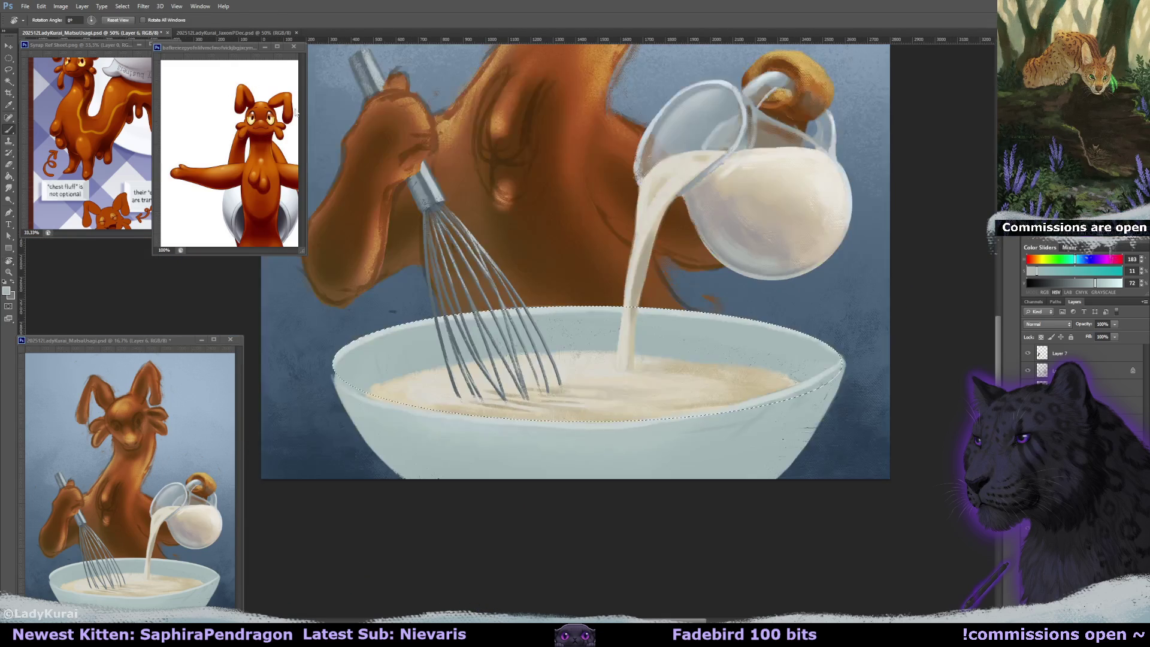
left_click(827, 359, "alt")
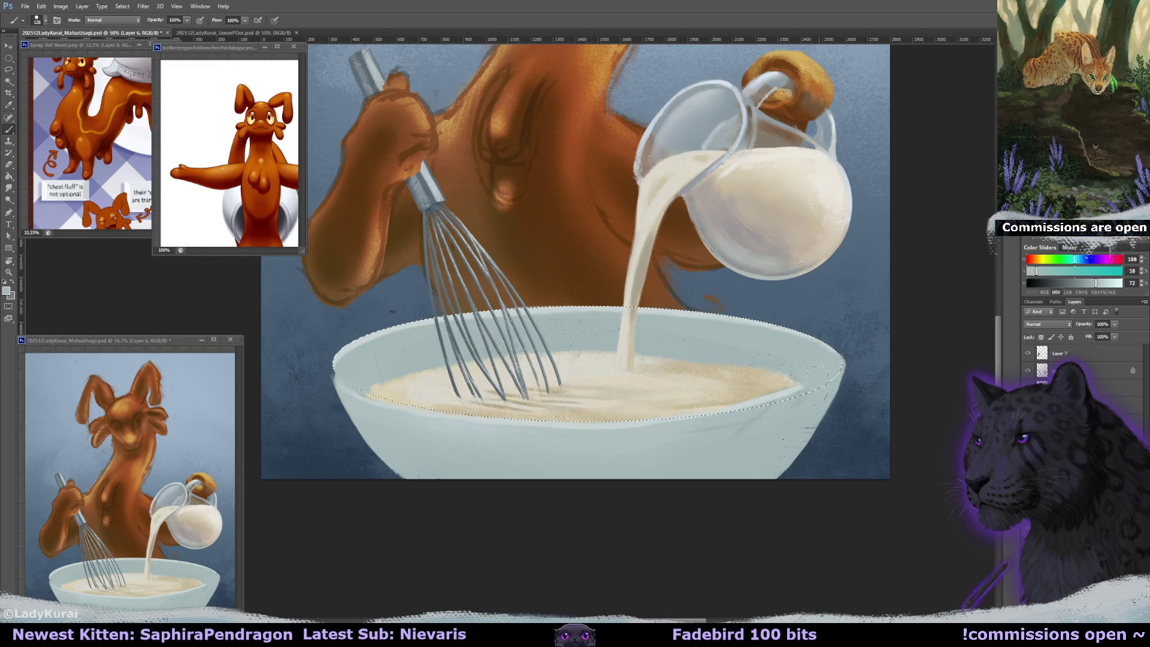
- On a new layer, sample the milk's cream and set a 100 px brush preset, sized to 92 px
key("ctrl+shift+alt+n")
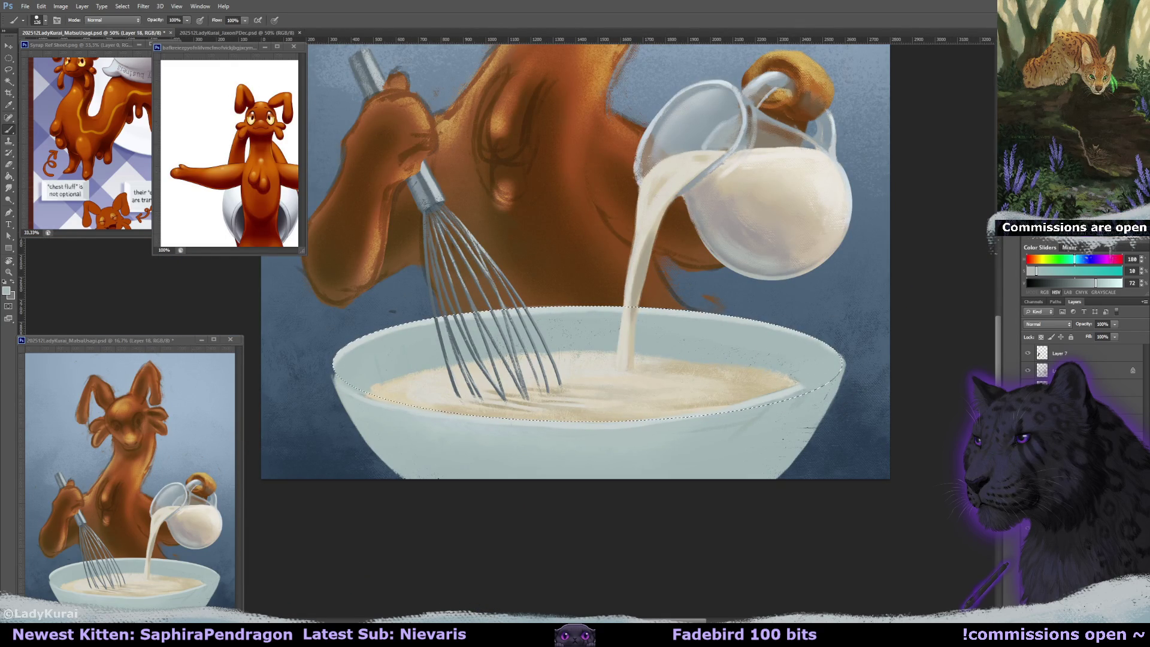
left_click(765, 382, "alt")
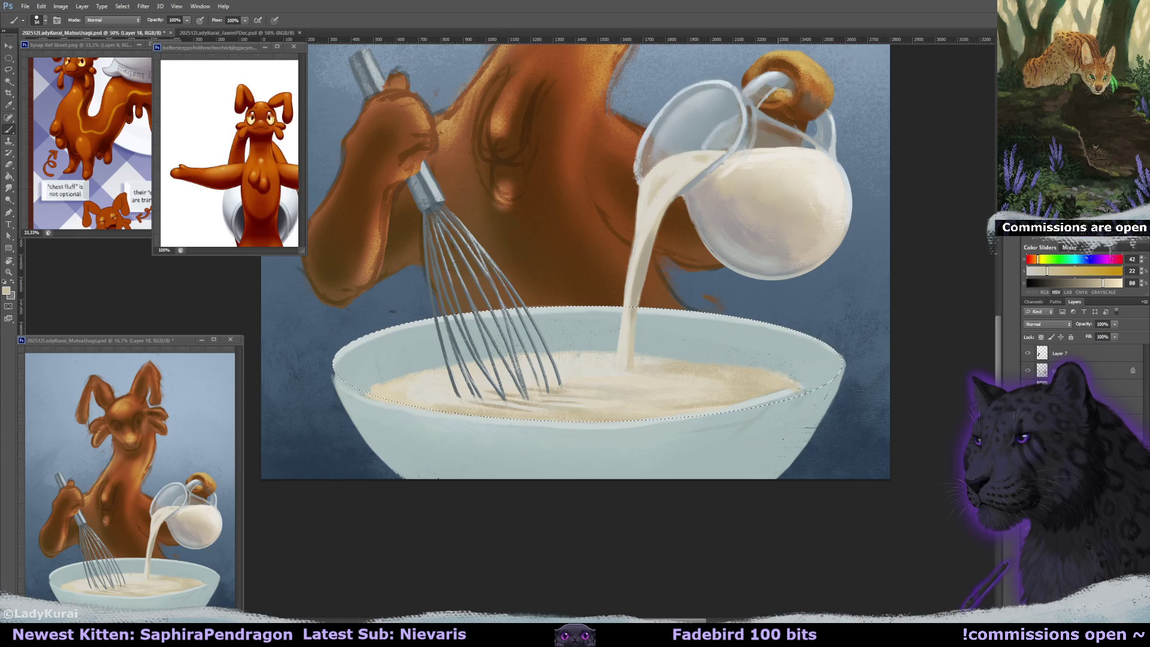
left_click(762, 385, "alt")
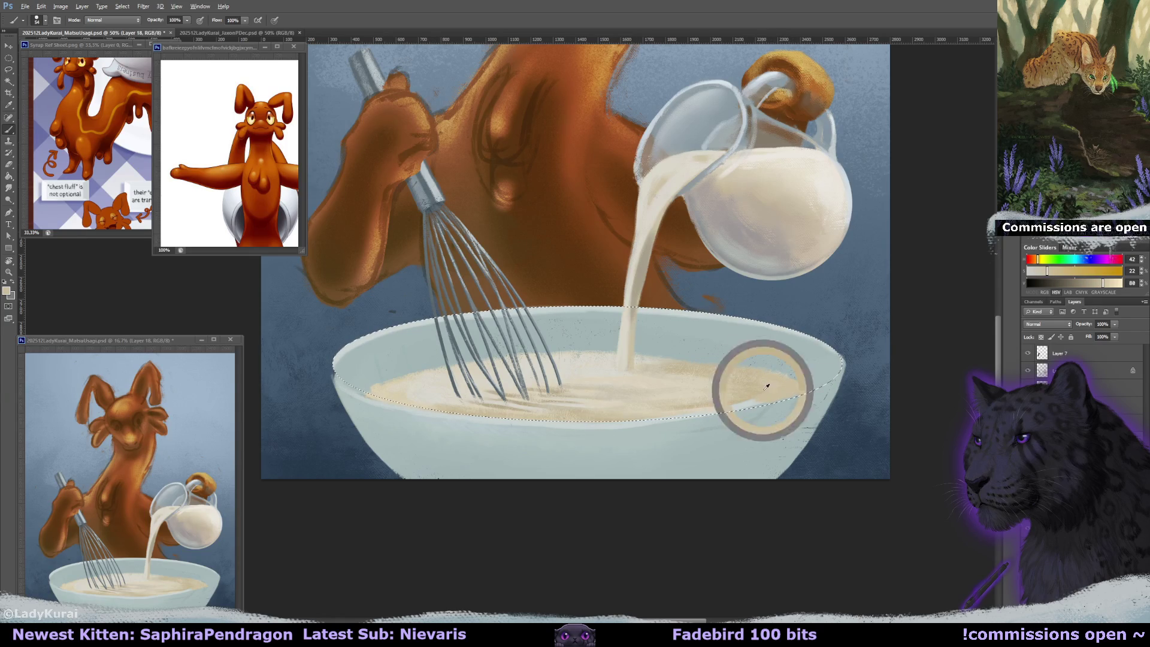
left_click(45, 20)
left_click(77, 119)
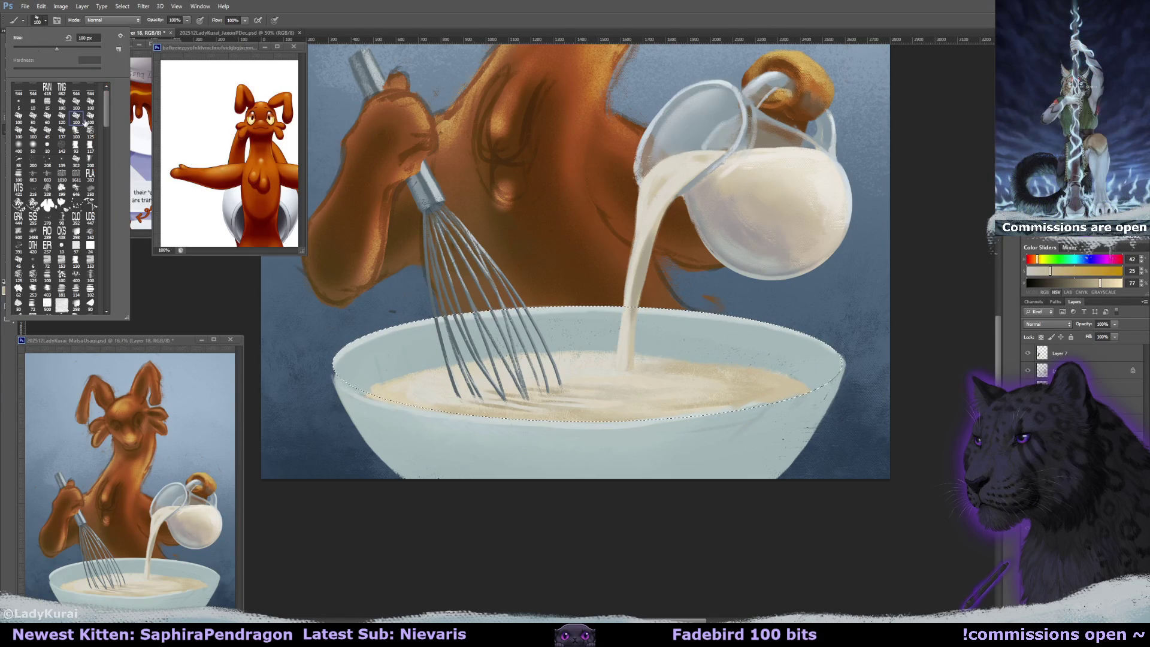
key("Return")
key("bracketright")
key("bracketright")
key("bracketright")
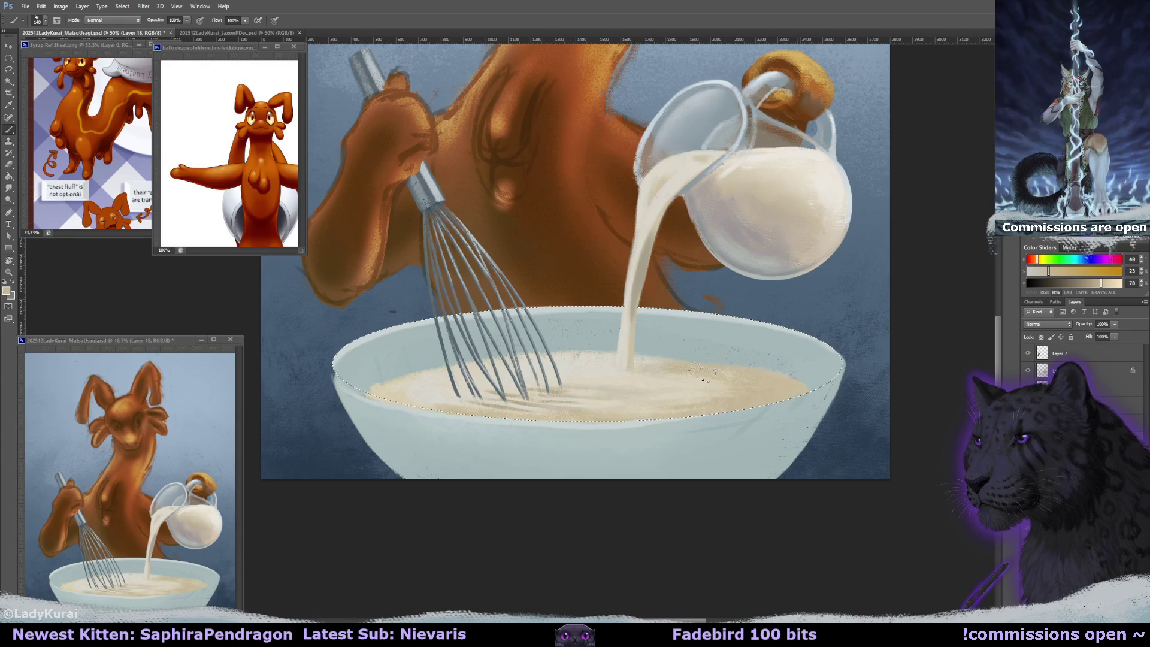
key("bracketleft")
key("bracketleft")
key("bracketleft")
- Switch to a 170 px eraser with the selection inverted to everything outside the bowl
key("e")
key("ctrl+shift+i")
key("bracketright")
key("bracketright")
key("bracketright")
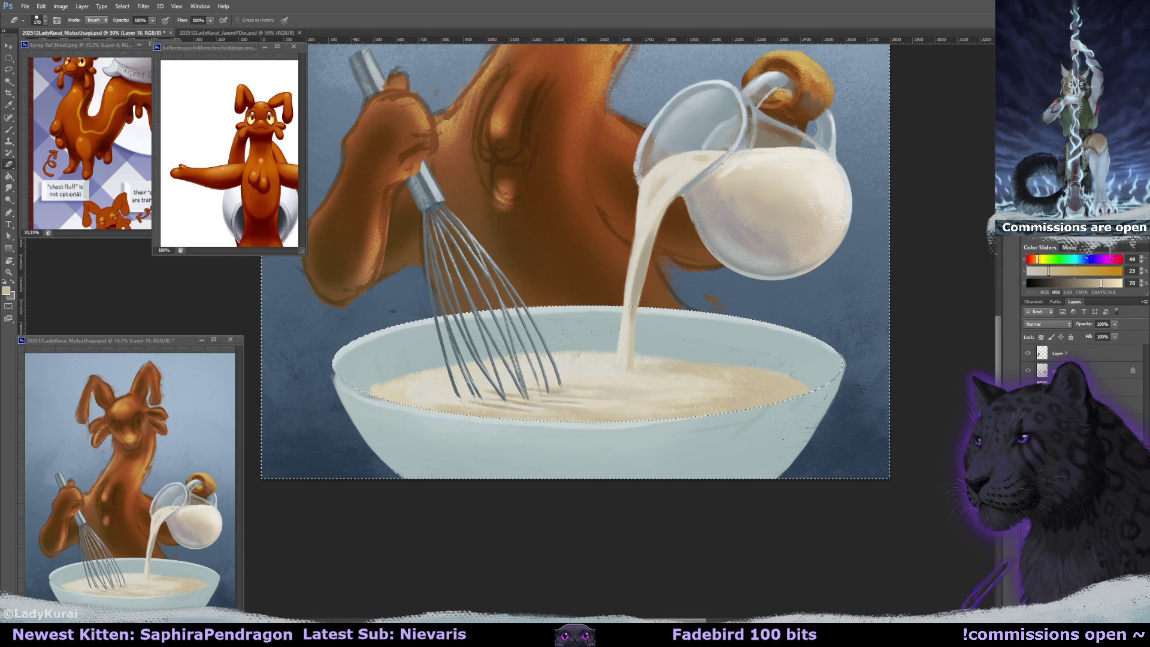
- Tilt the view about 39° clockwise and load the bowl's light grey on a 10 px brush
key("r")
mouse_move(515, 132)
left_mouse_down()
mouse_move(642, 177)
mouse_move(695, 251)
left_mouse_up()
key("b")
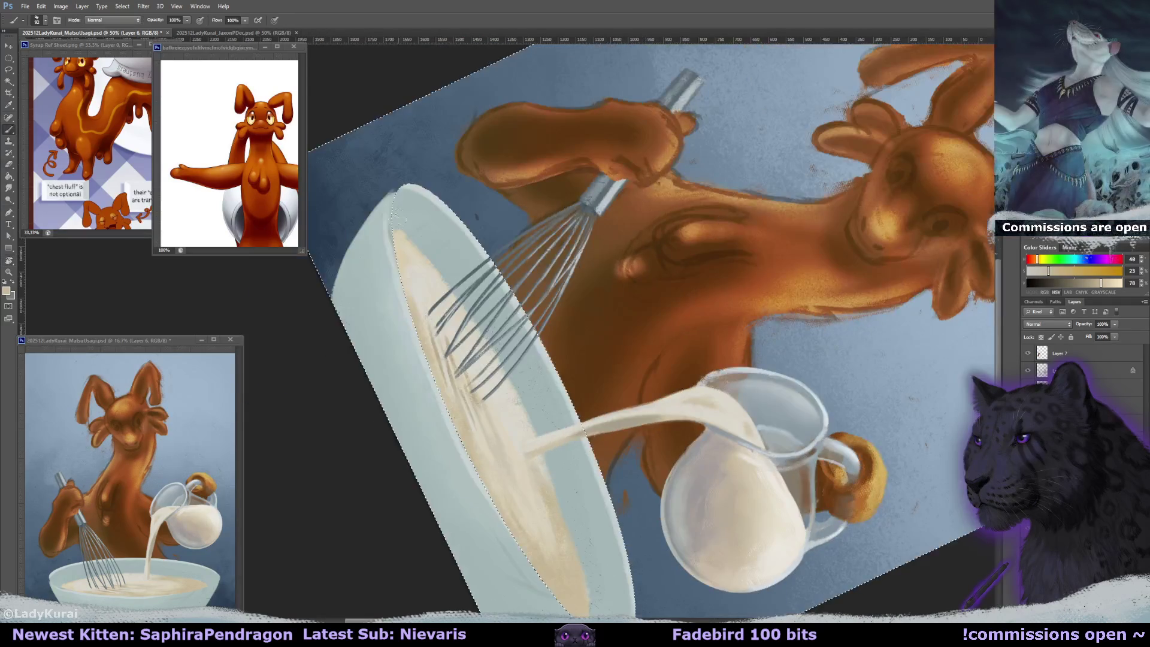
left_click(395, 193, "alt")
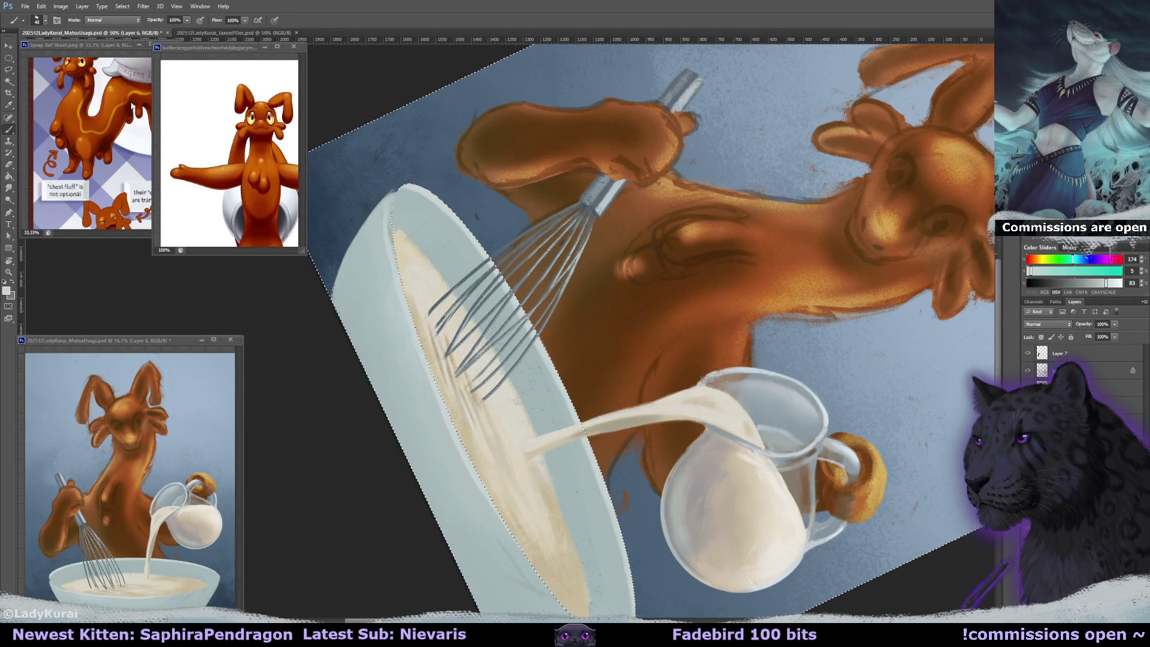
left_click(37, 20)
left_click(48, 146)
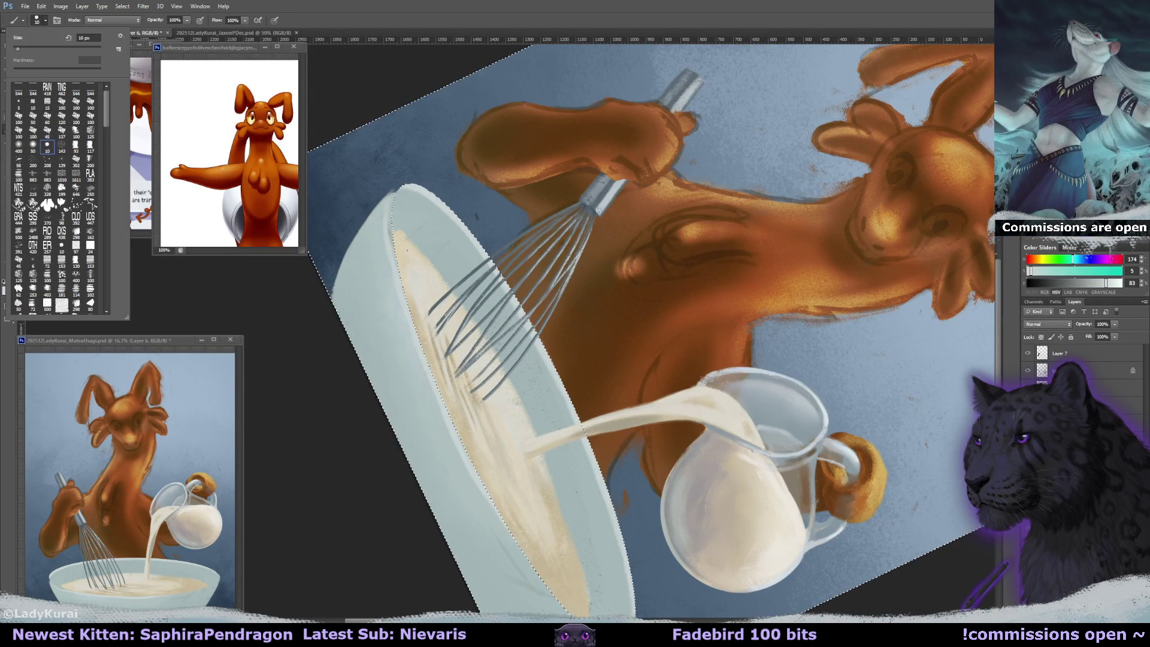
left_click(464, 227)
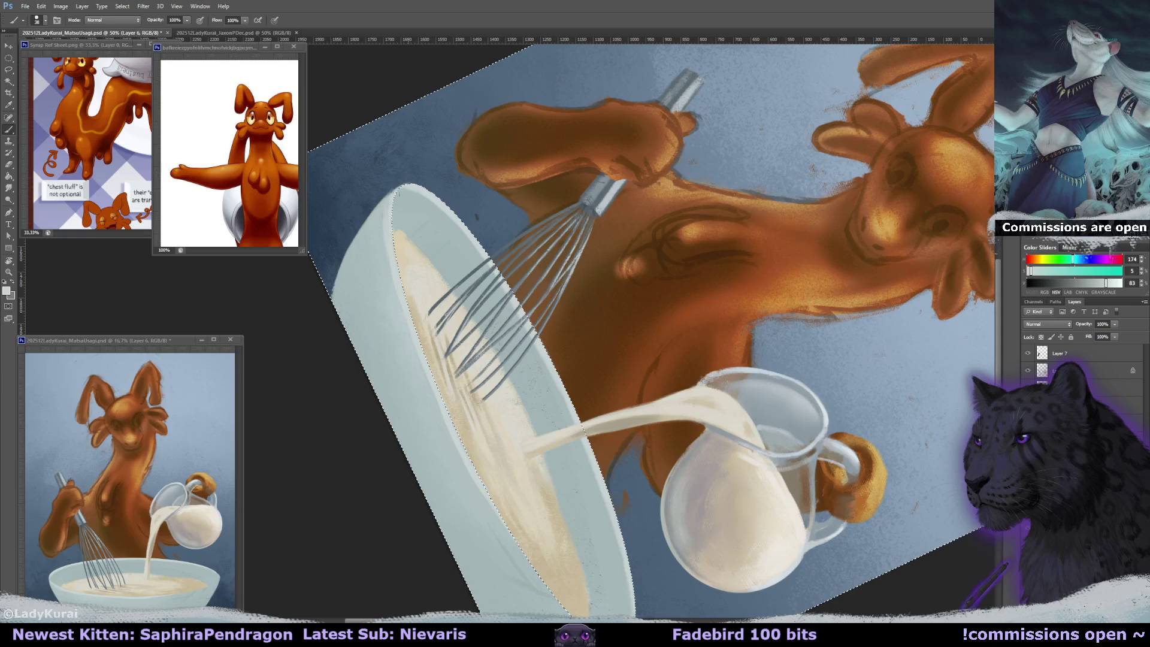
- Rotate the view back toward upright, alternating brush and eraser on the bowl rim
left_click_drag(432, 308, 443, 257)
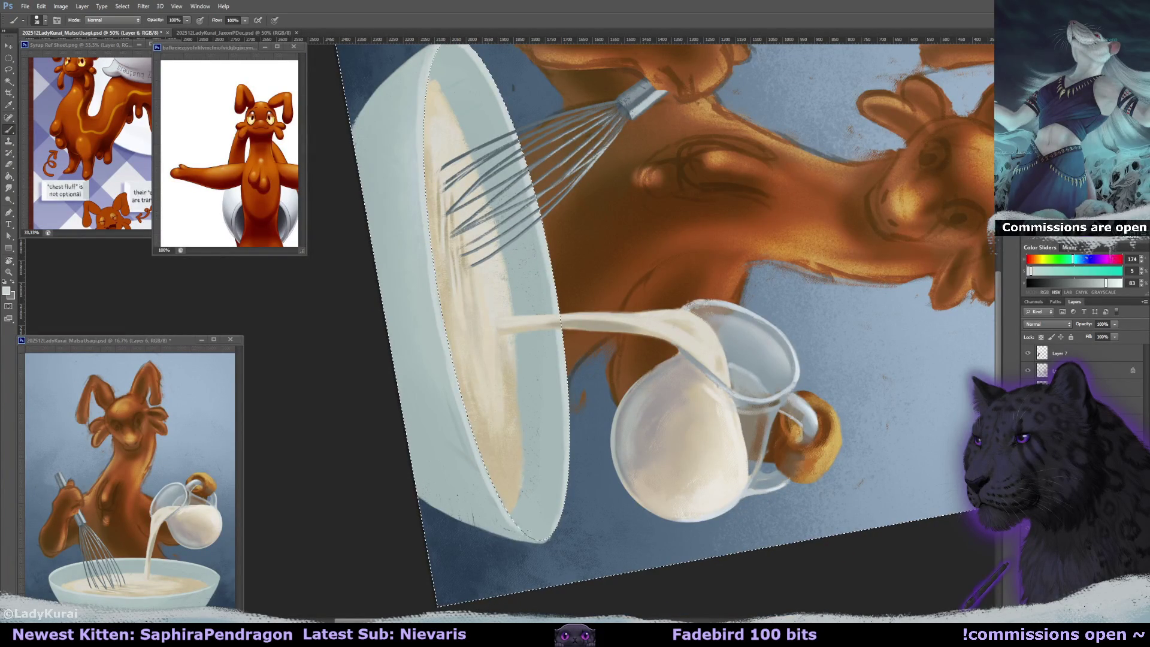
key("r")
left_click_drag(565, 221, 521, 204)
key("e")
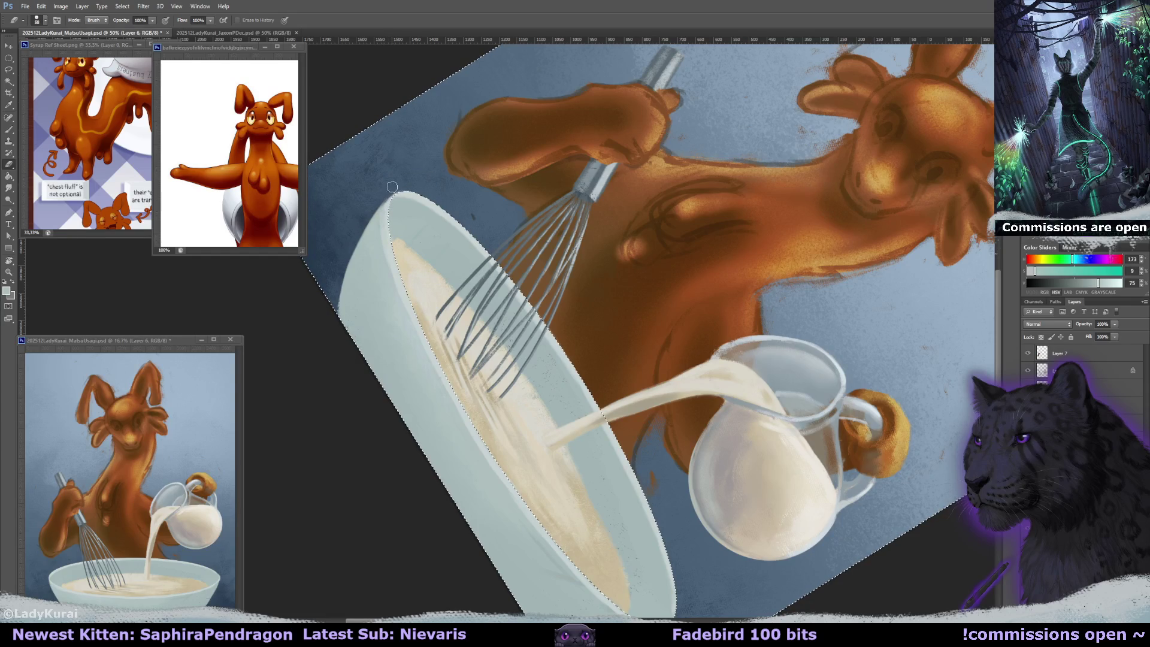
key("r")
left_click_drag(374, 204, 335, 252)
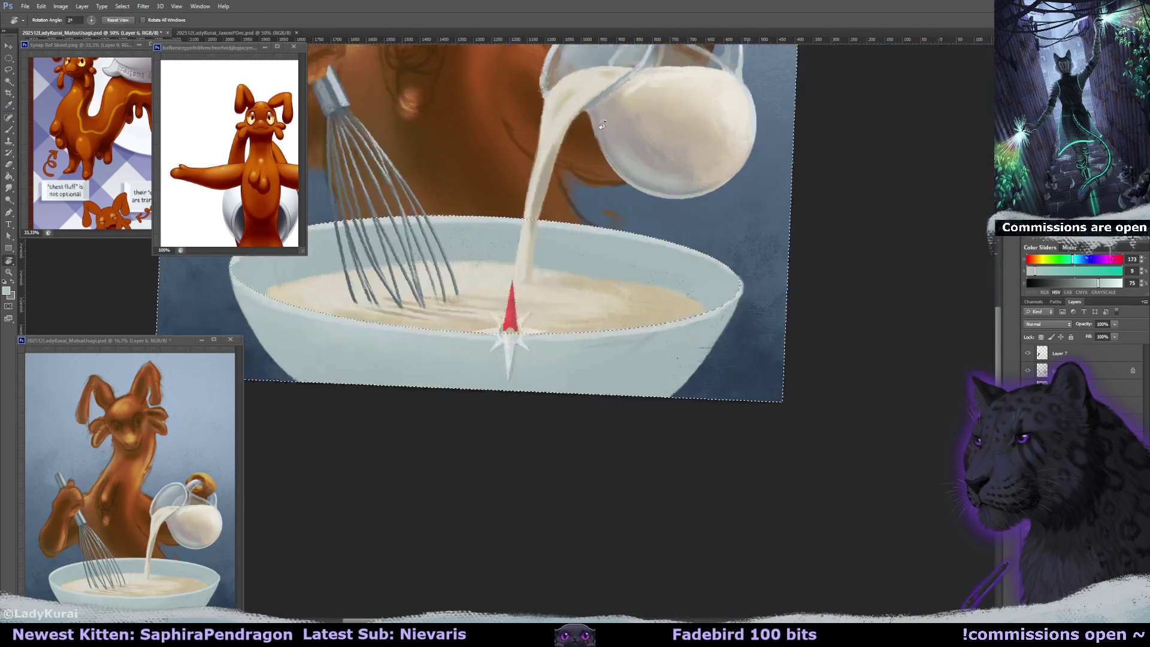
key("b")
mouse_move(471, 186)
left_mouse_down()
mouse_move(501, 198)
mouse_move(629, 311)
left_mouse_up()
key("r")
key("b")
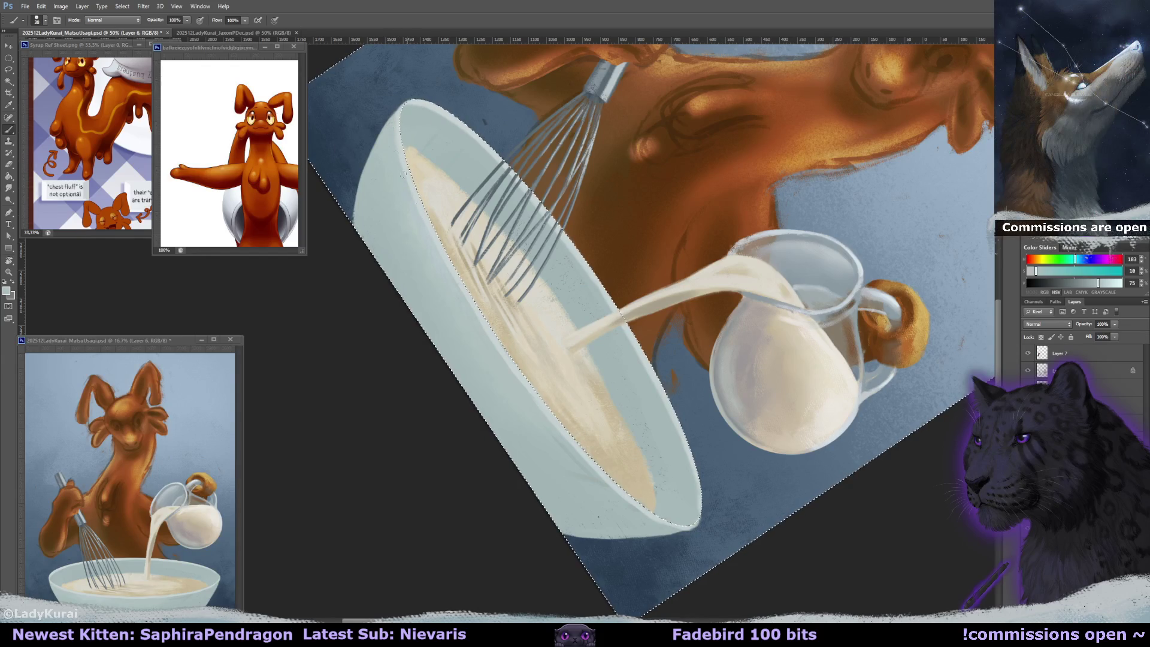
key("r")
left_click_drag(405, 174, 438, 215)
key("b")
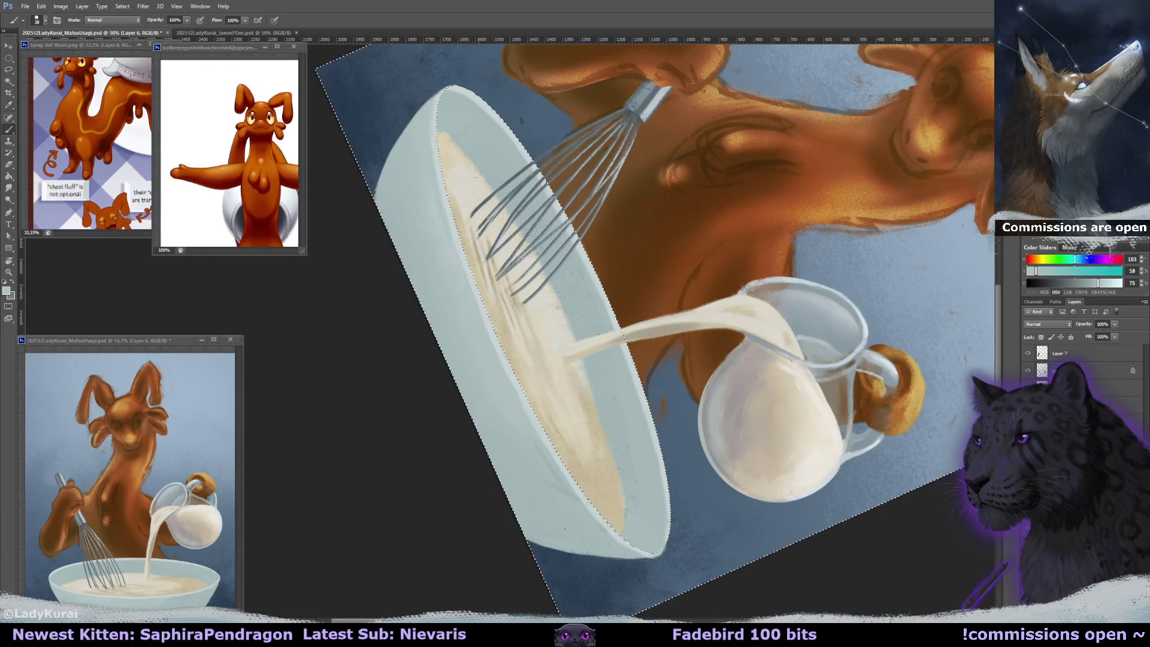
- Sample paler and darker bowl greys for the rim, then reset the view rotation to level
left_click(450, 207, "alt")
key("r")
left_click_drag(450, 208, 491, 383)
key("b")
left_click(502, 411, "alt")
left_click(527, 496, "alt")
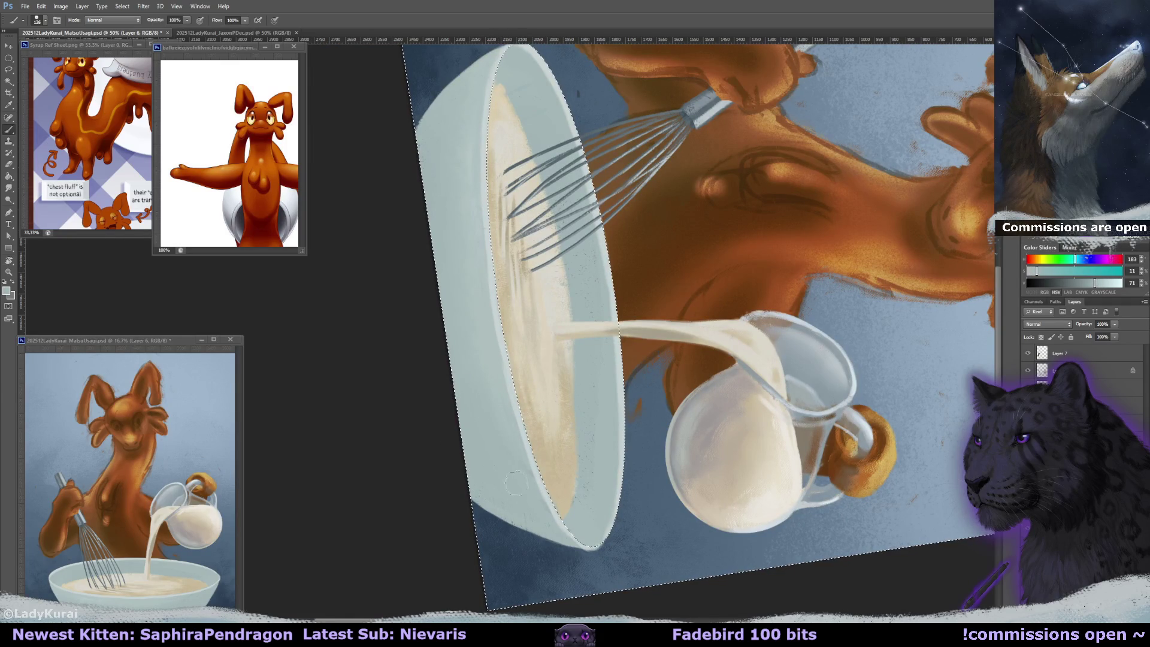
key("r")
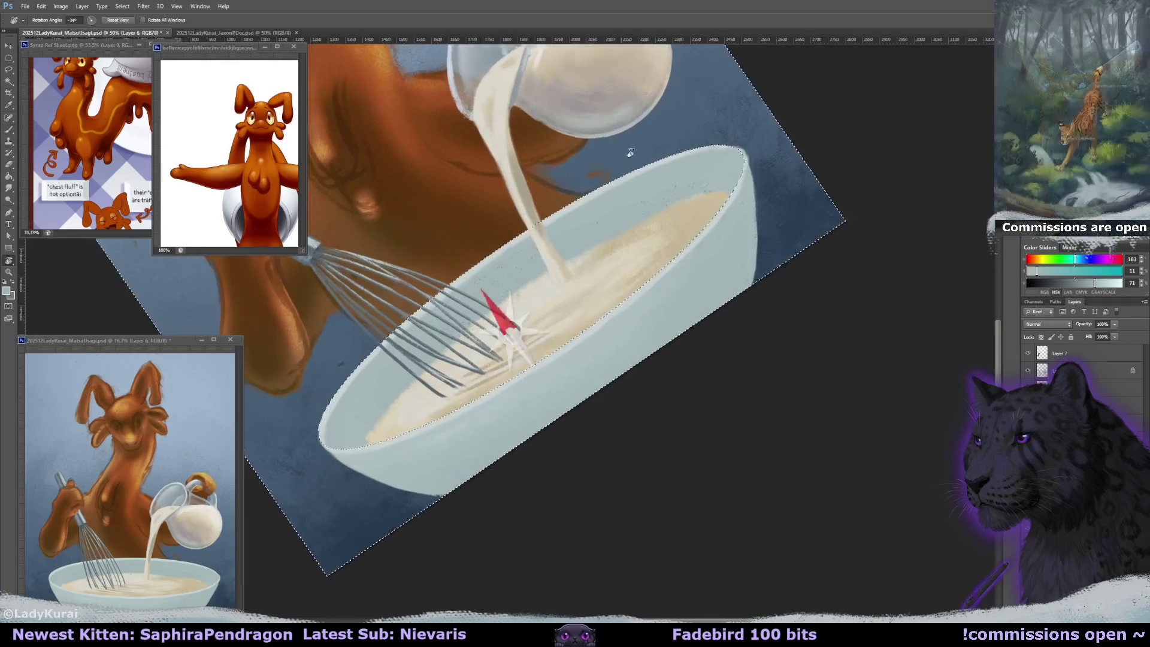
left_click_drag(549, 444, 383, 420)
left_click(117, 20)
- Refit the ellipse selection lower inside the bowl and slightly narrower, then apply it
key("b")
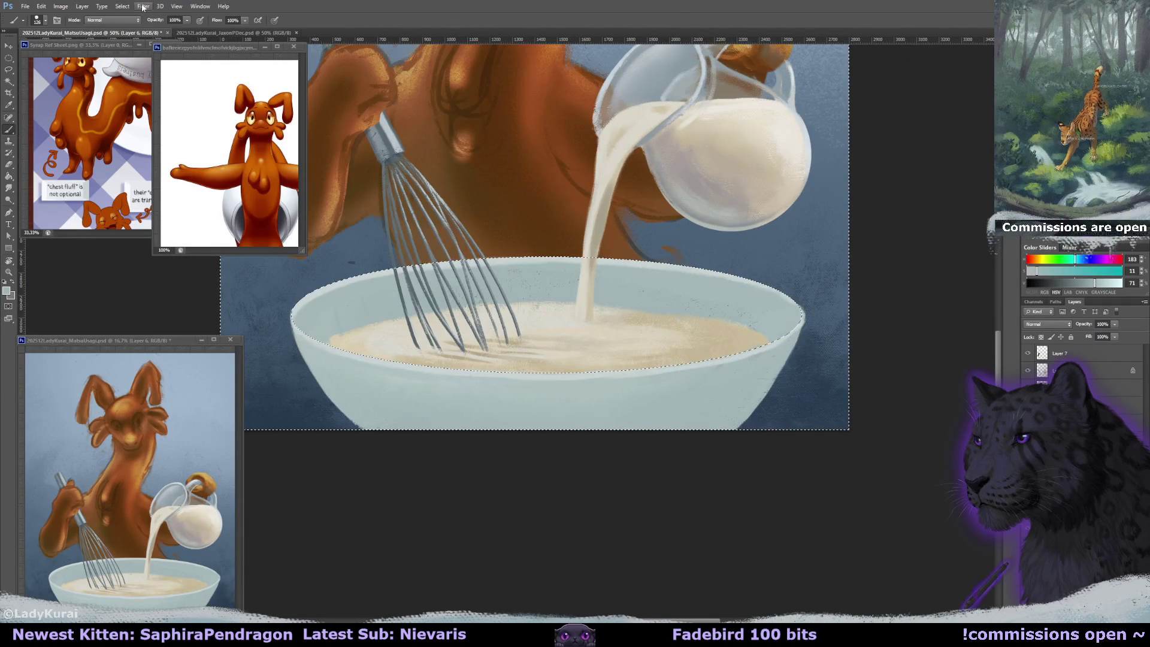
left_click(122, 6)
left_click(144, 139)
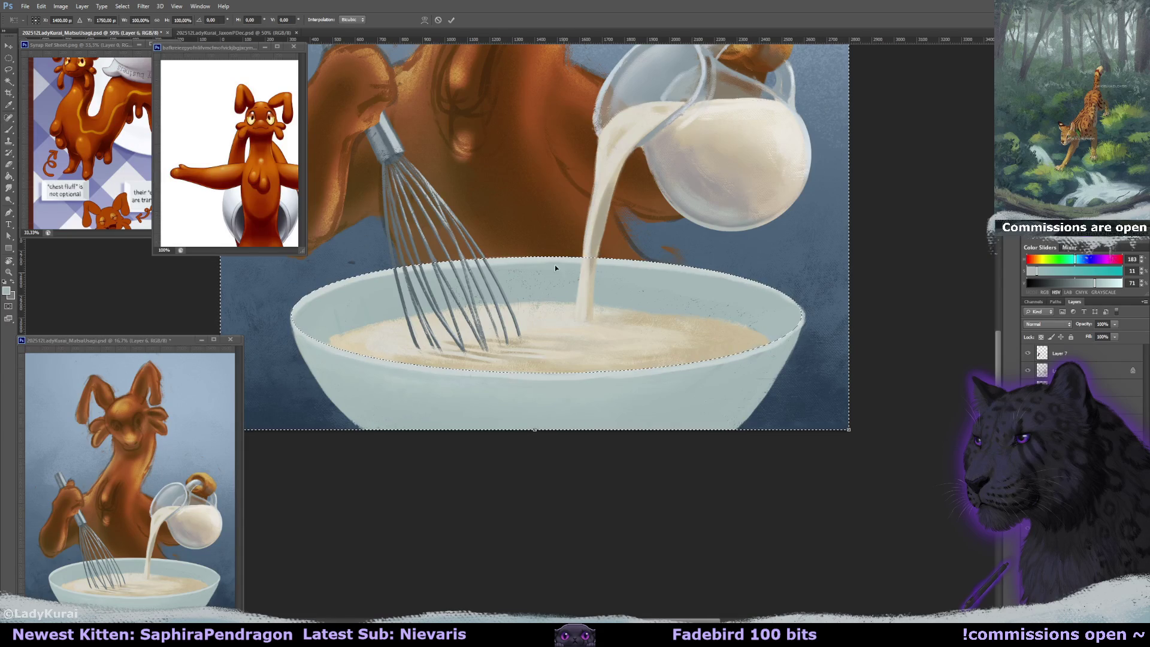
key("Escape")
key("v")
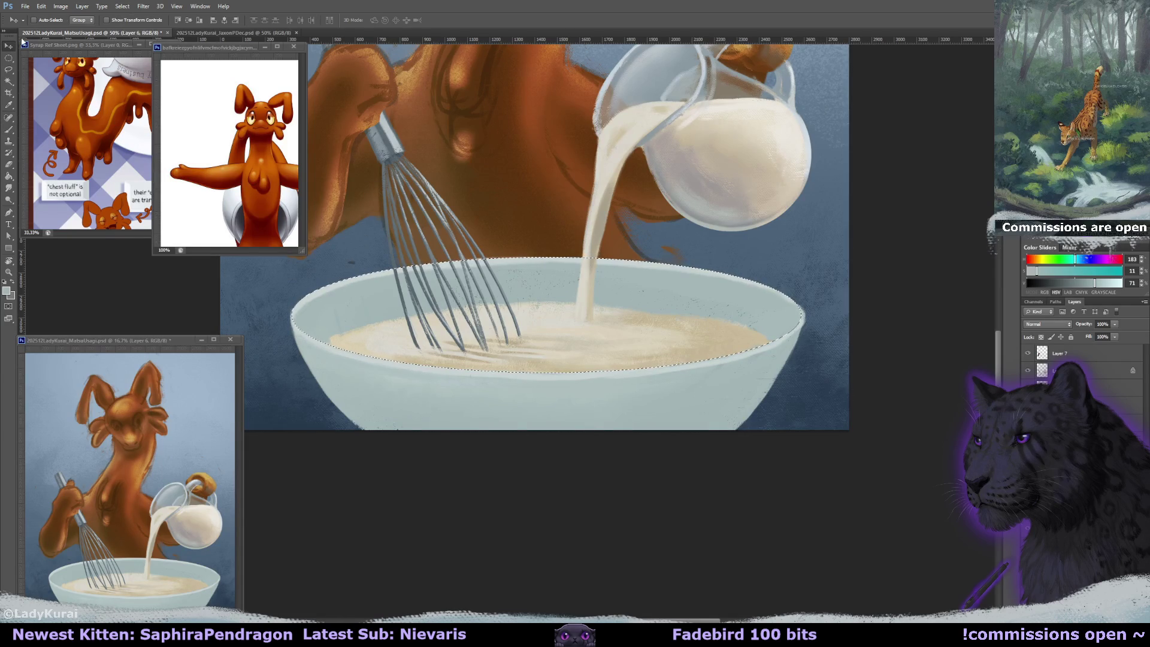
left_click(122, 6)
left_click(145, 139)
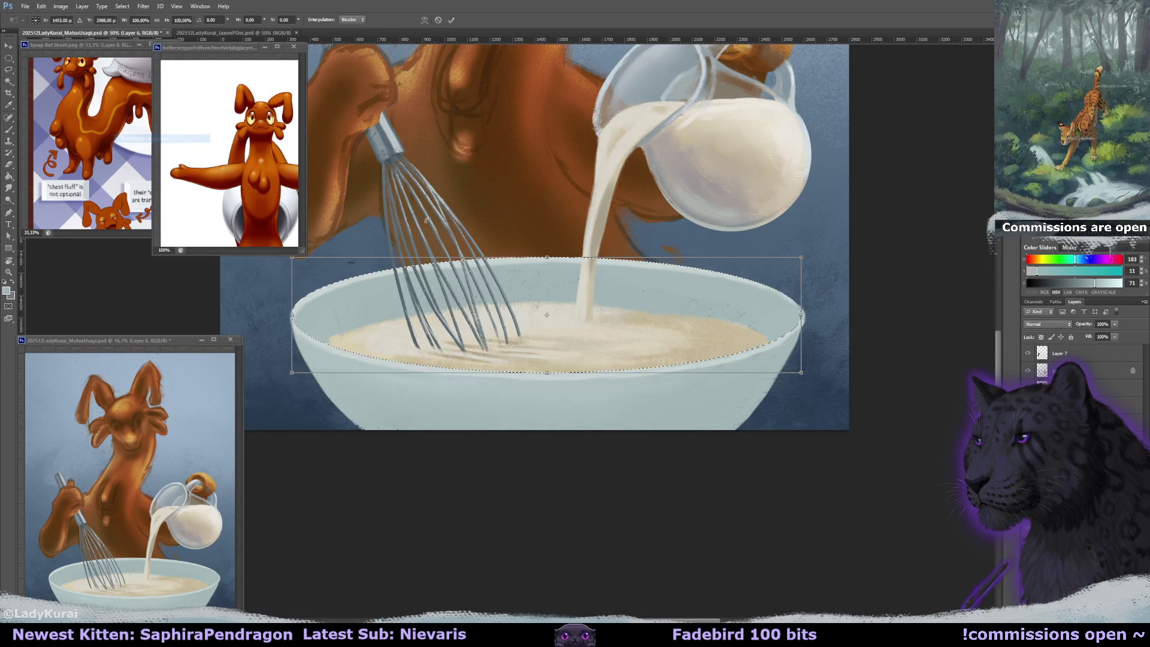
left_click_drag(678, 296, 684, 330)
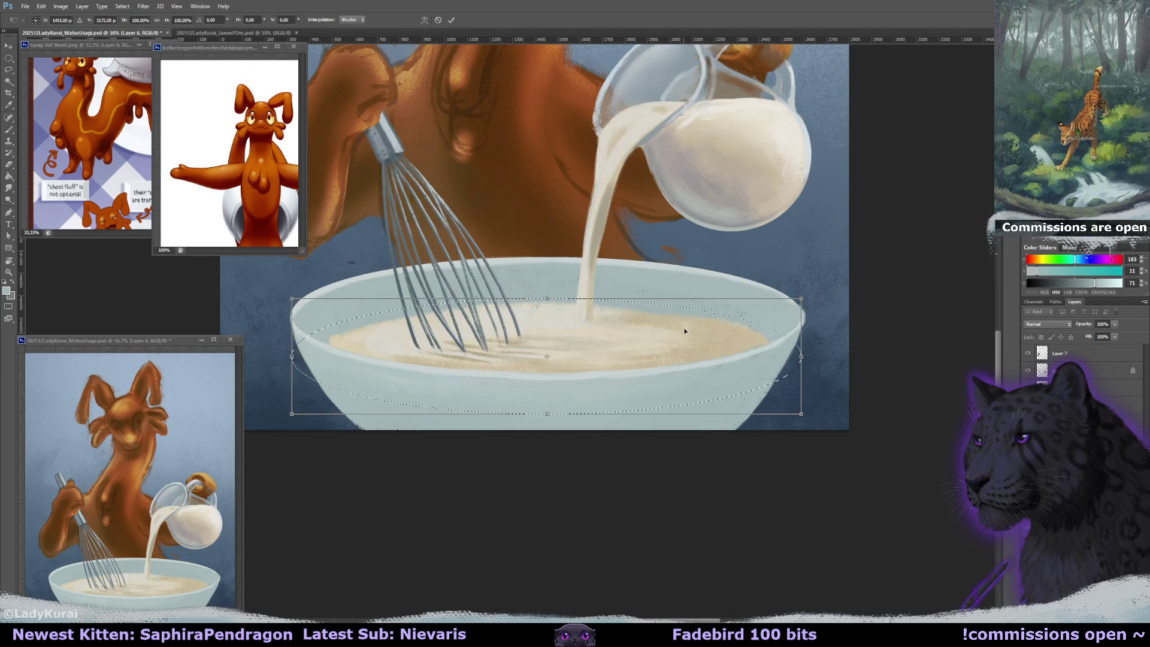
key("Down")
key("Down")
key("Down")
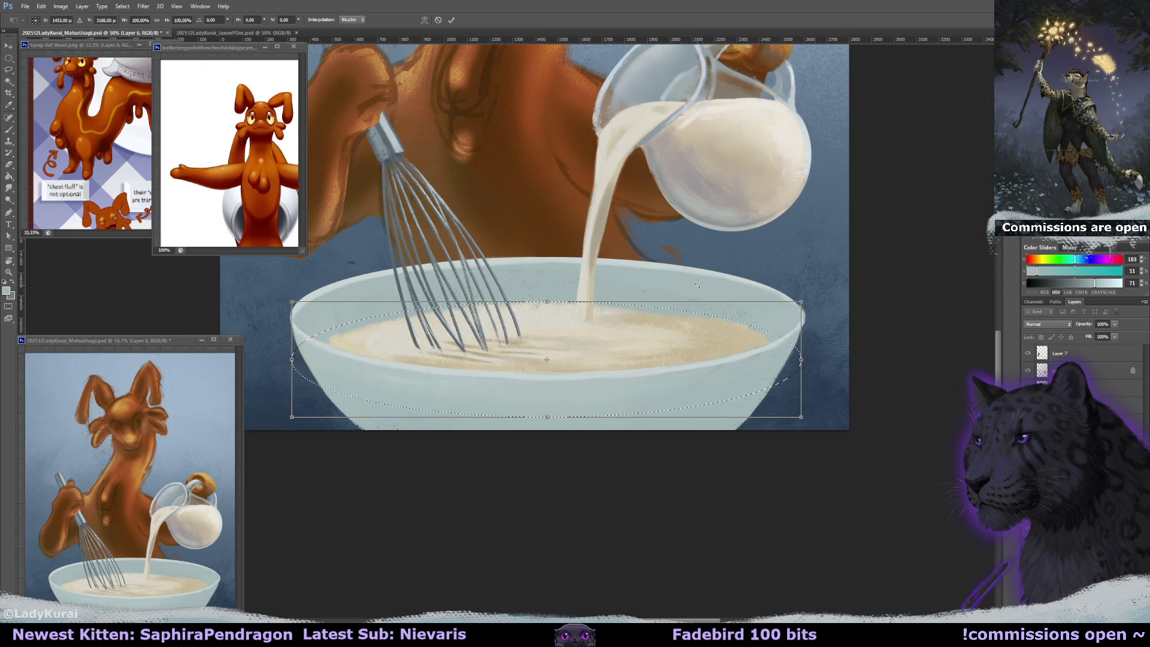
left_click_drag(292, 360, 297, 360)
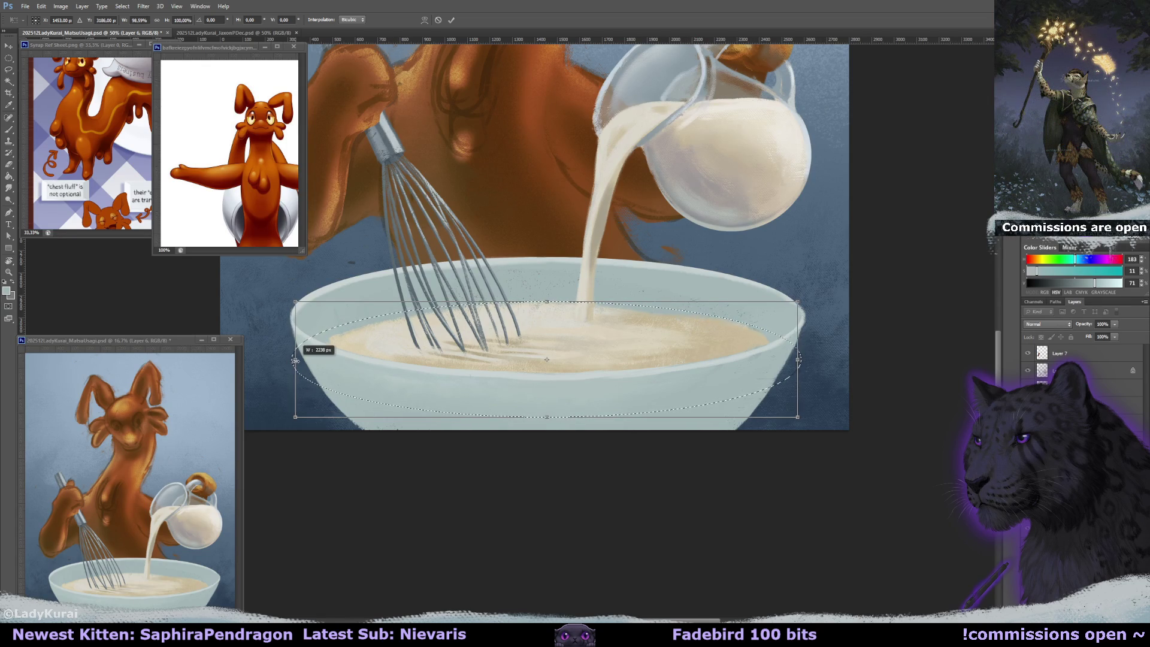
left_click(7, 130)
key("Return")
- On a new layer, paint sampled beige batter across the bowl's left and bottom
left_click(371, 341, "alt")
key("ctrl+shift+alt+n")
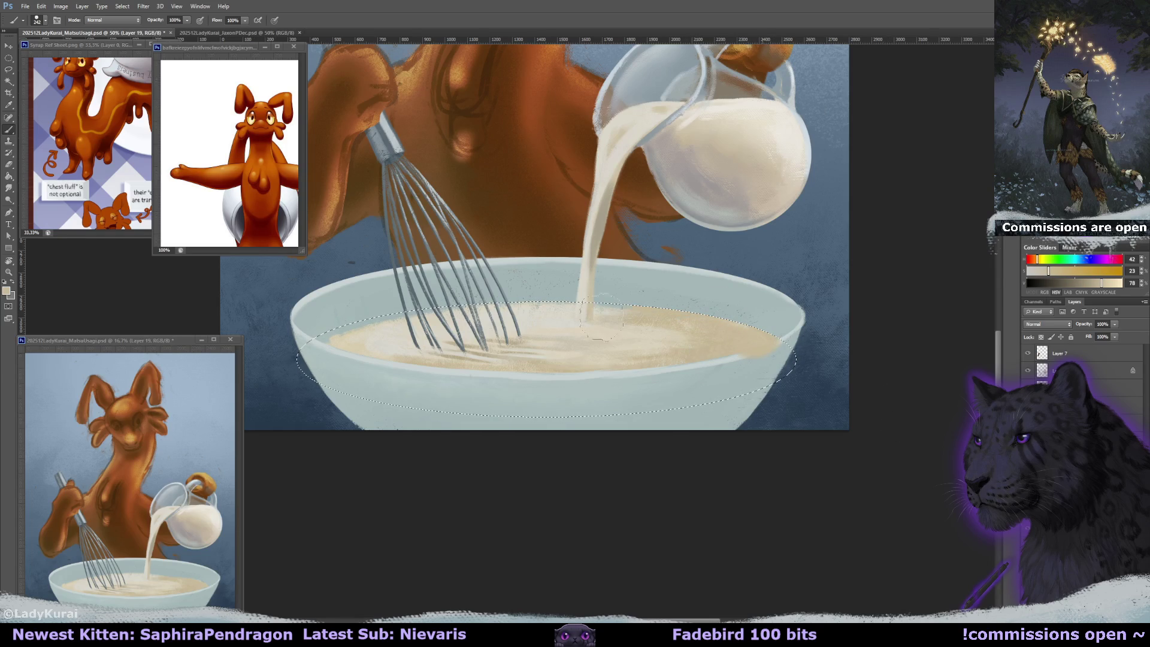
left_click_drag(314, 346, 784, 326)
- Move the ellipse selection up to the batter line, widen it slightly, and apply
left_click(122, 6)
left_click(150, 139)
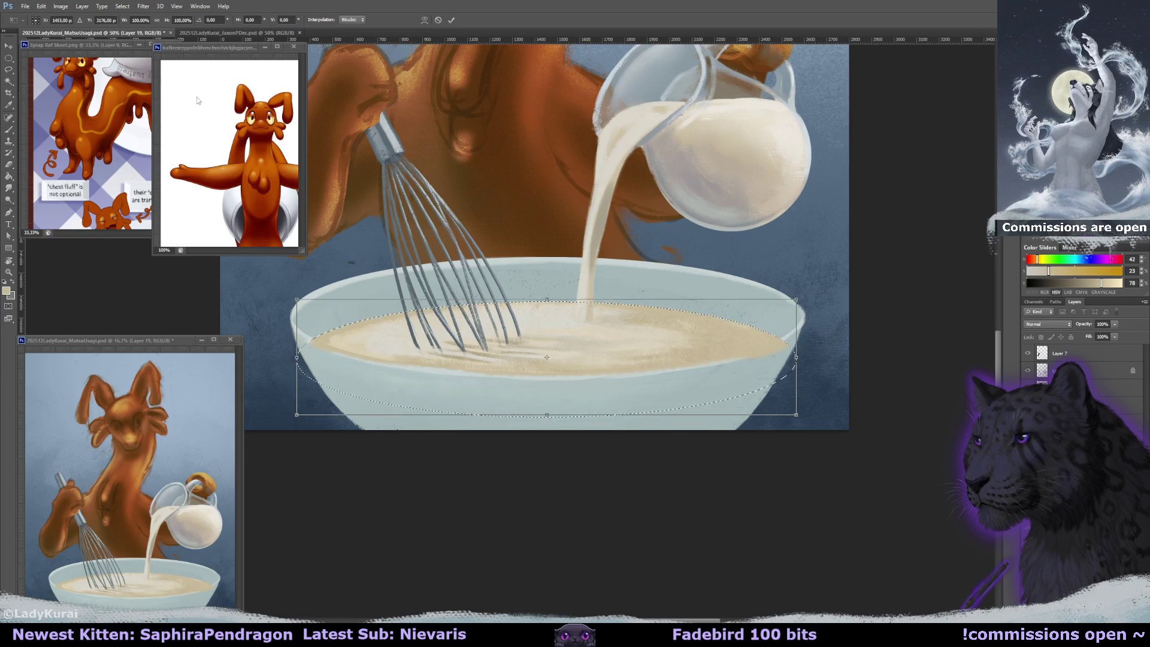
key("shift+Up")
key("shift+Up")
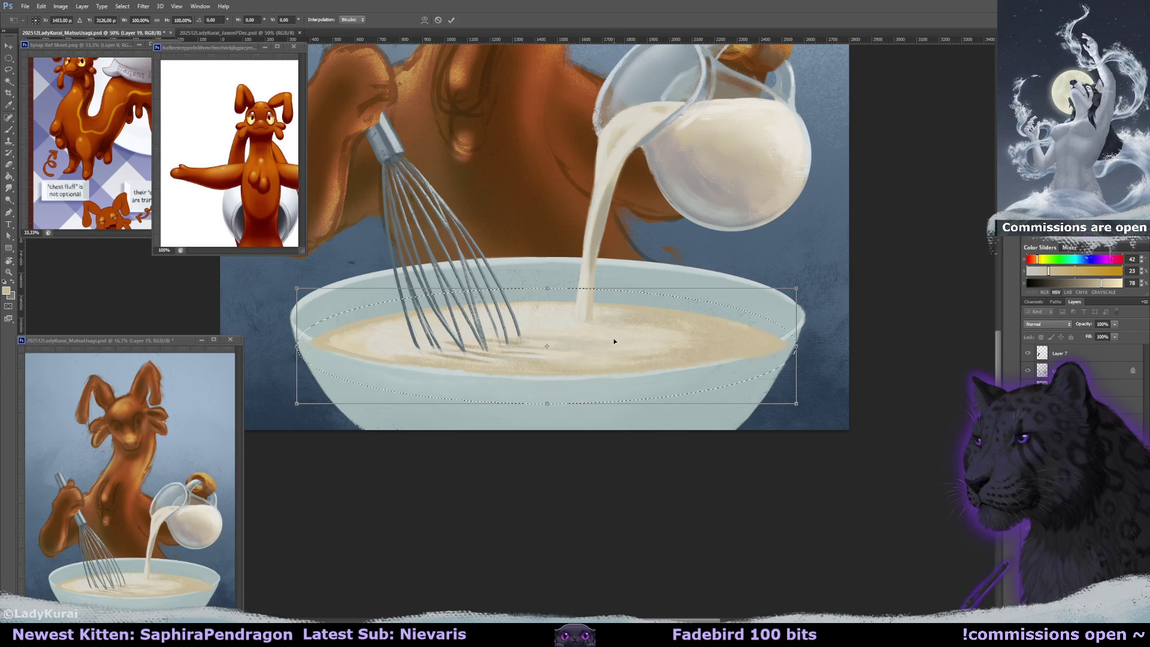
left_click_drag(631, 347, 637, 320)
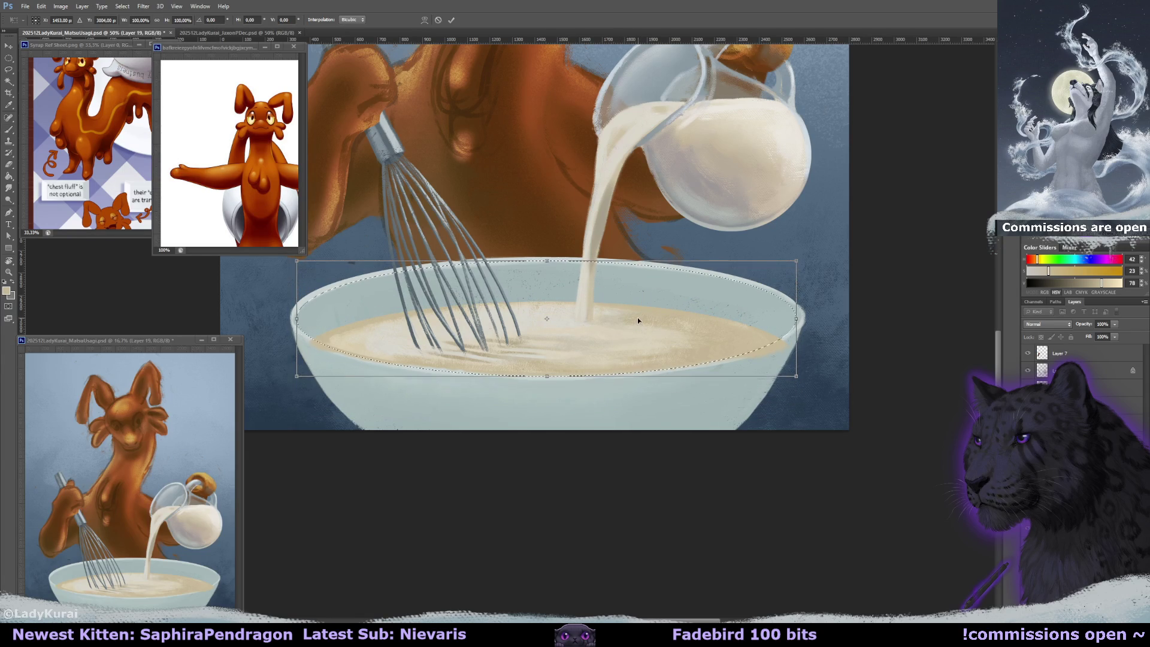
left_click_drag(795, 318, 802, 318)
key("shift+Up")
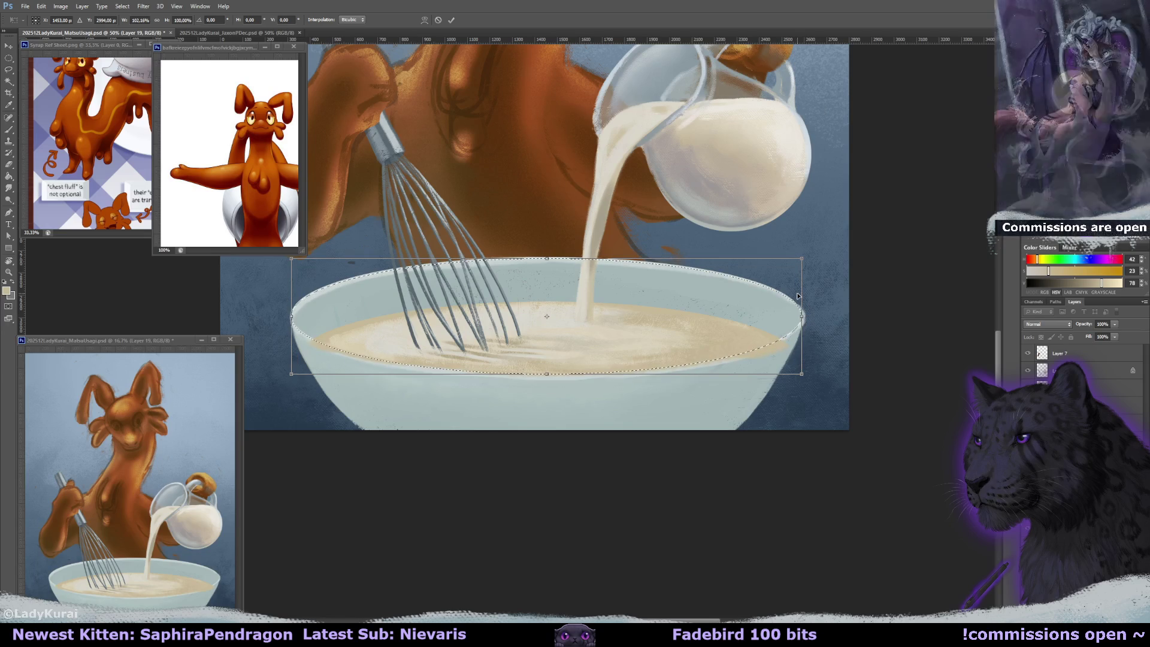
key("Up")
key("Up")
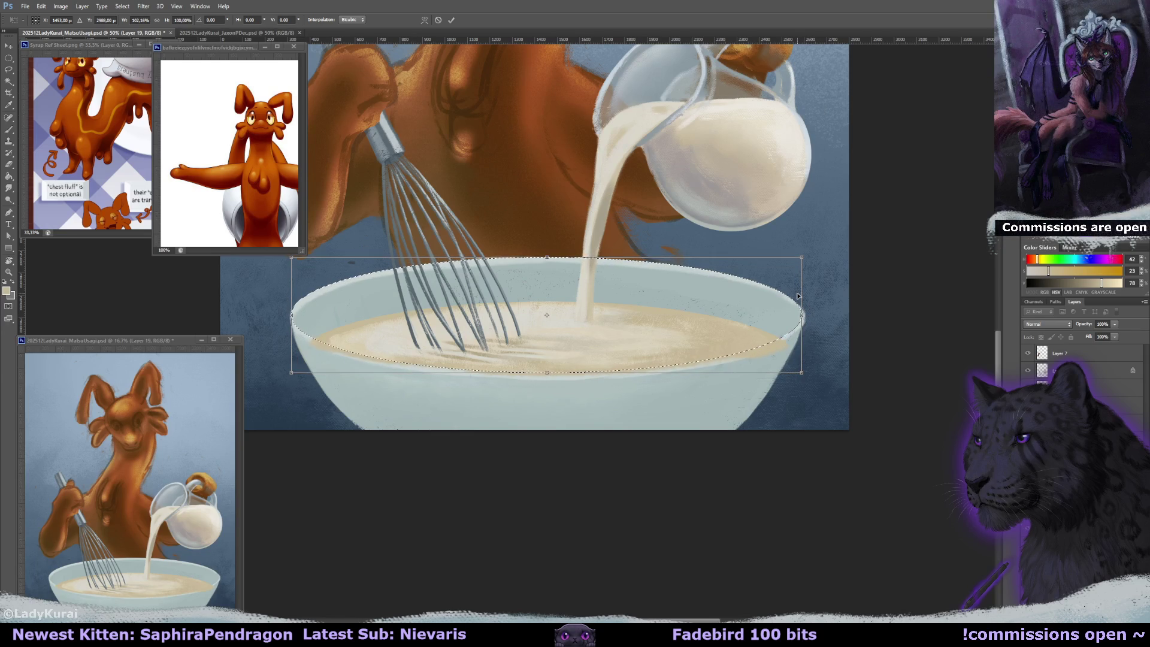
left_click(9, 129)
left_click(526, 232)
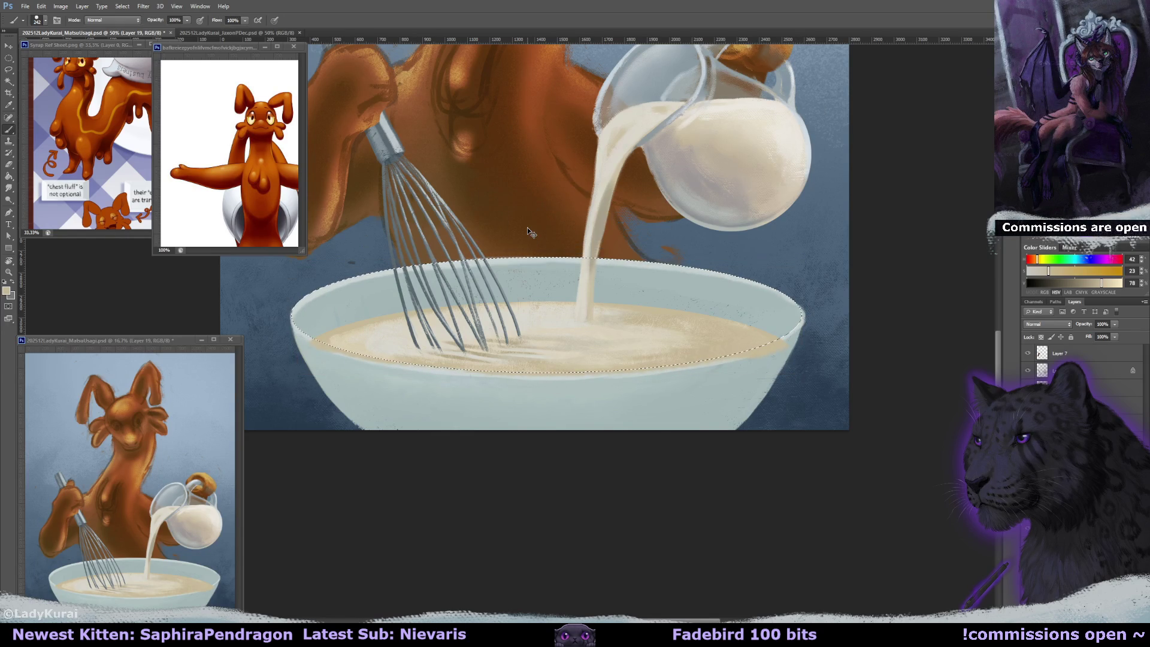
- Deselect, undo a trial shadow stroke on the batter, and set a smaller brush size
key("ctrl+d")
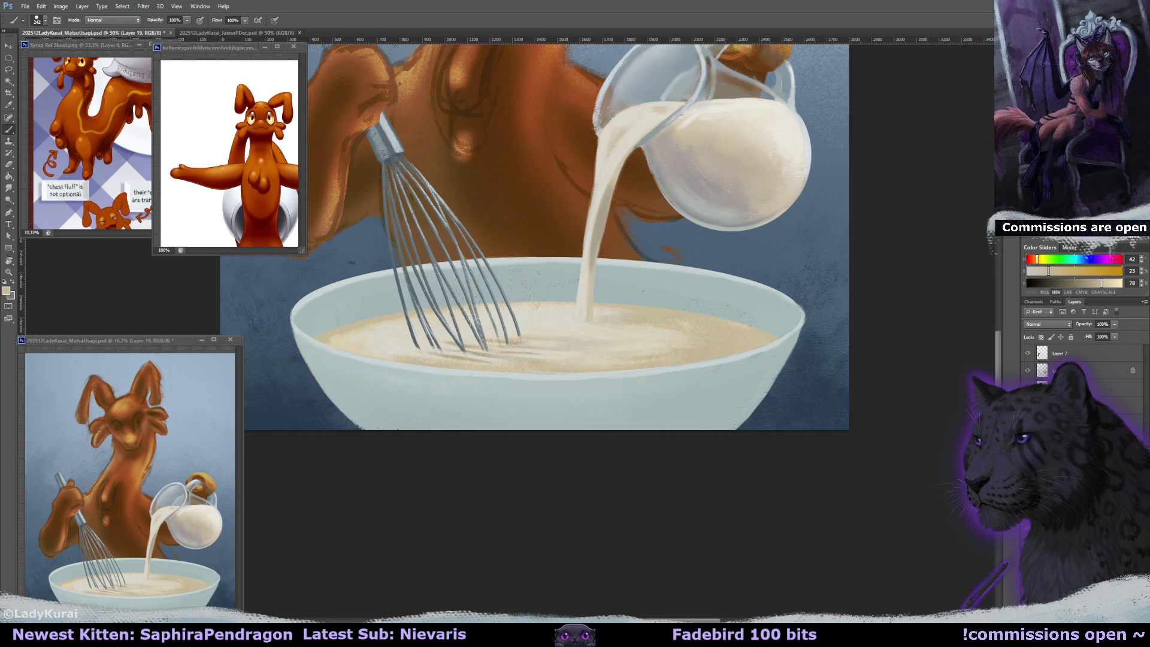
left_click_drag(482, 327, 578, 323)
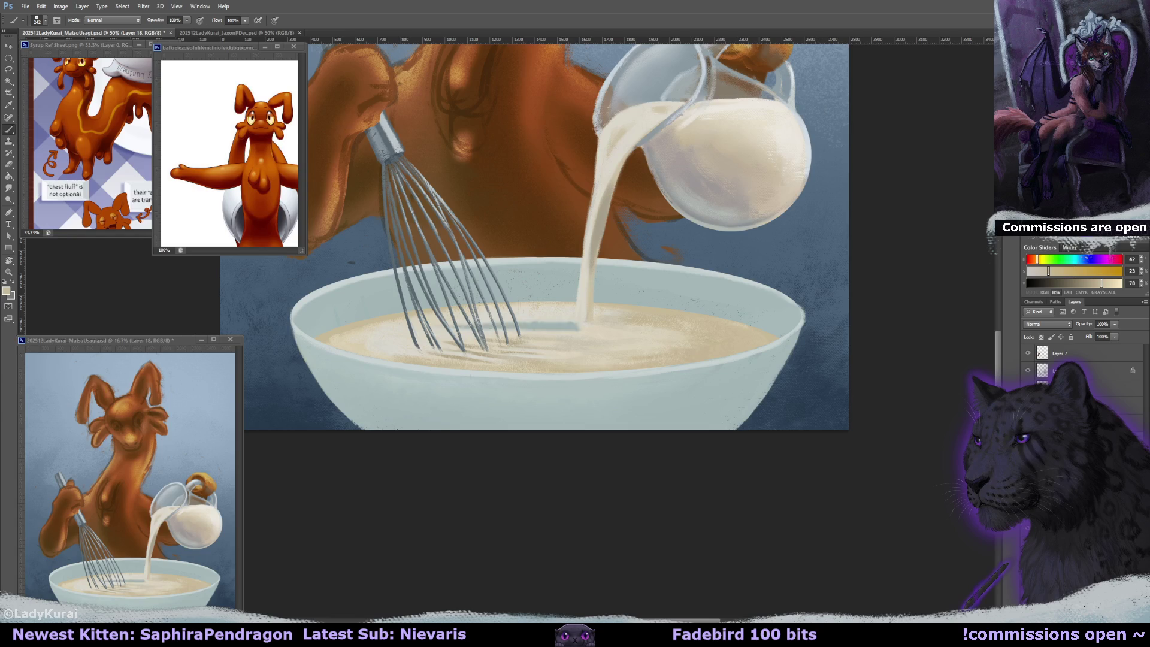
key("ctrl+z")
left_click_drag(800, 347, 458, 338)
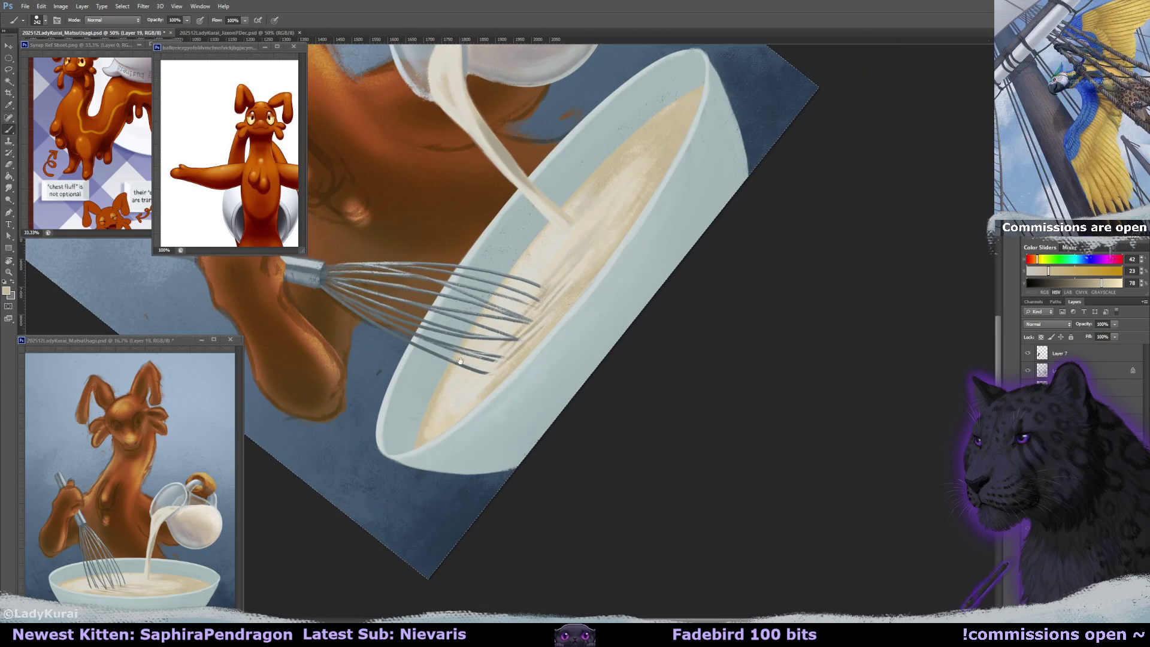
left_click(38, 20)
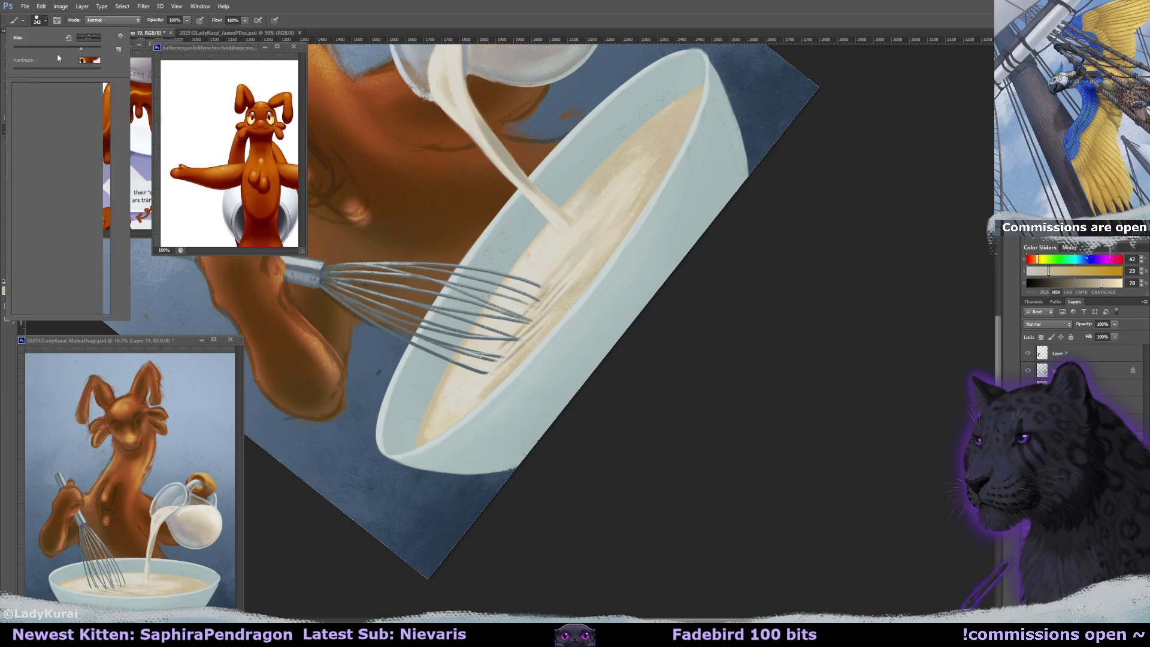
right_click(383, 336, "alt")
left_click(448, 380, "alt")
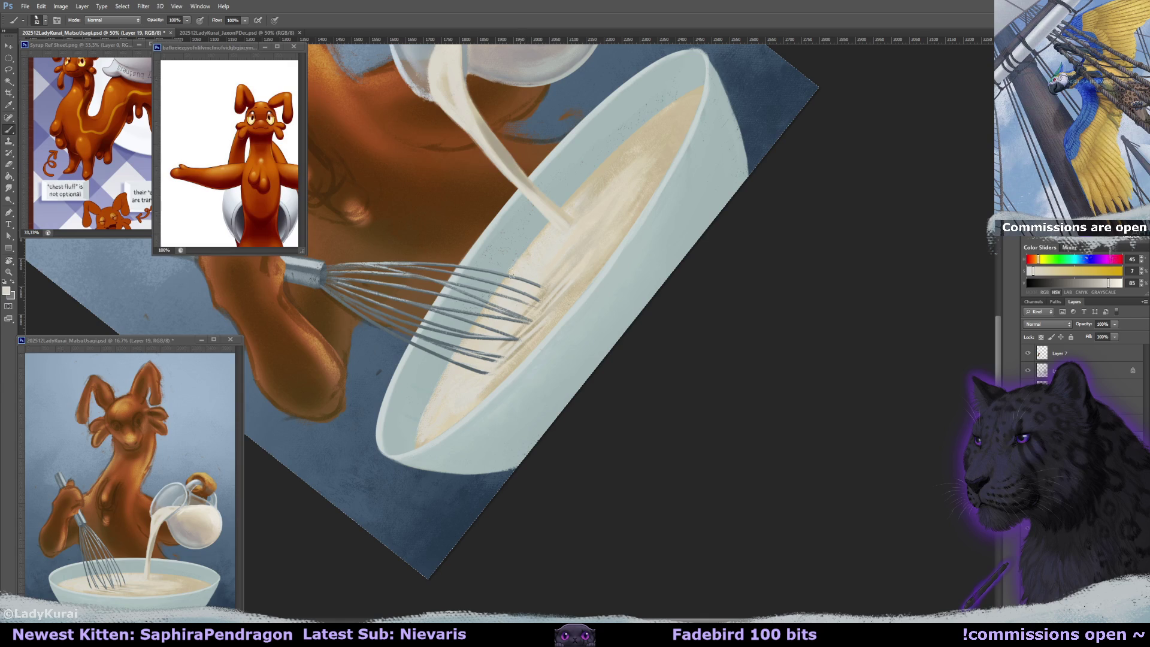
- Paint light cream strokes into the batter and darker tan near the bowl's lower edge
left_click(568, 214, "alt")
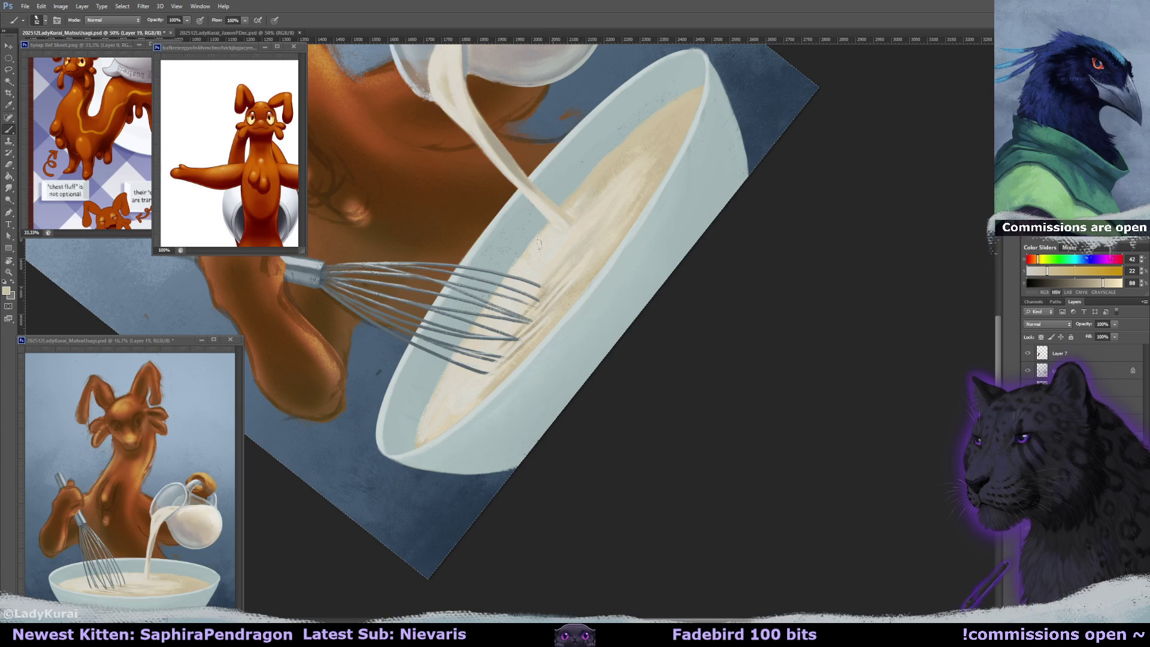
left_click(570, 227, "alt")
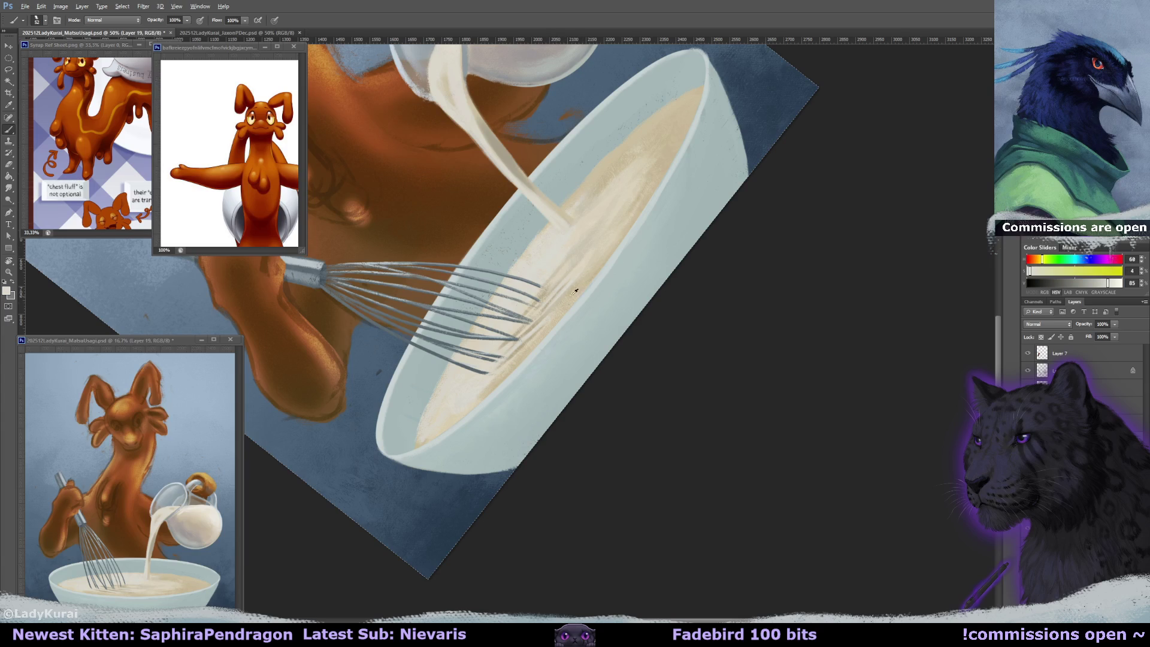
left_click(552, 306, "alt")
left_click_drag(587, 235, 576, 244)
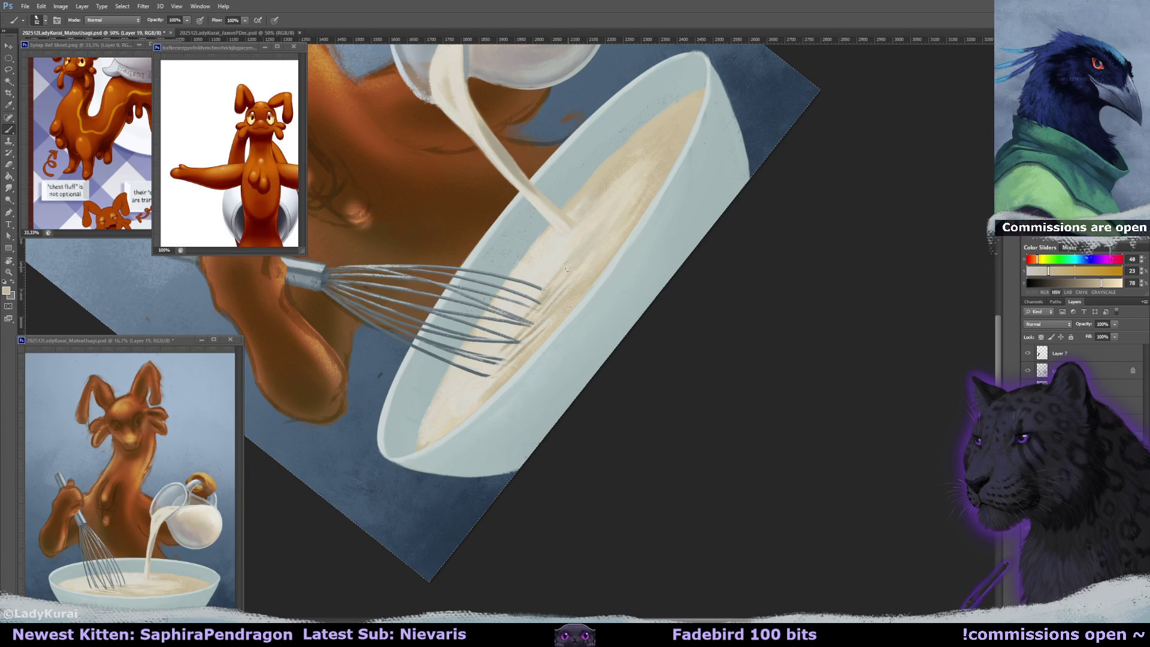
left_click_drag(503, 372, 497, 376)
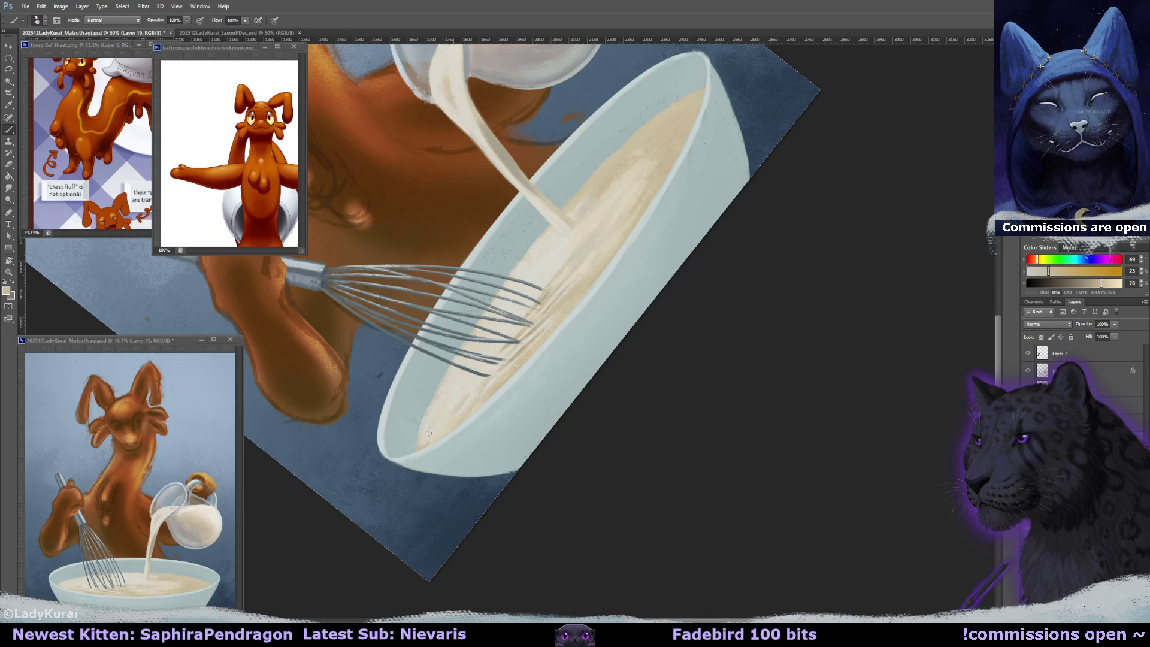
left_click_drag(437, 418, 450, 397)
scroll(527, 328, "up", 2)
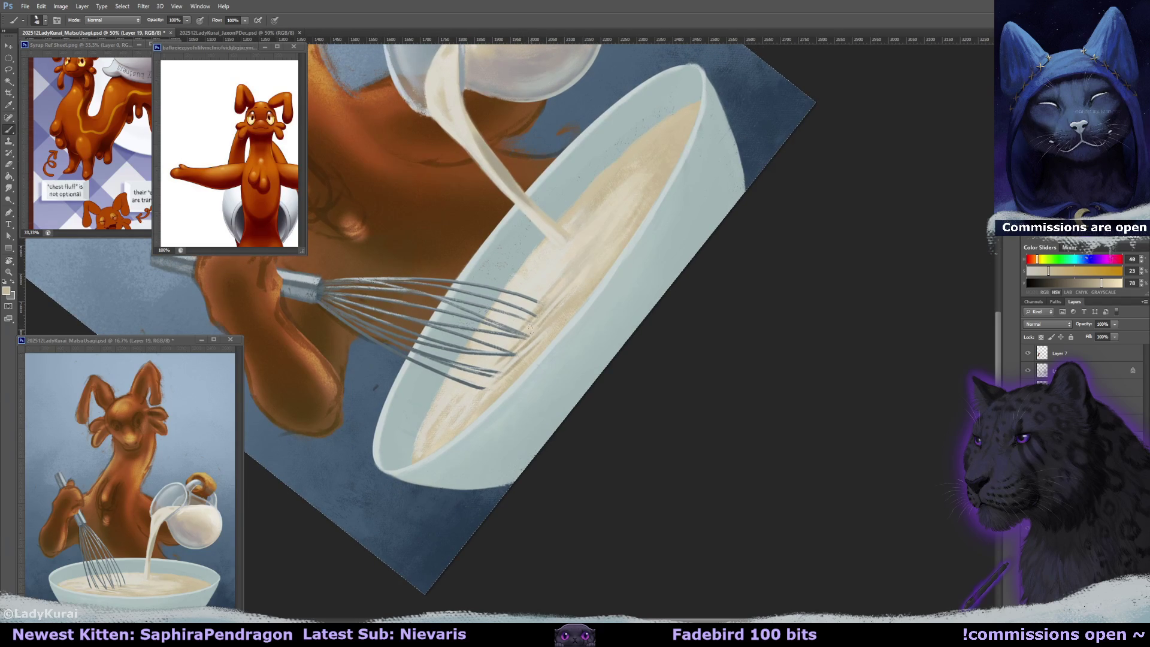
left_click_drag(532, 320, 526, 315)
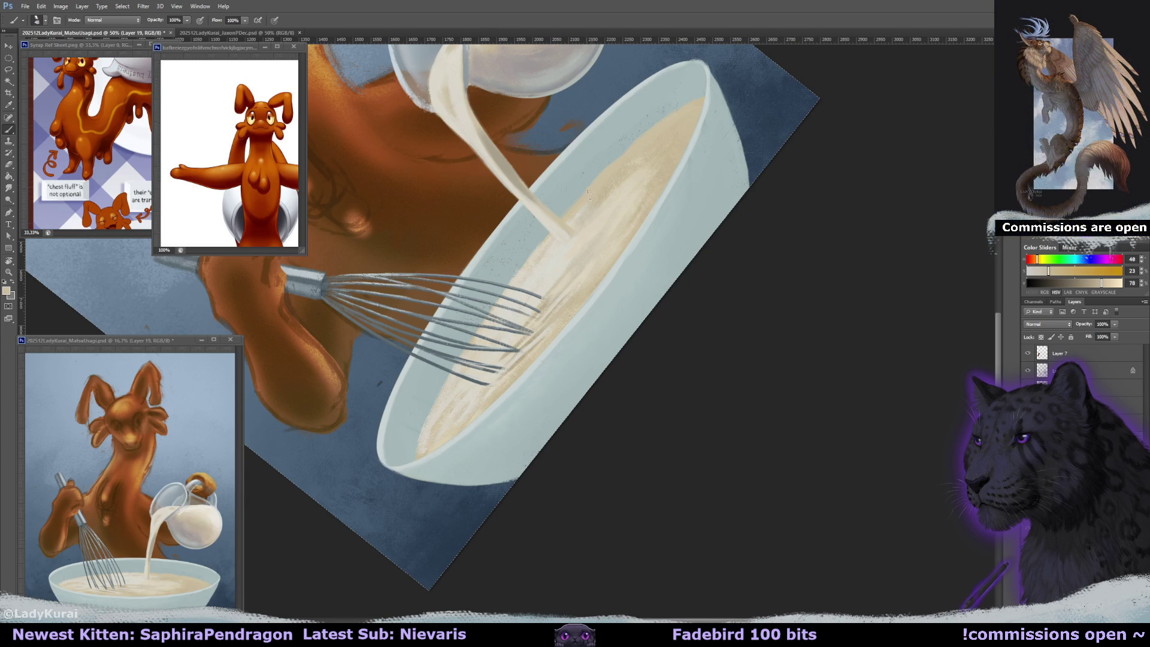
- Sample lighter batter, pale milk cream and tan tones while rotating the bowl view
left_click(515, 294, "alt")
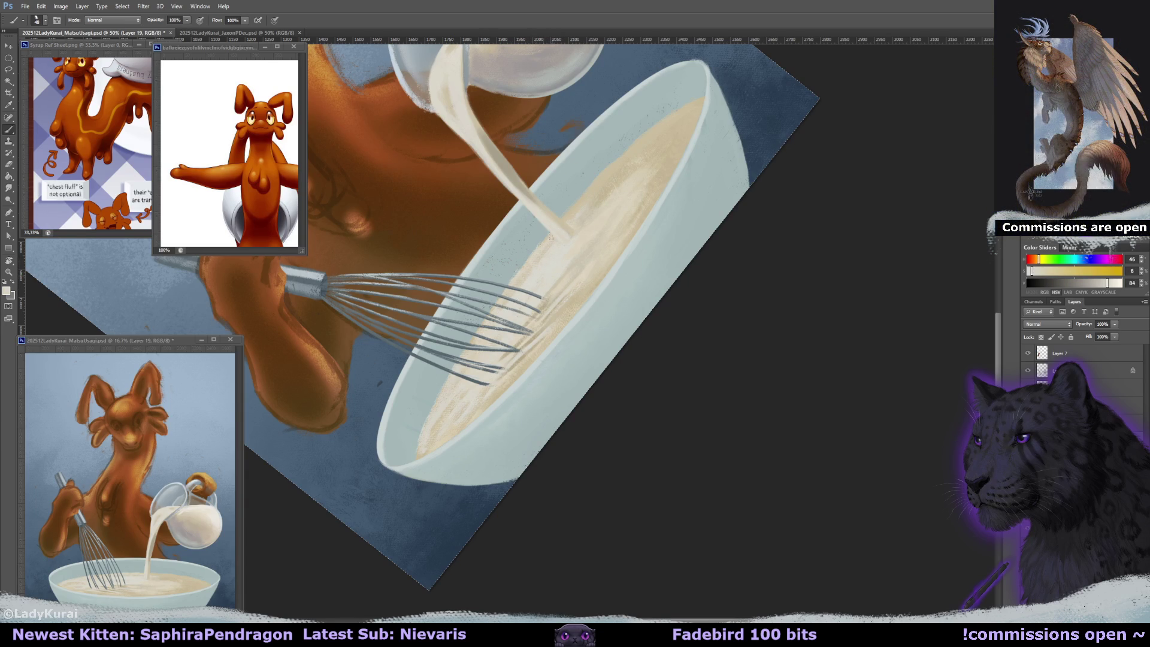
left_click_drag(577, 245, 633, 259)
left_click(633, 259, "alt")
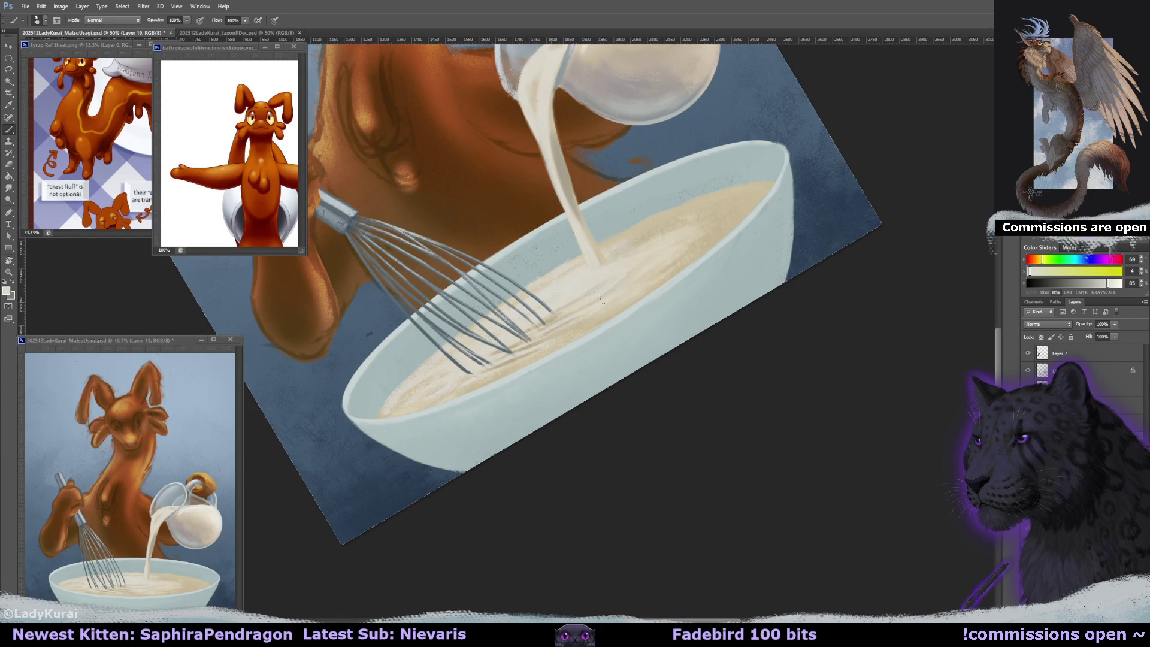
left_click(631, 257, "alt")
left_click(650, 237, "alt")
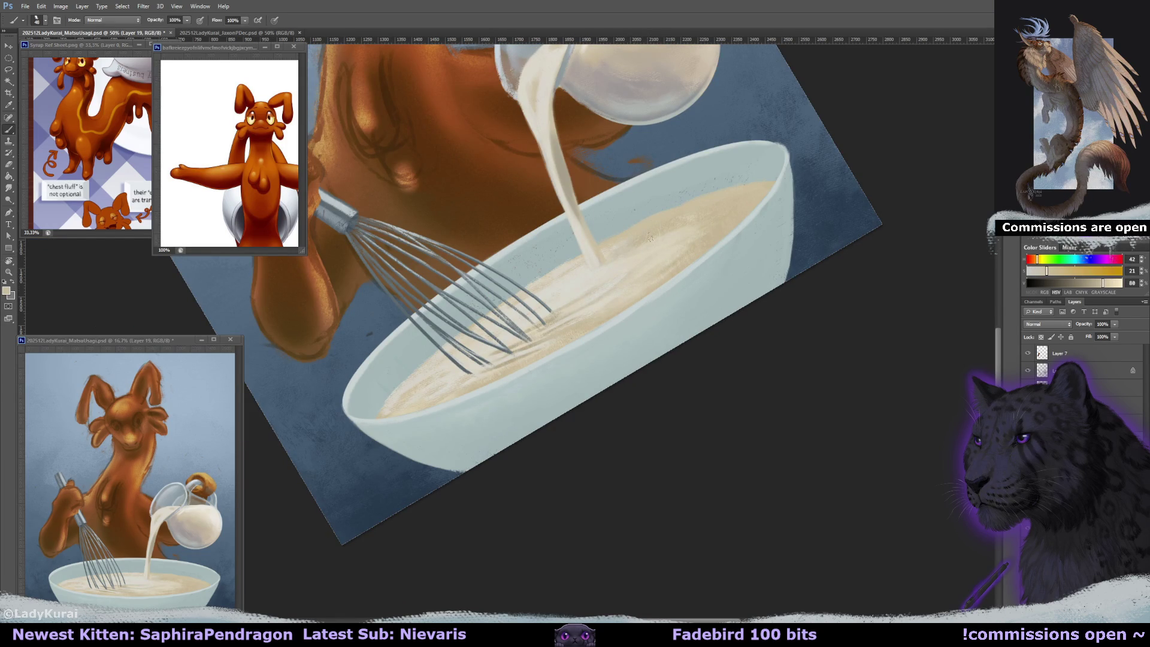
left_click_drag(628, 277, 515, 410)
- Add a new empty layer, Layer 20, over the bowl and set it to Multiply blending
left_click(509, 380, "alt")
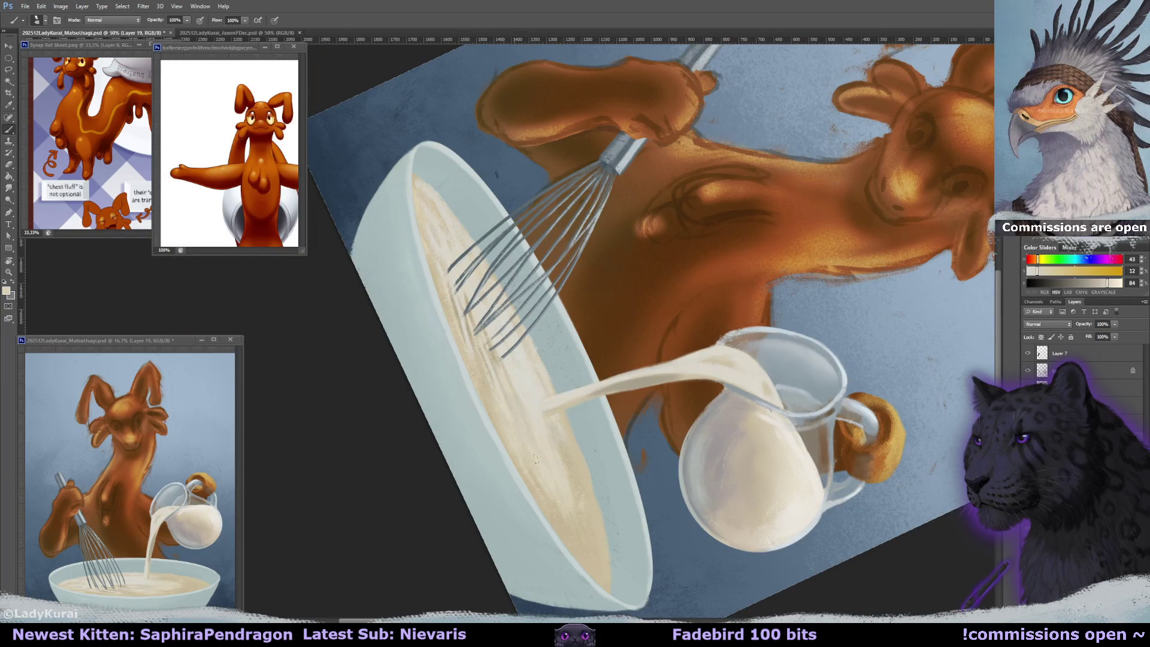
left_click(530, 396, "alt")
mouse_move(530, 395)
left_mouse_down()
mouse_move(575, 323)
mouse_move(413, 106)
left_mouse_up()
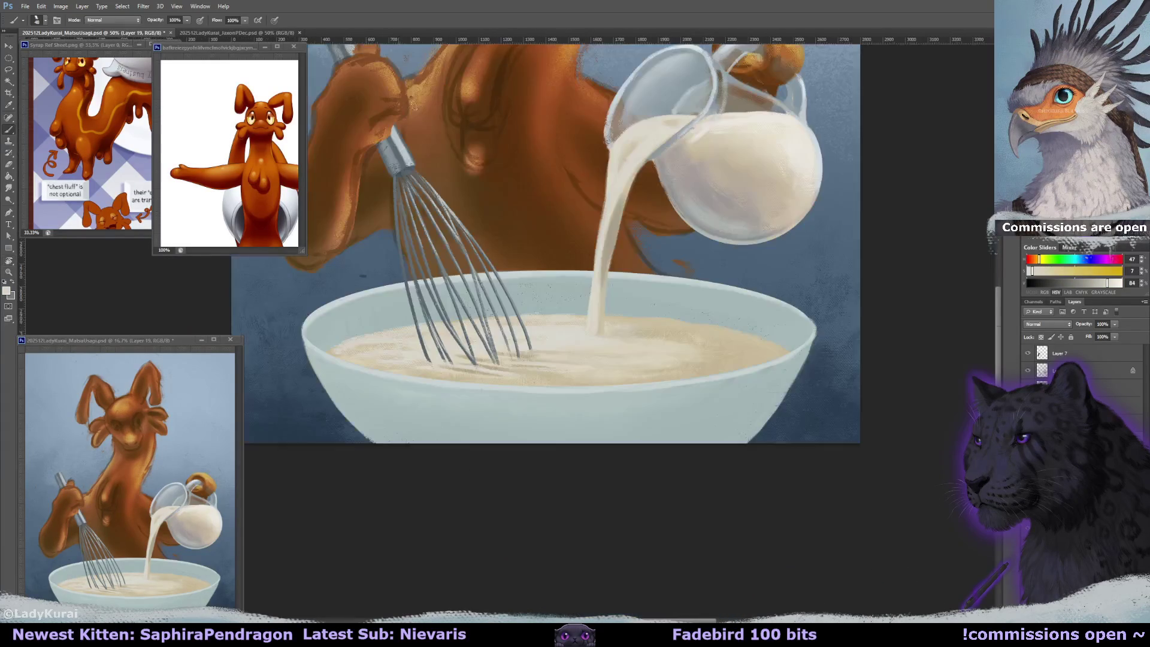
left_click_drag(656, 263, 660, 270)
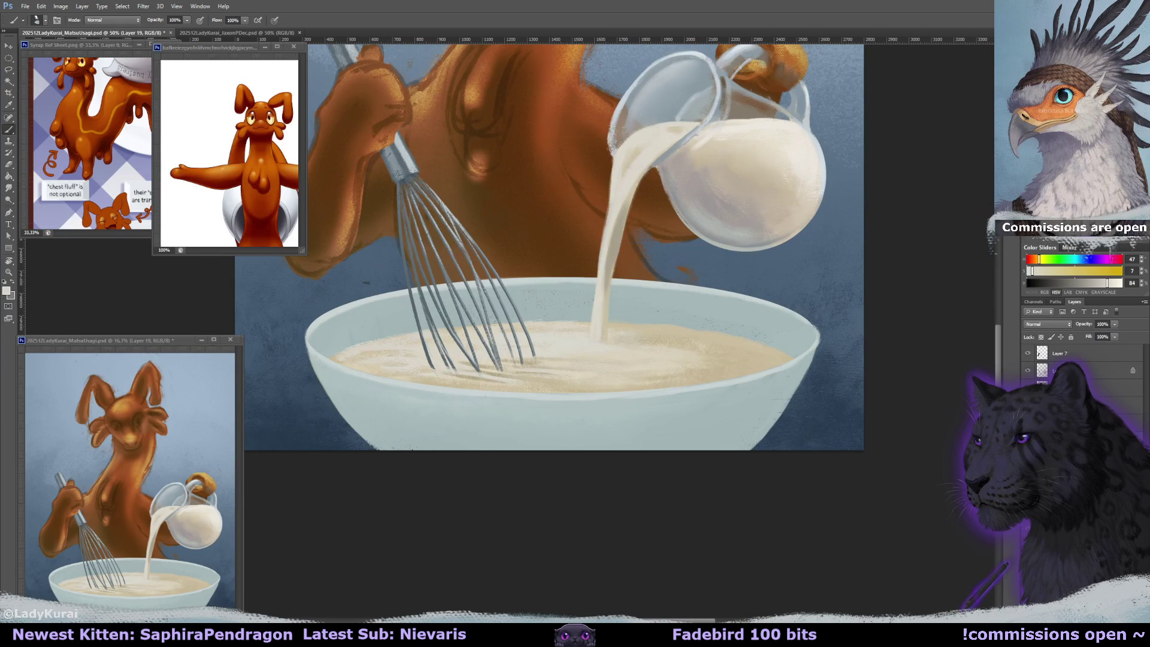
left_click_drag(817, 409, 833, 427)
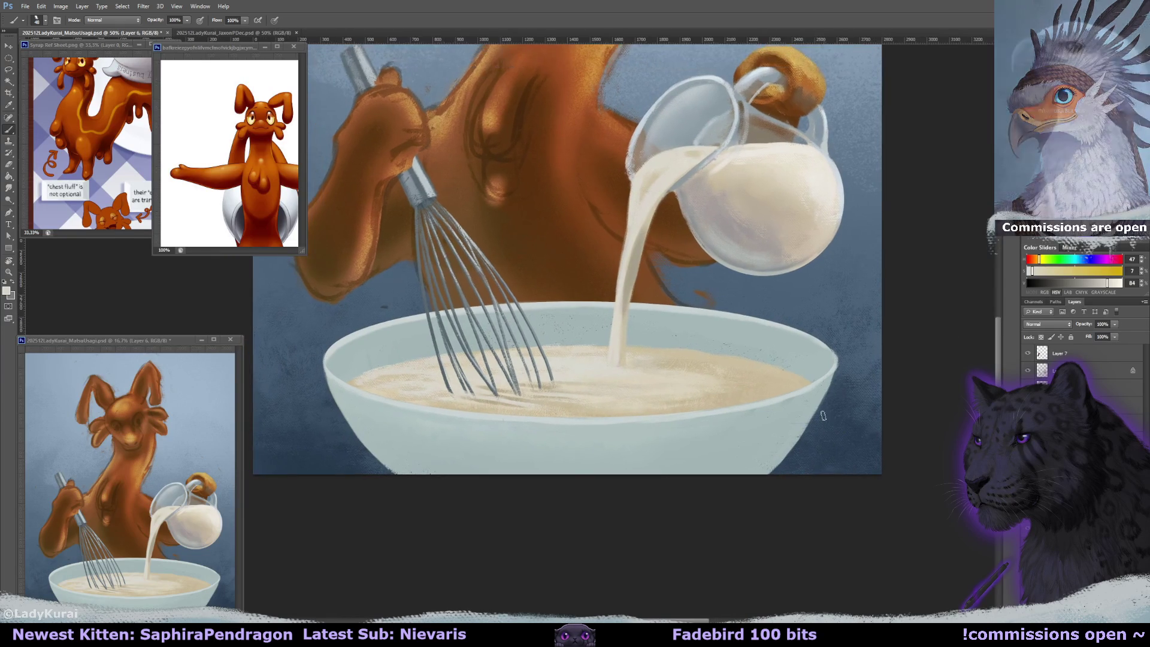
key("alt+bracketright")
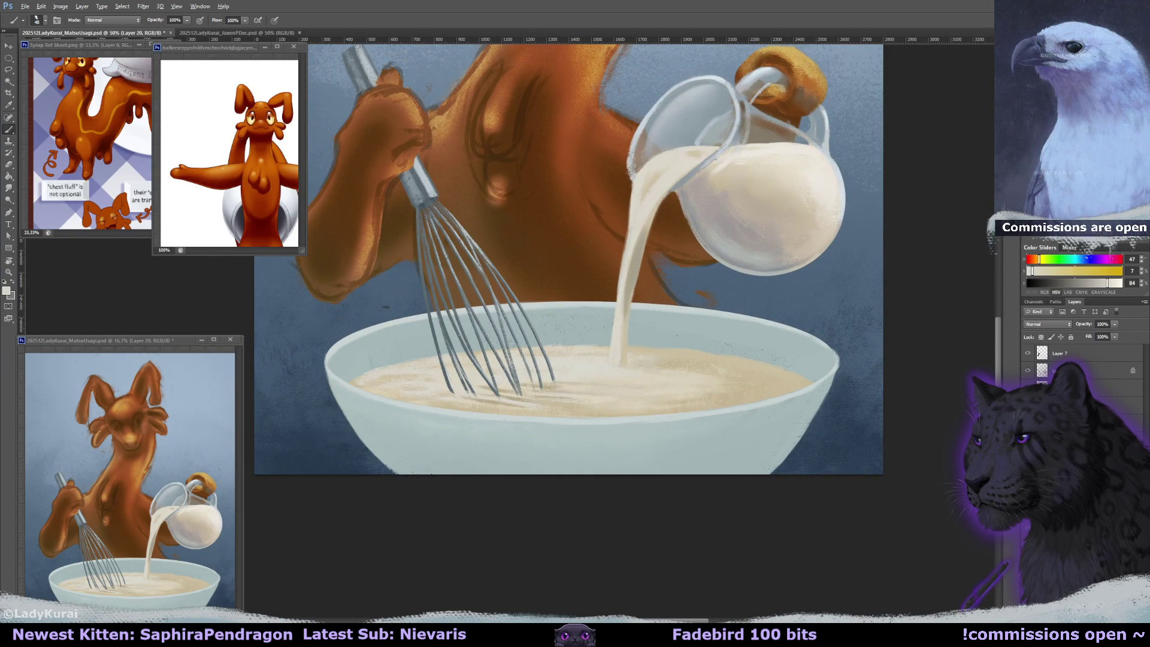
left_click(1046, 324)
left_click(1042, 353)
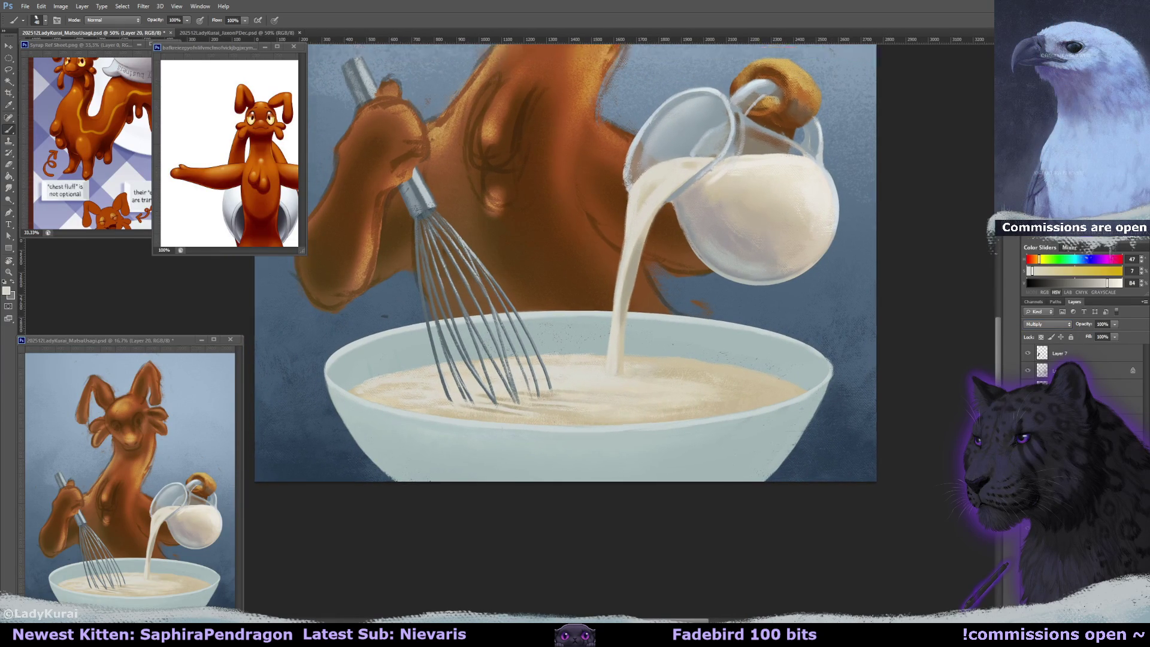
- Brush dark blue sampled from the background along the bowl's rim, at 42% layer opacity
key("ctrl+minus")
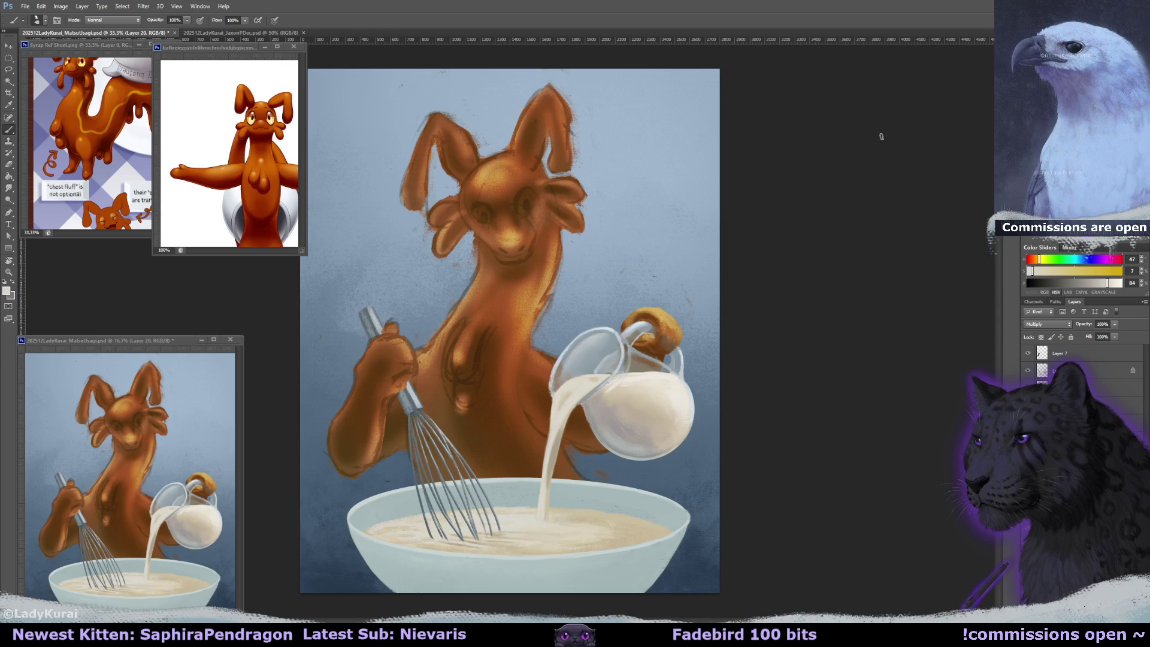
key("ctrl+plus")
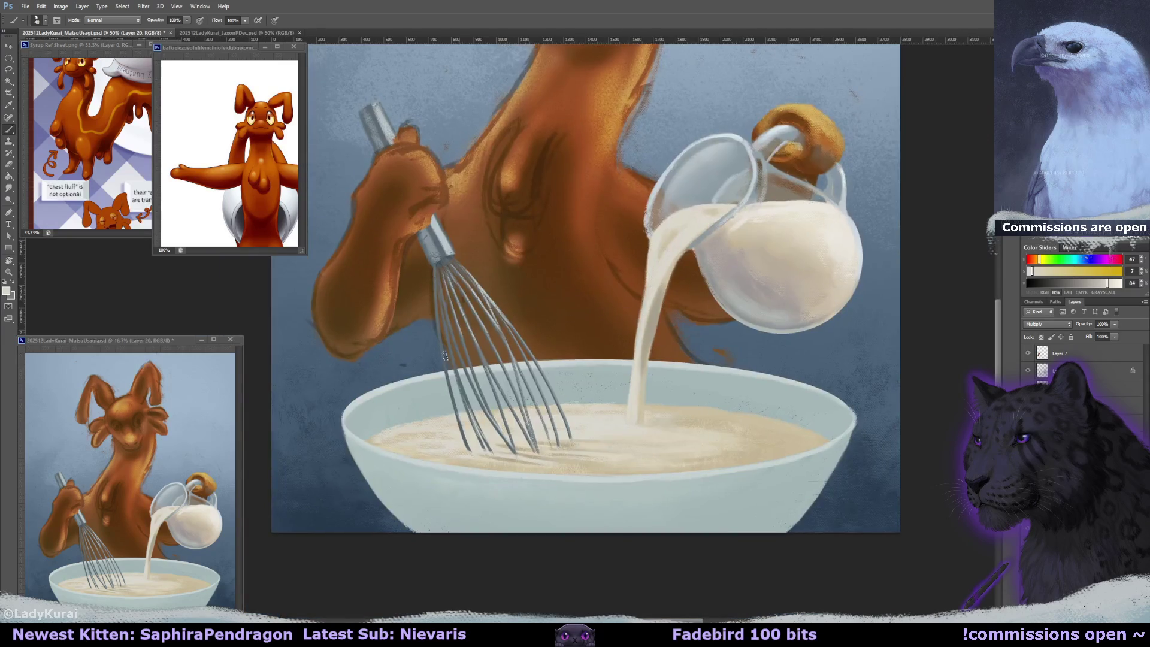
left_click(350, 382, "alt")
key("bracketright")
key("bracketright")
key("bracketright")
mouse_move(357, 422)
left_mouse_down()
mouse_move(773, 421)
mouse_move(521, 393)
mouse_move(383, 413)
left_mouse_up()
key("bracketright")
key("bracketright")
key("bracketright")
left_click_drag(1114, 324, 1087, 337)
- Erase some of the dark blue shading along the bowl's top rim with a large soft eraser
key("e")
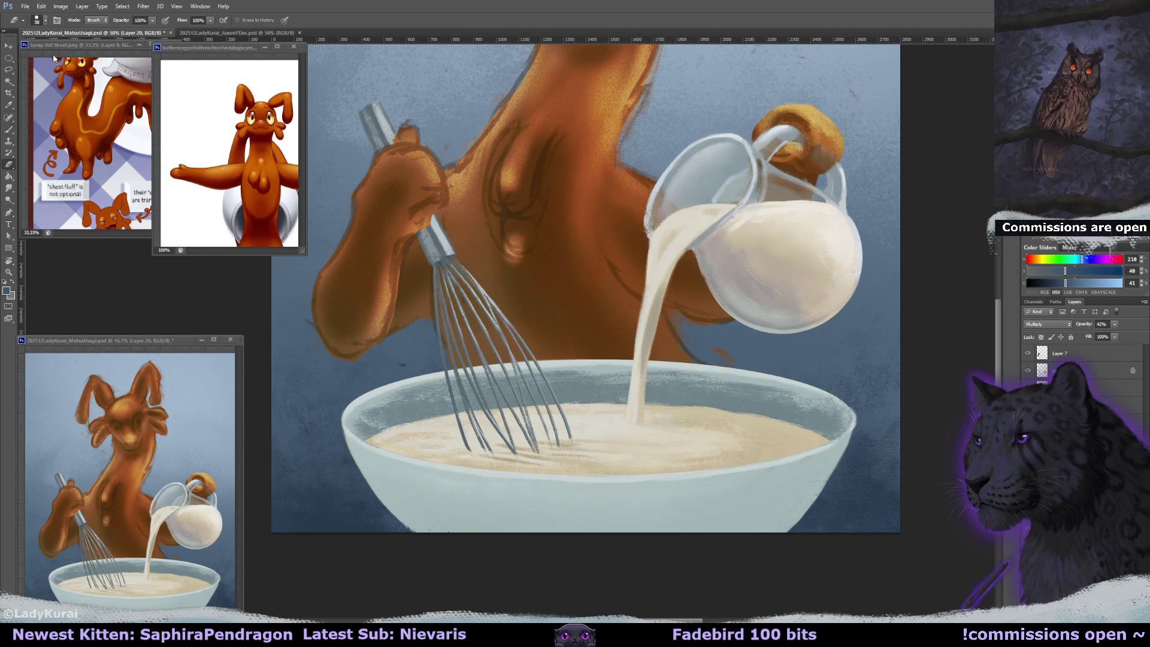
left_click(41, 20)
left_click(31, 150)
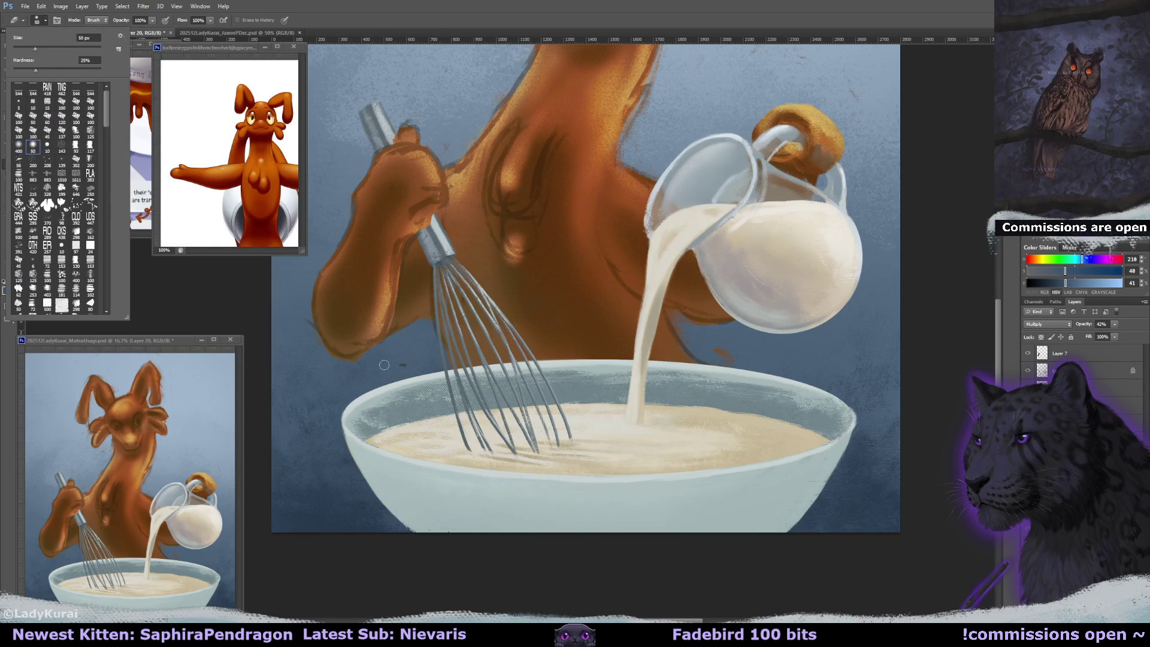
left_click(378, 386)
left_click_drag(378, 387, 885, 427)
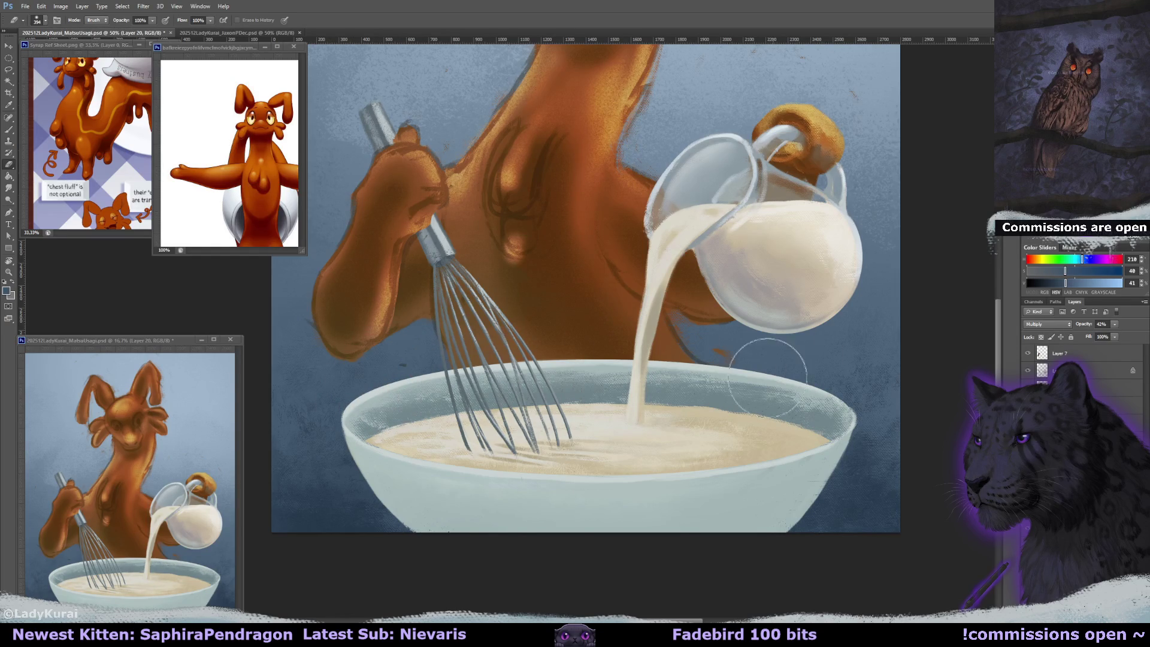
left_click_drag(389, 354, 839, 389)
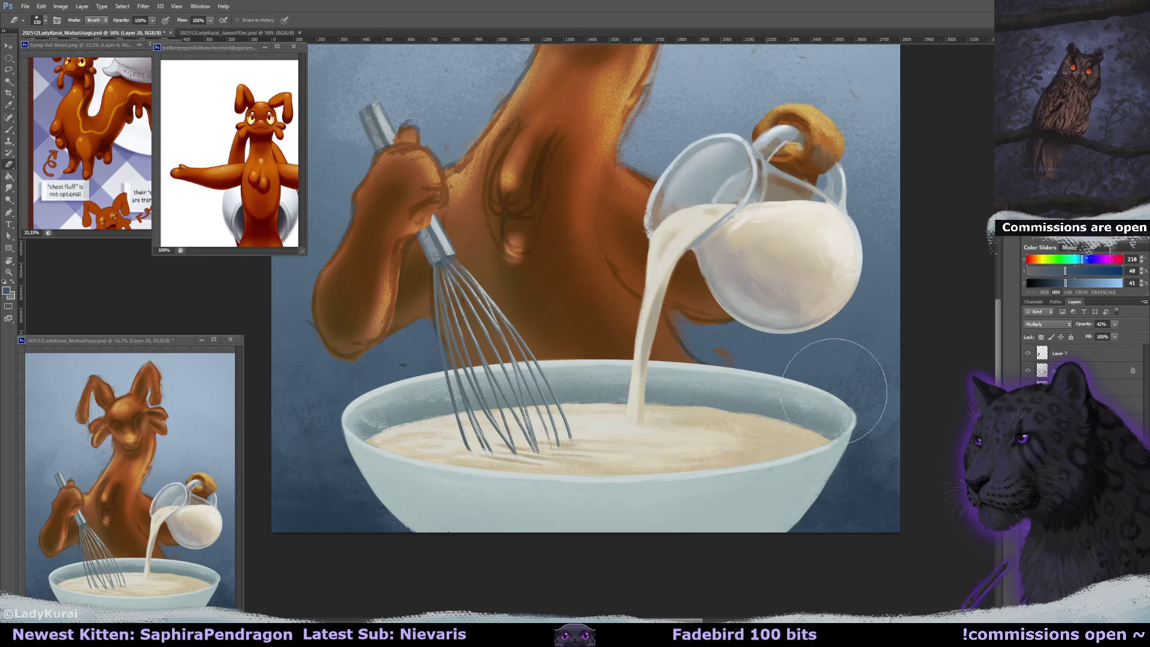
- Drop the shading layer to 19% opacity and darken the bowl's lower edge and body
scroll(526, 330, "down", 2)
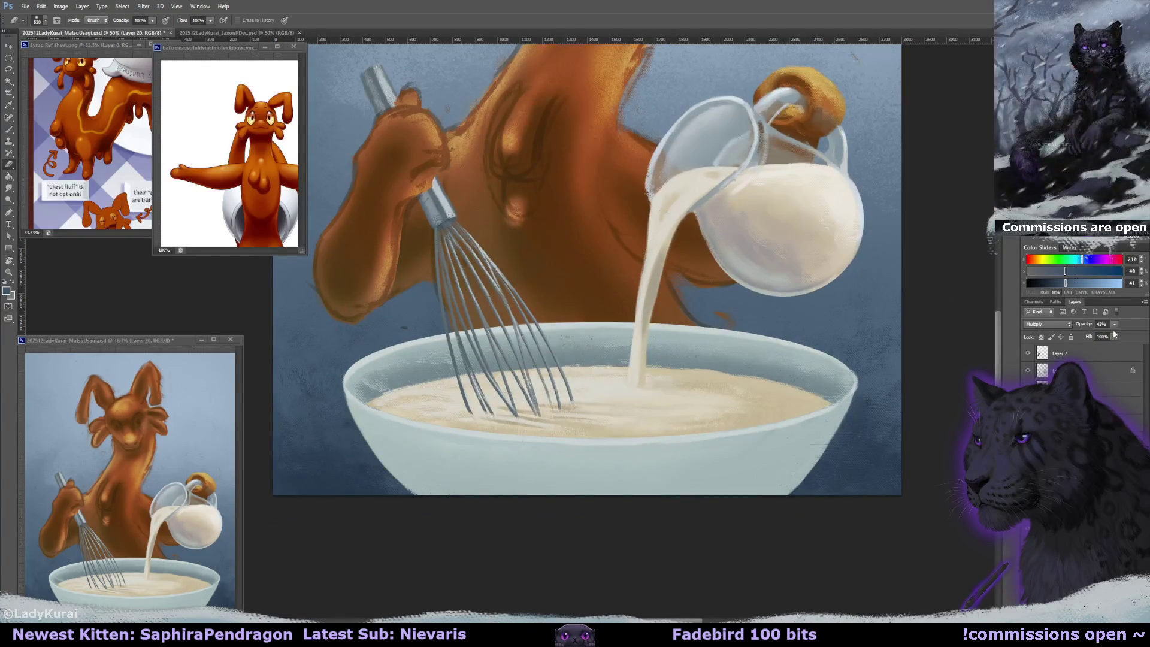
left_click_drag(1105, 338, 1104, 339)
scroll(419, 389, "down", 1)
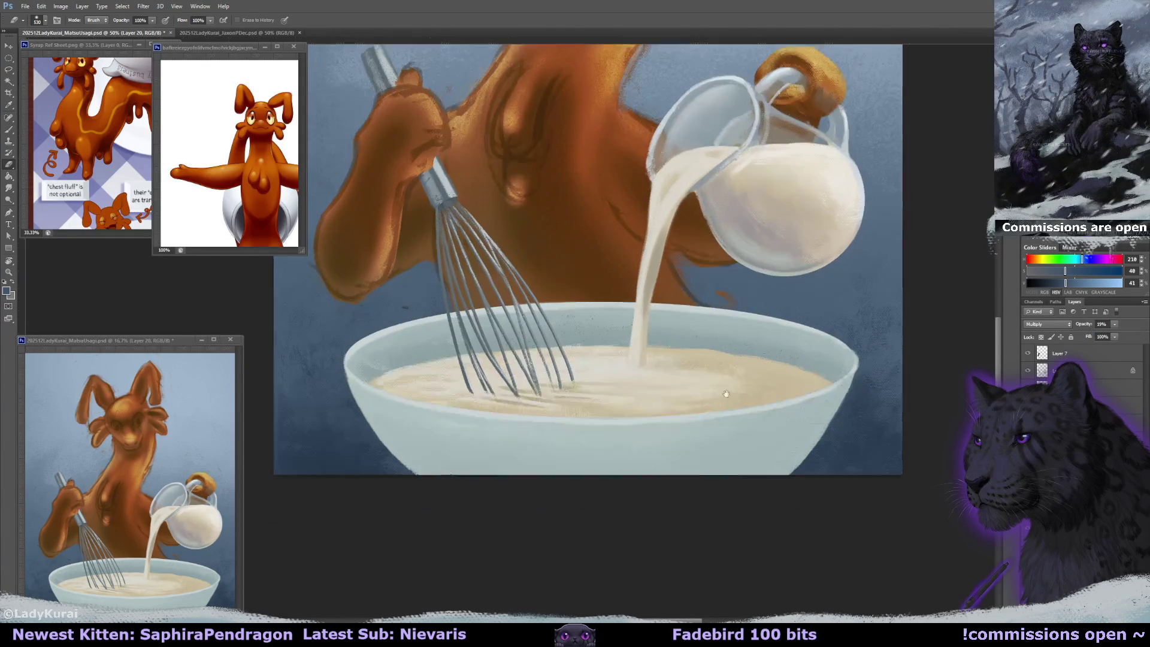
key("b")
left_click_drag(399, 446, 855, 395)
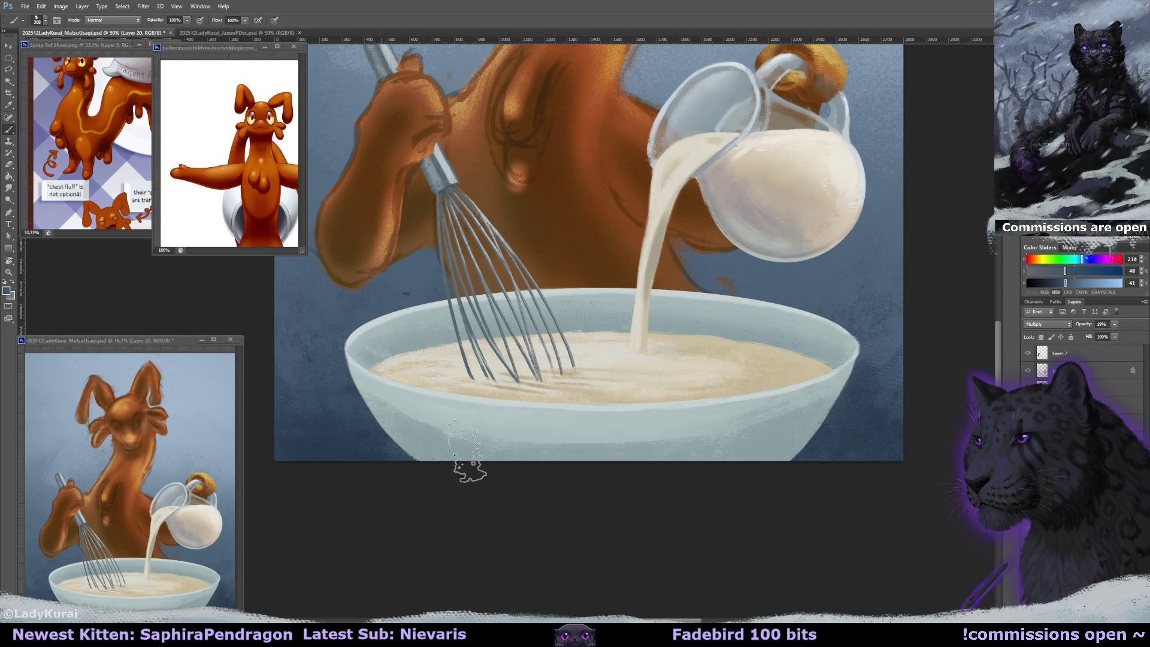
left_click_drag(344, 381, 742, 440)
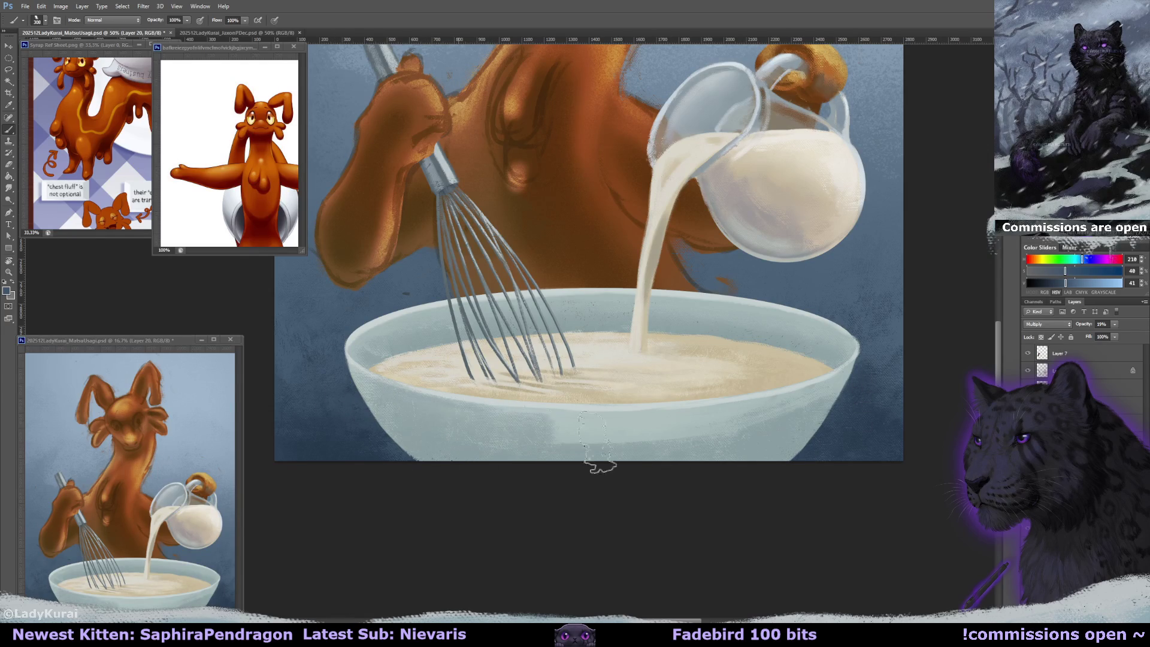
- Shrink the eraser to a small tip and resize the brush for the bowl's left side
key("e")
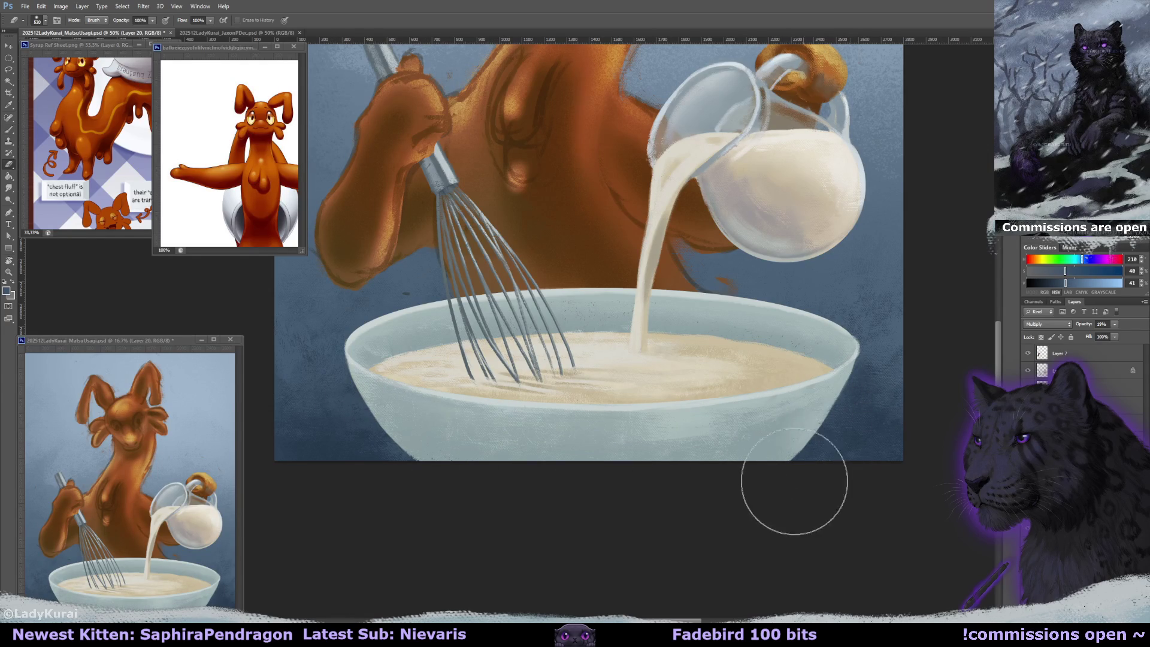
right_click(615, 423, "alt")
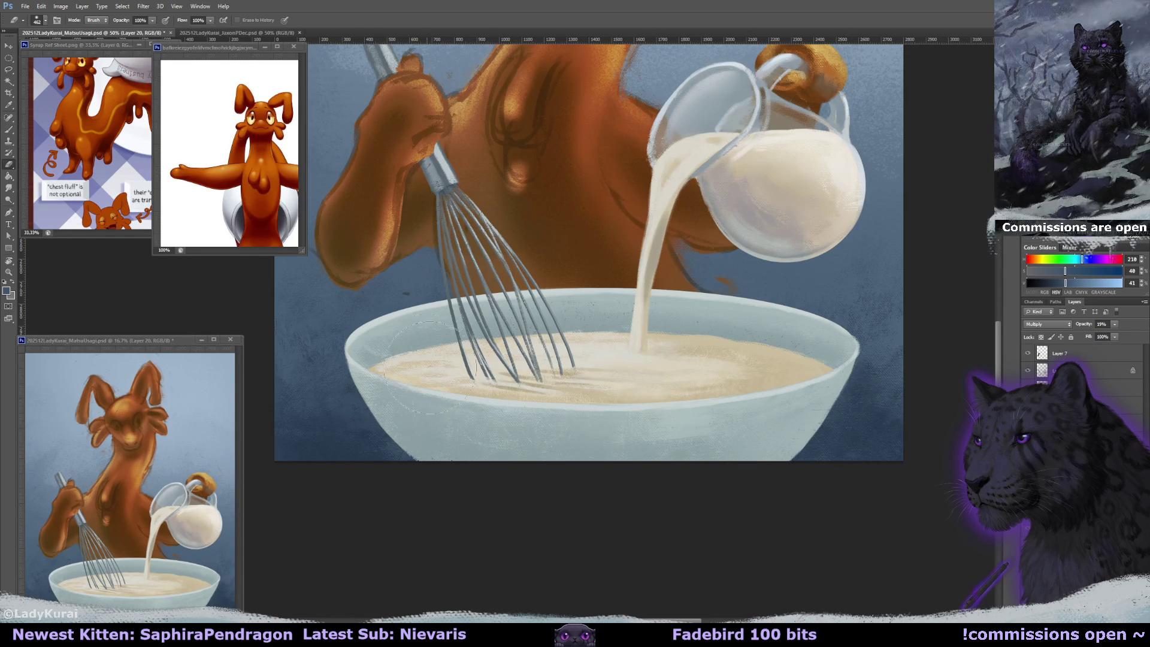
right_click(439, 389, "alt")
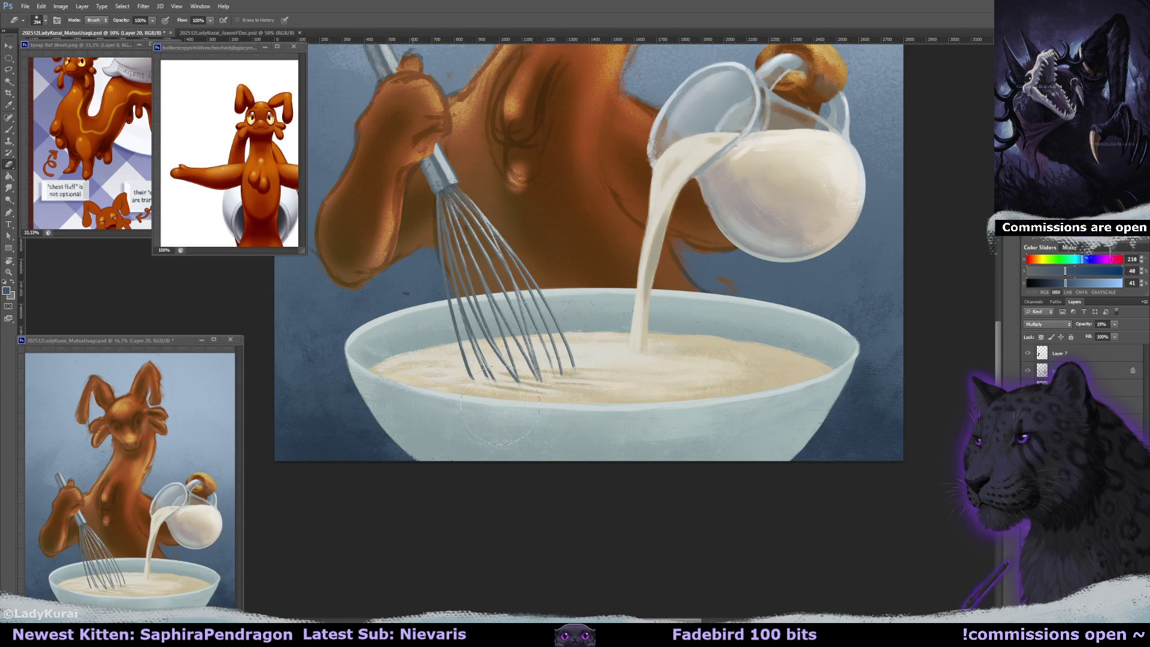
right_click(402, 374, "alt")
right_click(403, 388, "alt")
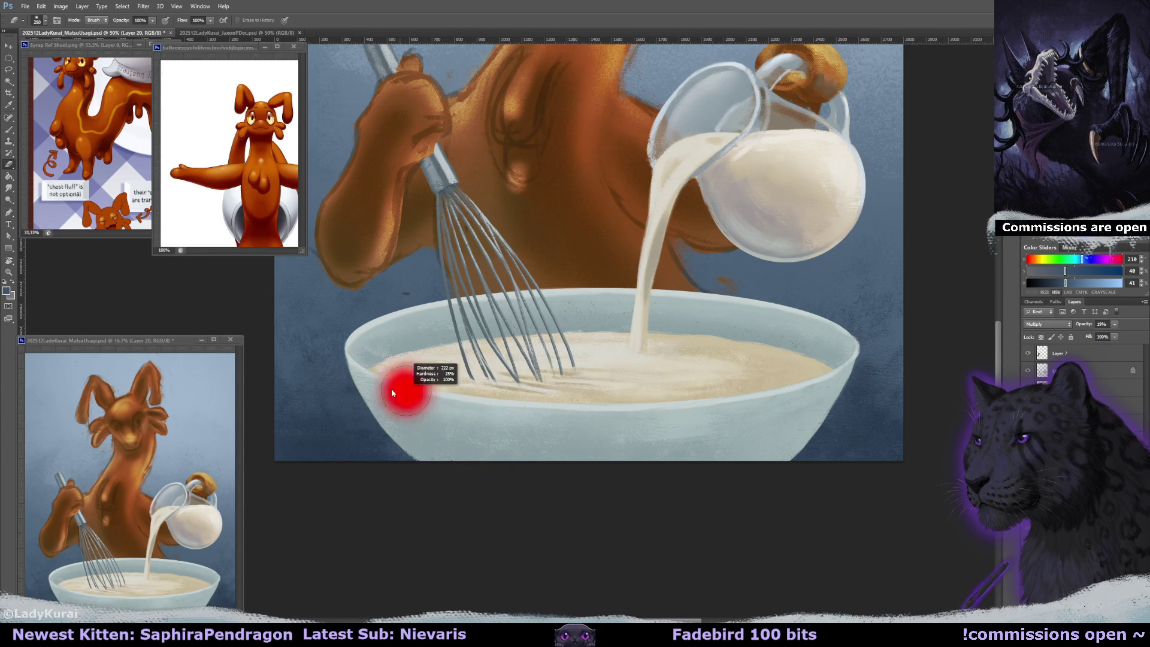
right_click(575, 403, "alt")
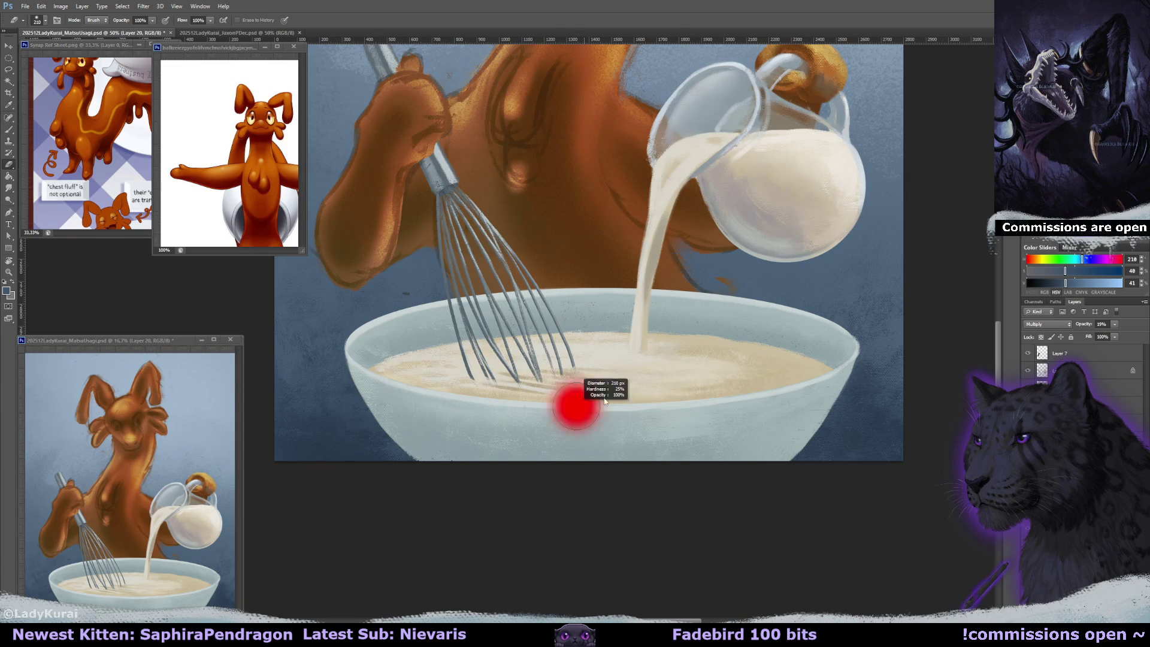
right_click(398, 392, "alt")
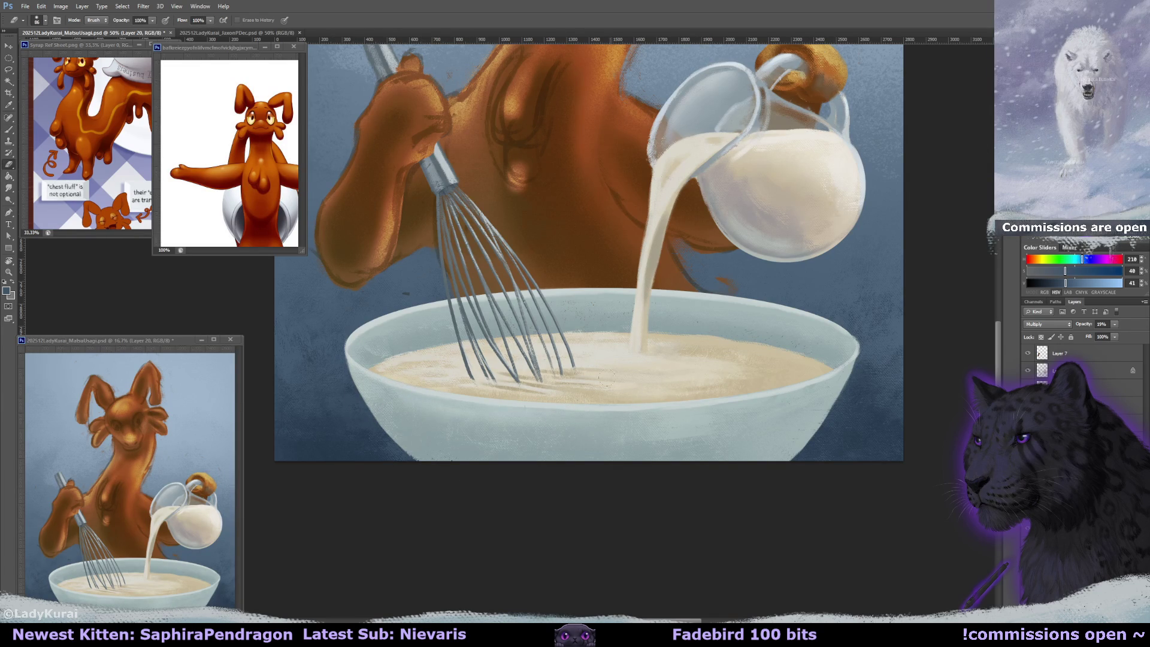
- Switch to a larger brush preset and zoom out to see the whole painting
left_click(41, 19)
left_click(76, 137)
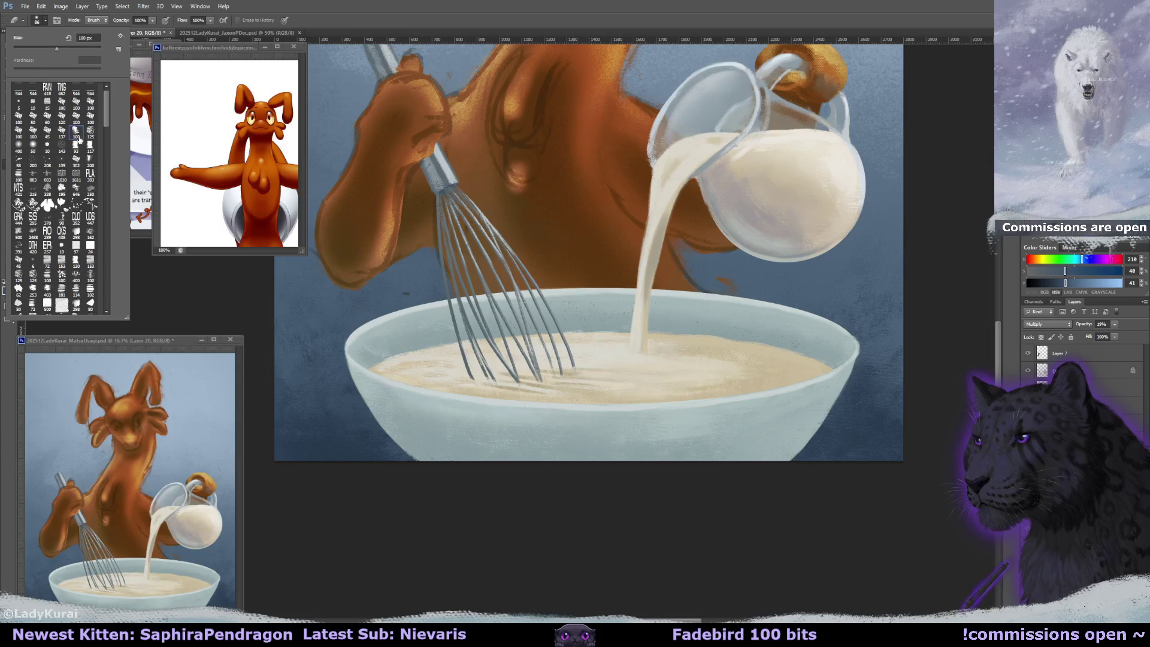
left_click(556, 419)
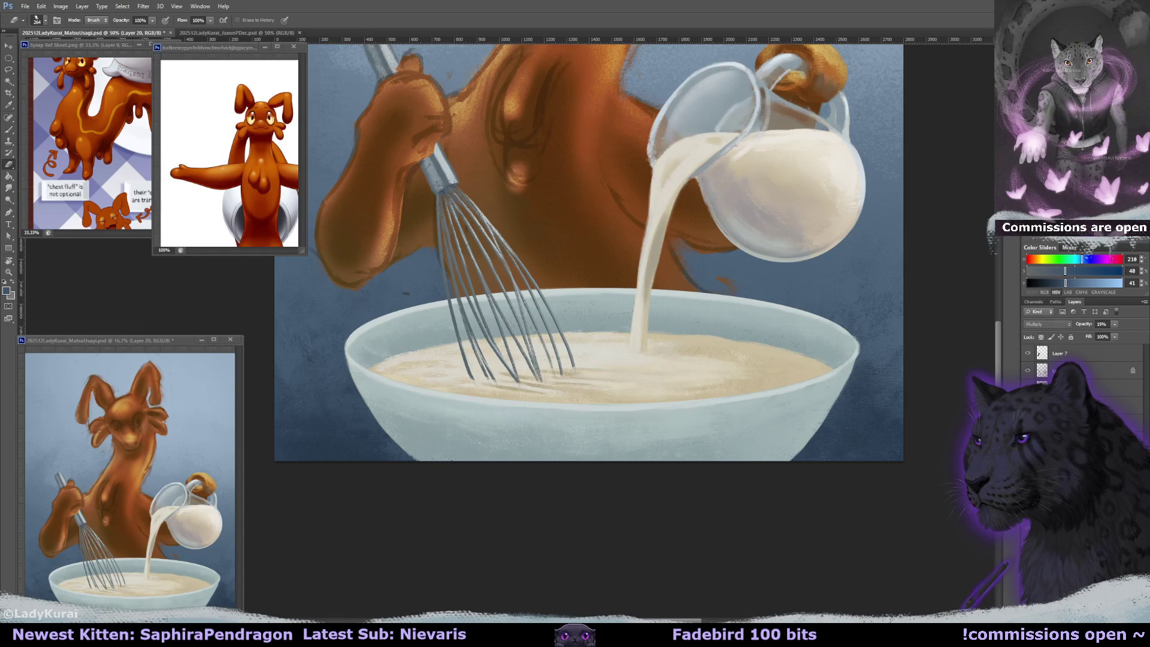
key("z")
left_click_drag(690, 424, 658, 449)
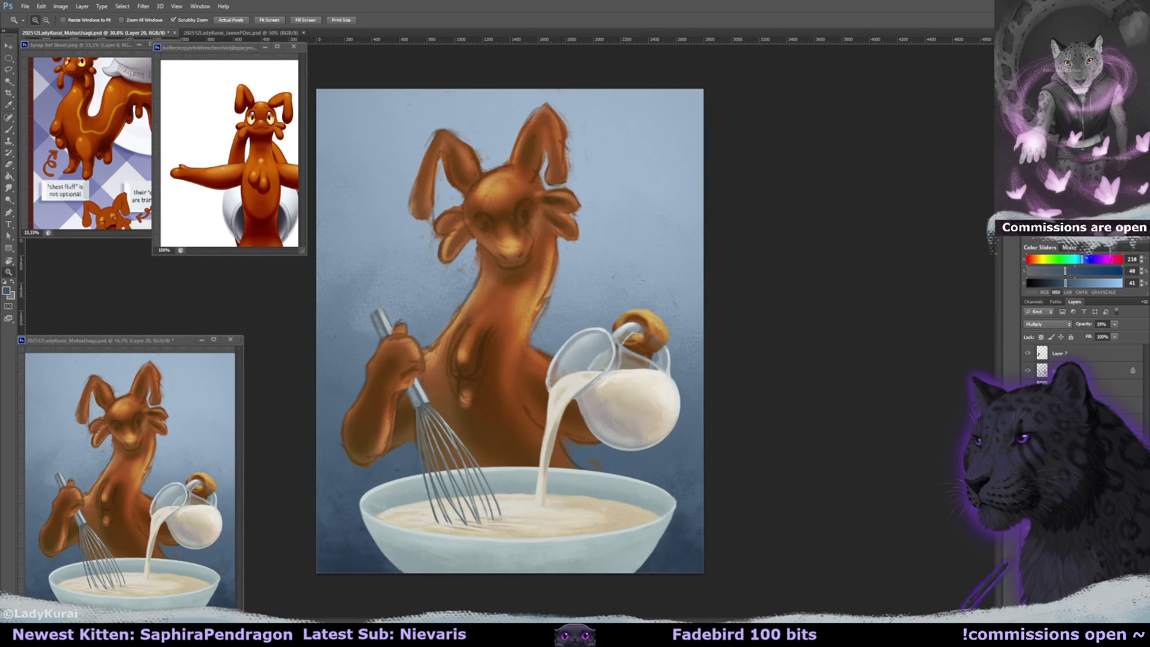
- Lasso-select the glass bowl's outline, sample its pale blue with the Paint Bucket, then deselect
mouse_move(544, 463)
left_mouse_down()
mouse_move(717, 401)
mouse_move(785, 268)
left_mouse_up()
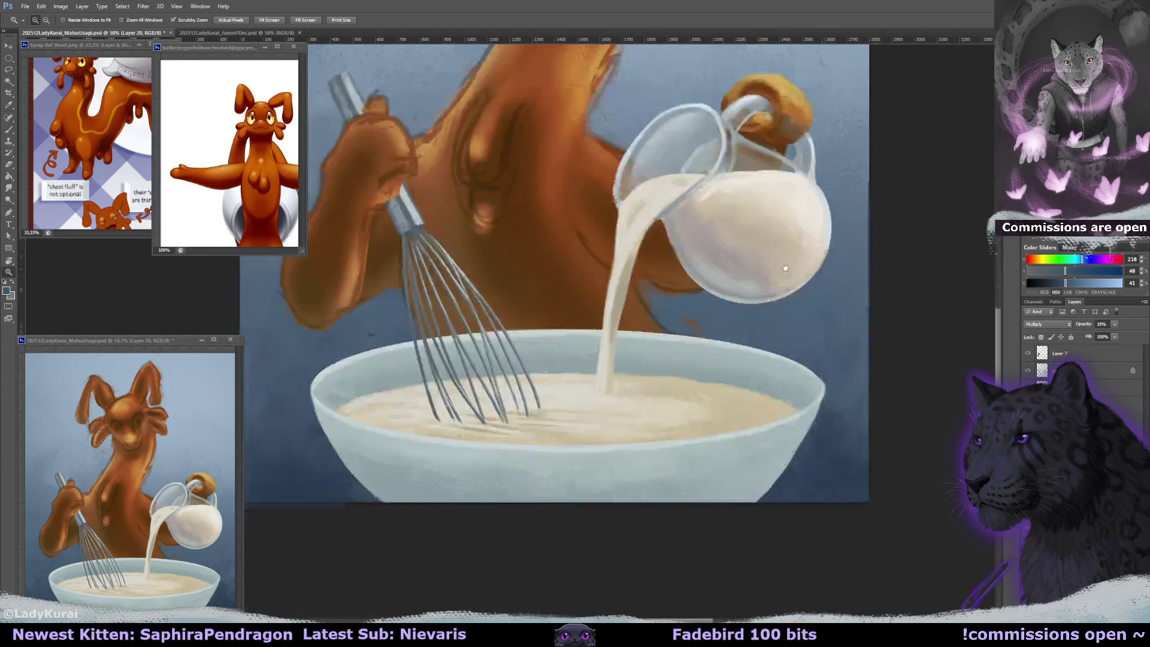
key("b")
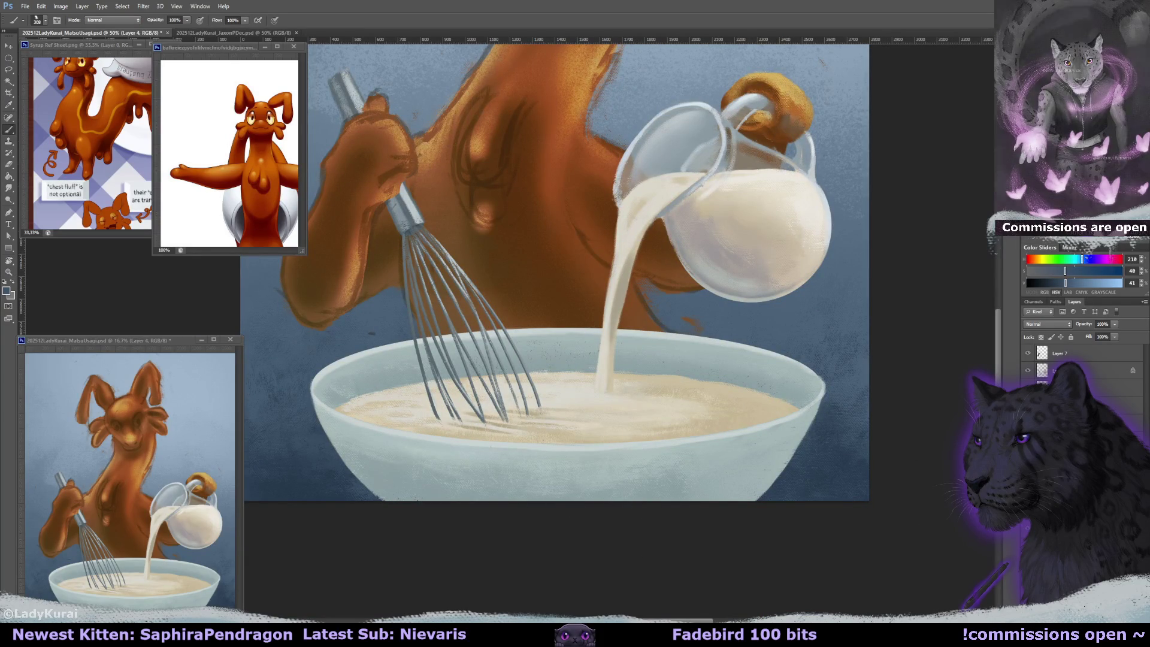
left_click(9, 70)
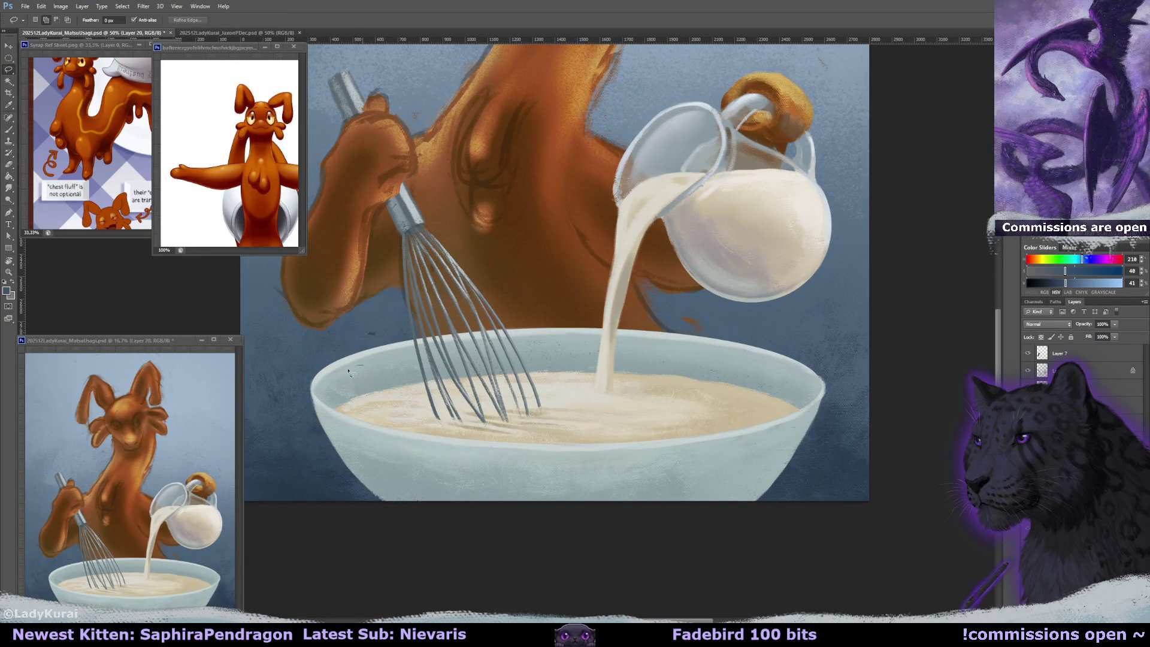
left_click_drag(471, 522, 786, 375)
left_click_drag(725, 353, 461, 342)
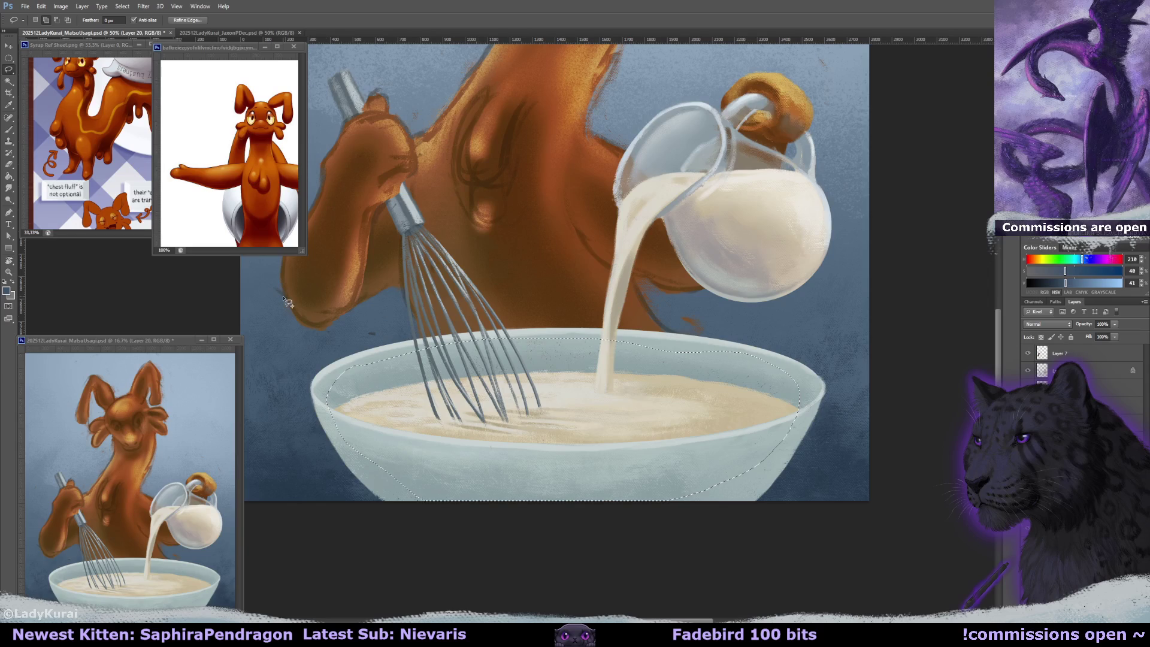
left_click(8, 177)
left_click(399, 381, "alt")
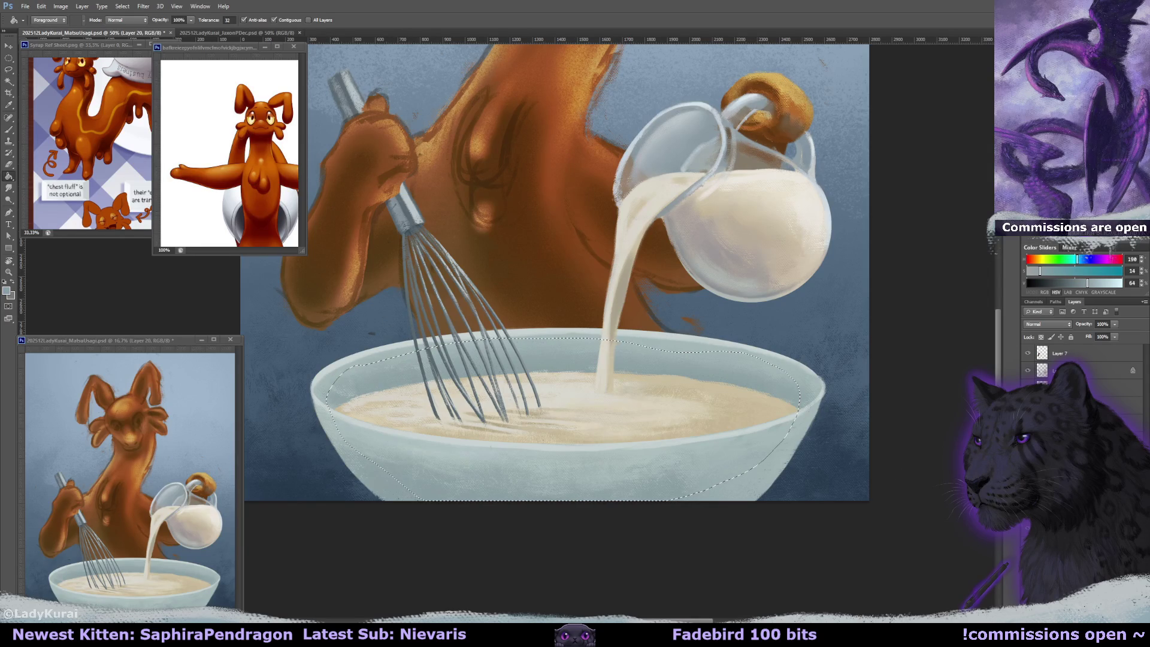
key("ctrl+d")
- Save the painting, add a new layer for the eyes, and zoom in on the head
key("ctrl+s")
scroll(898, 348, "up", 10)
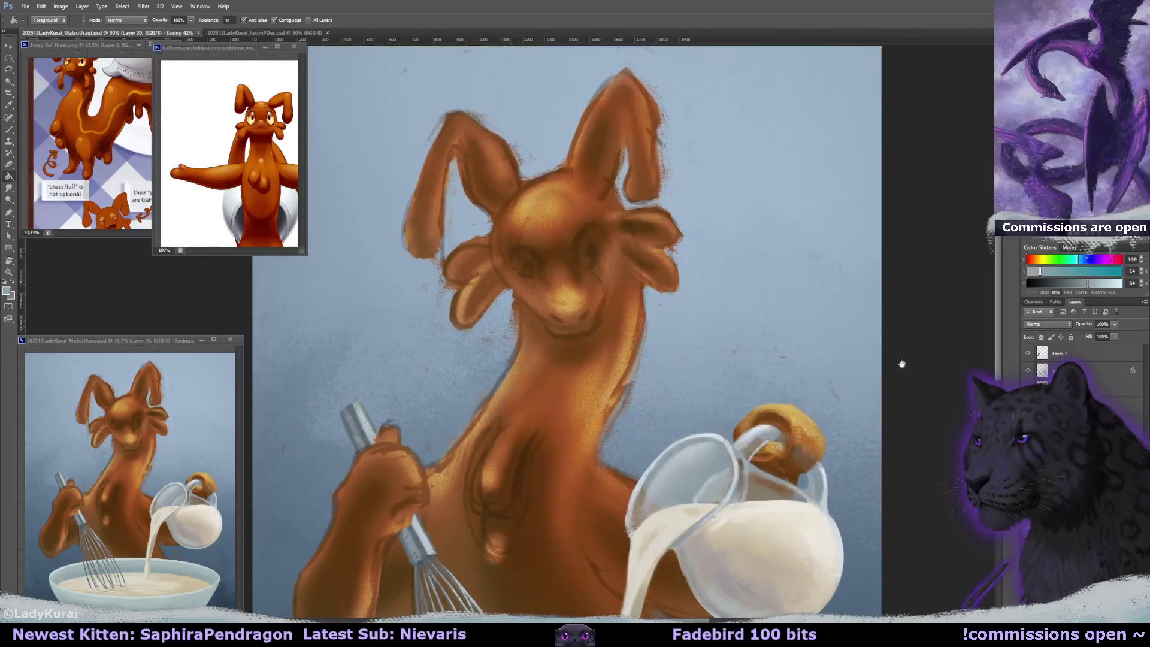
key("ctrl+shift+alt+n")
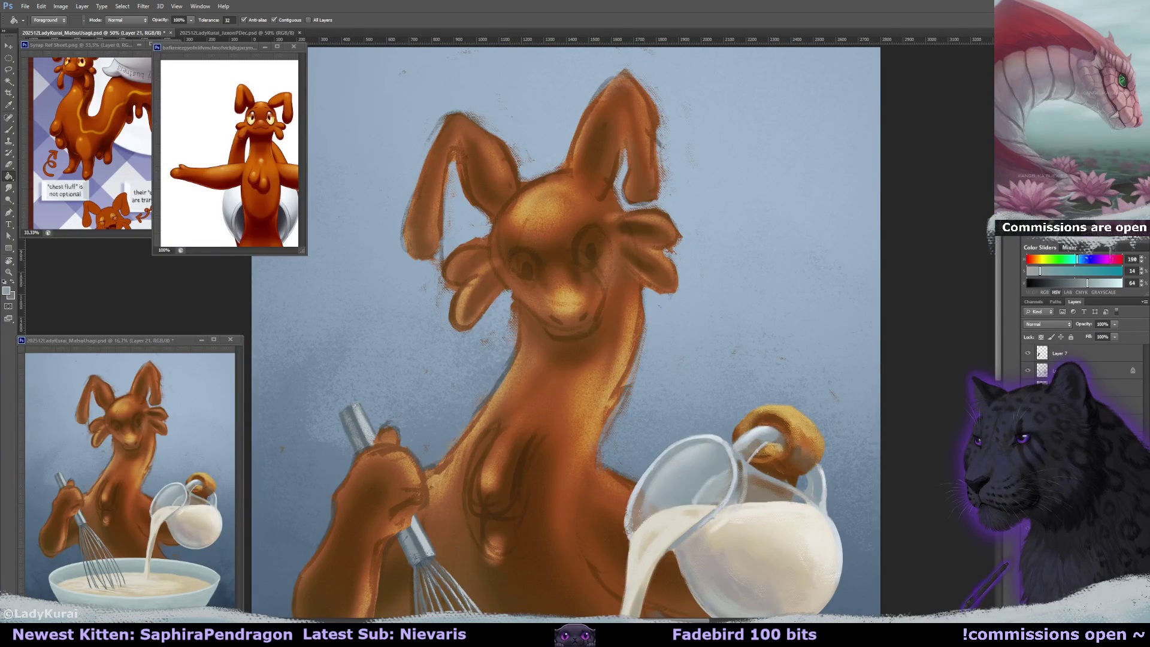
key("ctrl+plus")
- Zoom the reference sheet onto the small figure to check its eyes
left_click(105, 154)
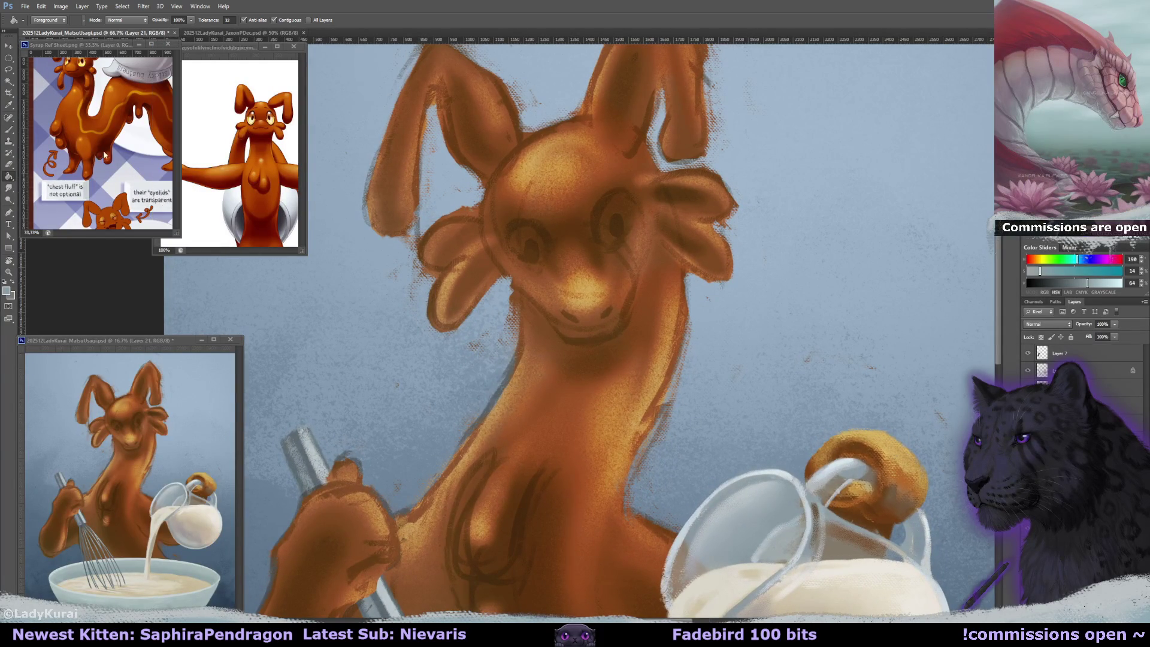
left_click_drag(104, 155, 125, 151)
scroll(126, 151, "up", 3)
mouse_move(118, 162)
left_mouse_down()
mouse_move(109, 166)
mouse_move(142, 147)
mouse_move(131, 150)
left_mouse_up()
left_click(119, 274)
- Paint a saturated orange oval for the creature's right eye with a small brush
left_click(9, 129)
left_click(37, 20)
left_click_drag(565, 197, 566, 216)
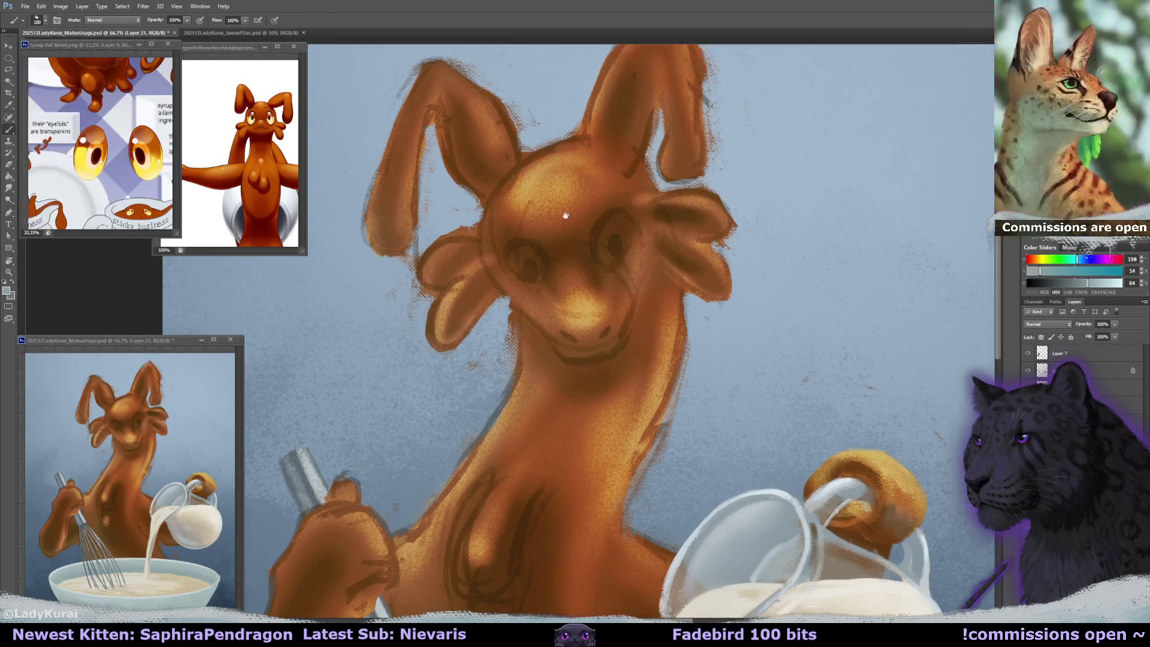
key("ctrl+r")
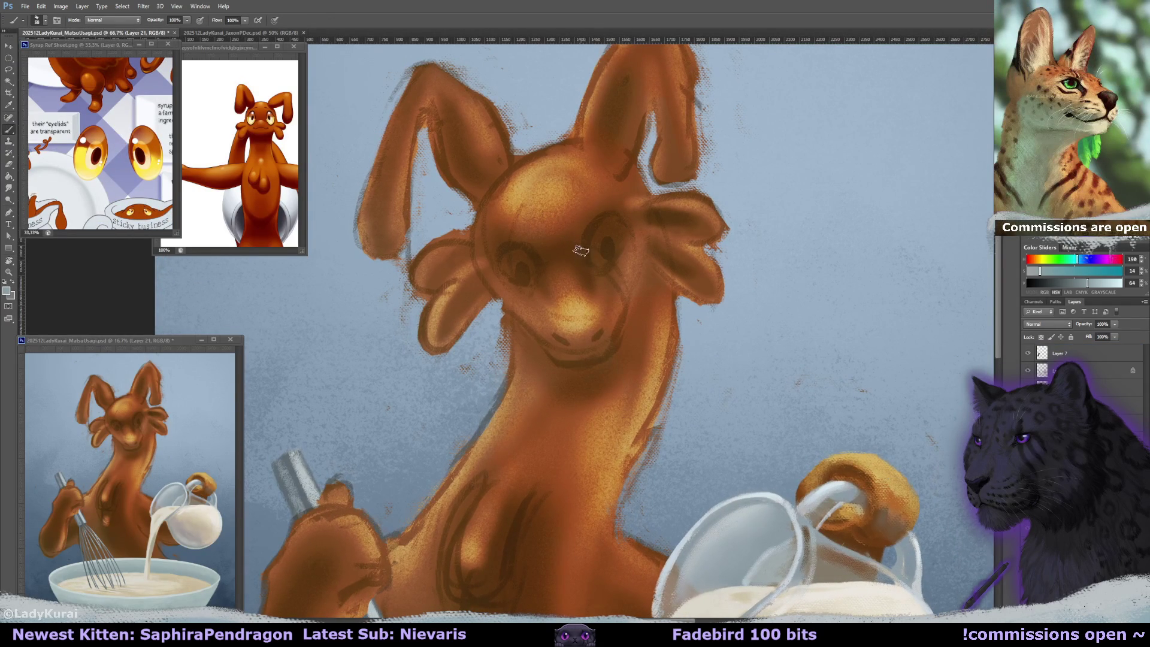
left_click_drag(587, 252, 574, 243)
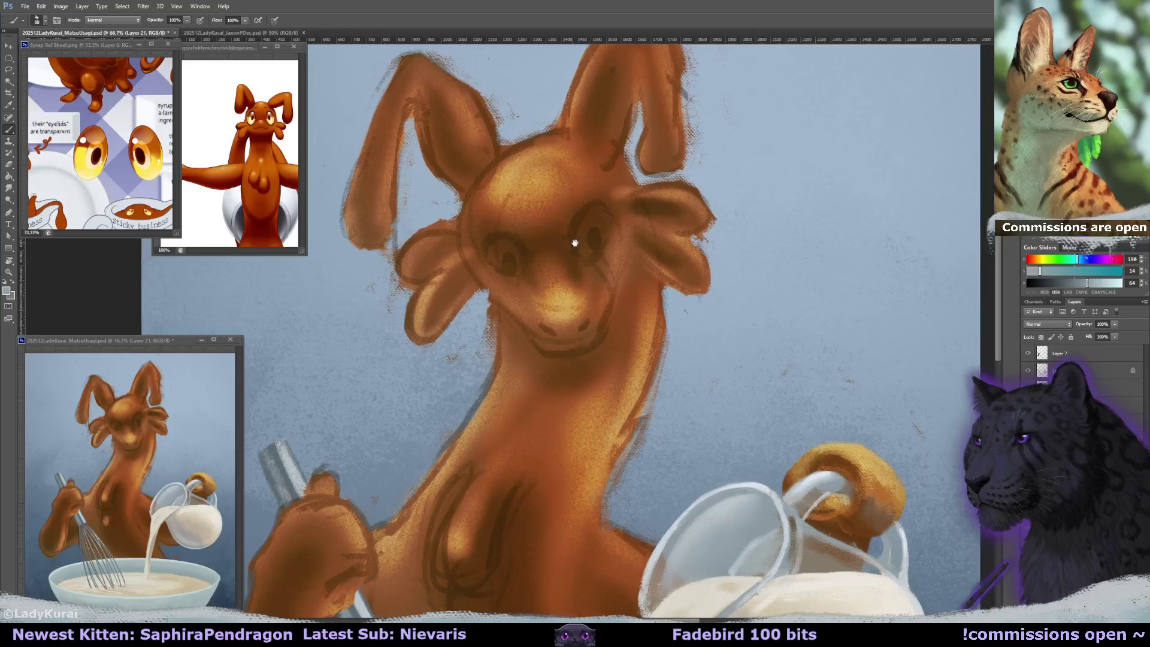
key("x")
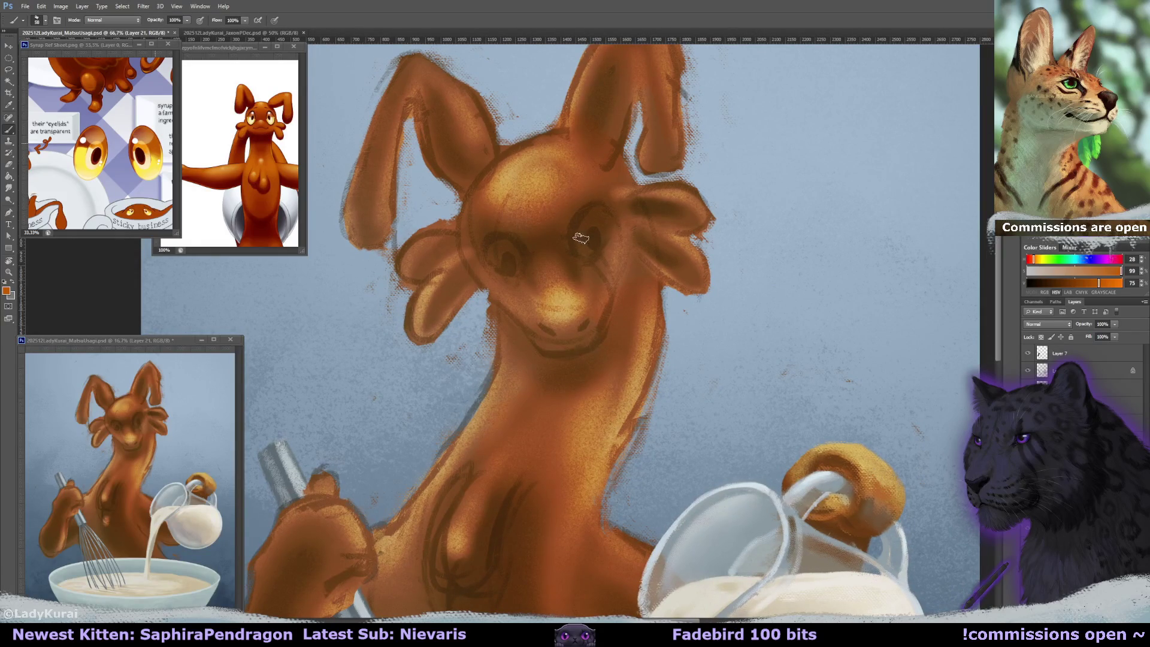
mouse_move(572, 210)
left_mouse_down()
mouse_move(597, 250)
mouse_move(583, 221)
left_mouse_up()
- Paint the left eye's orange oval, then add dark brown pupils to both eyes
left_click_drag(503, 226, 520, 246)
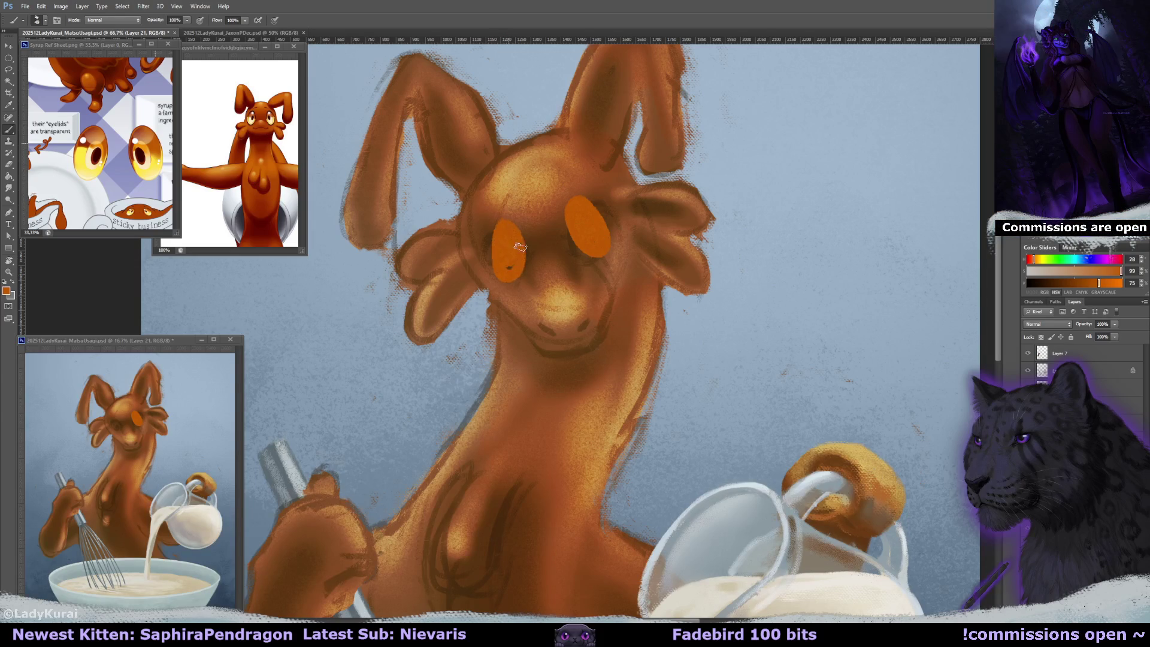
left_click_drag(519, 246, 516, 265)
left_click_drag(588, 233, 583, 234)
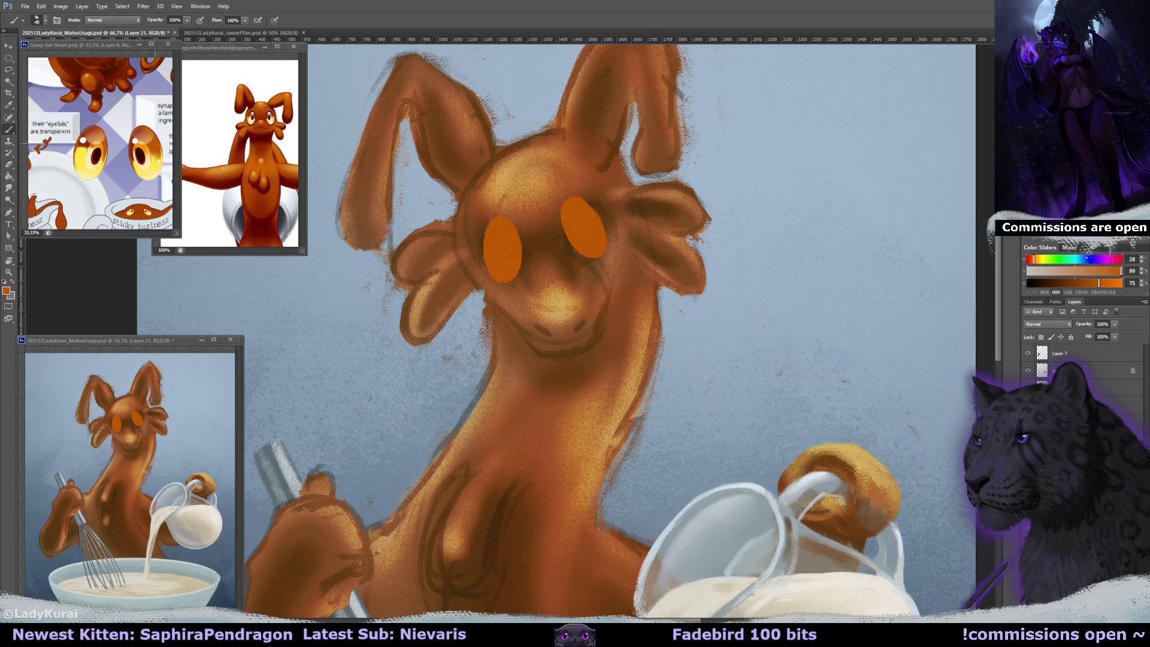
left_click(557, 178, "alt")
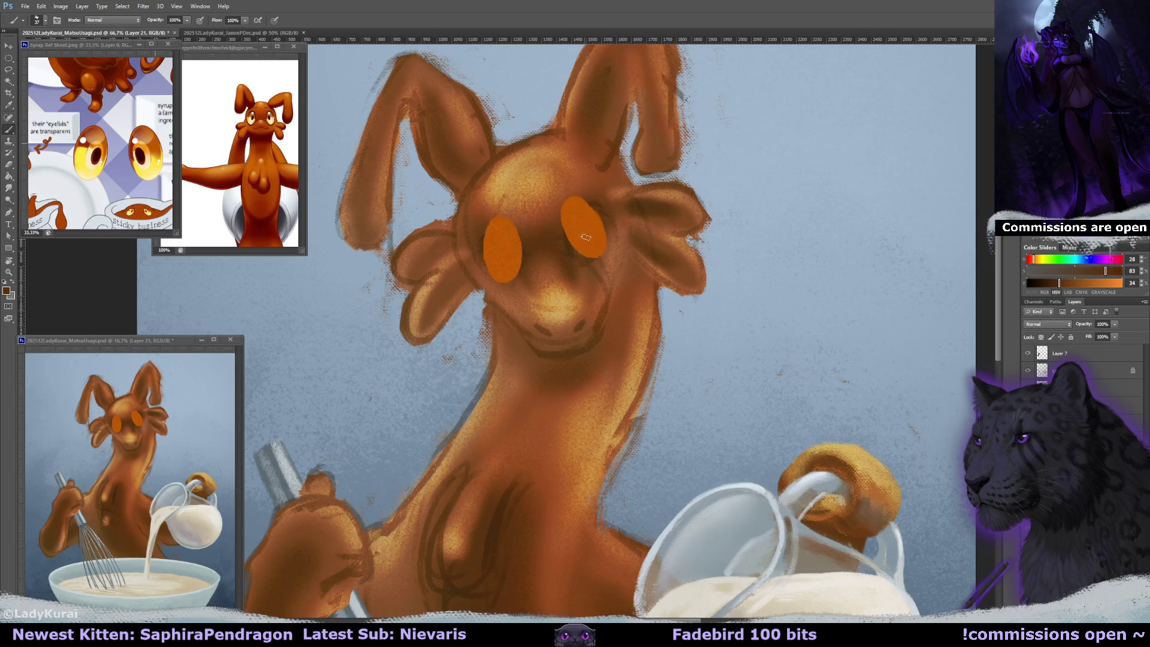
left_click_drag(586, 237, 578, 235)
left_click_drag(502, 251, 506, 251)
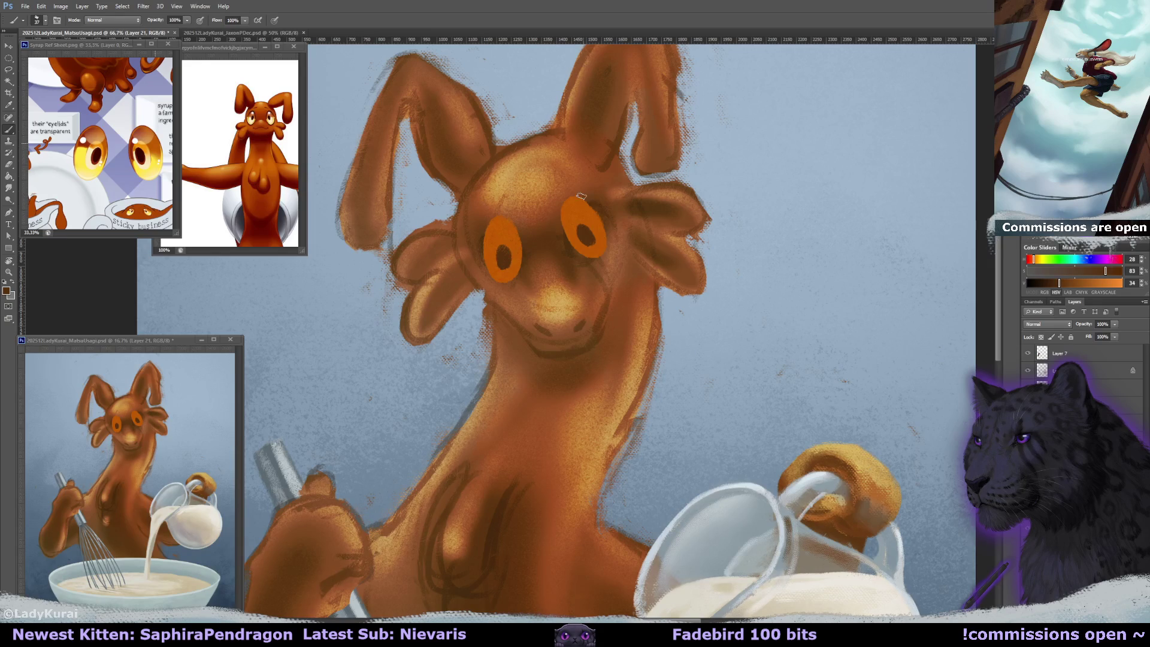
- Pick a yellowish tan, sampling bright tan and yellow from the reference sheet's eye
left_click(592, 234, "alt")
left_click(601, 221, "alt")
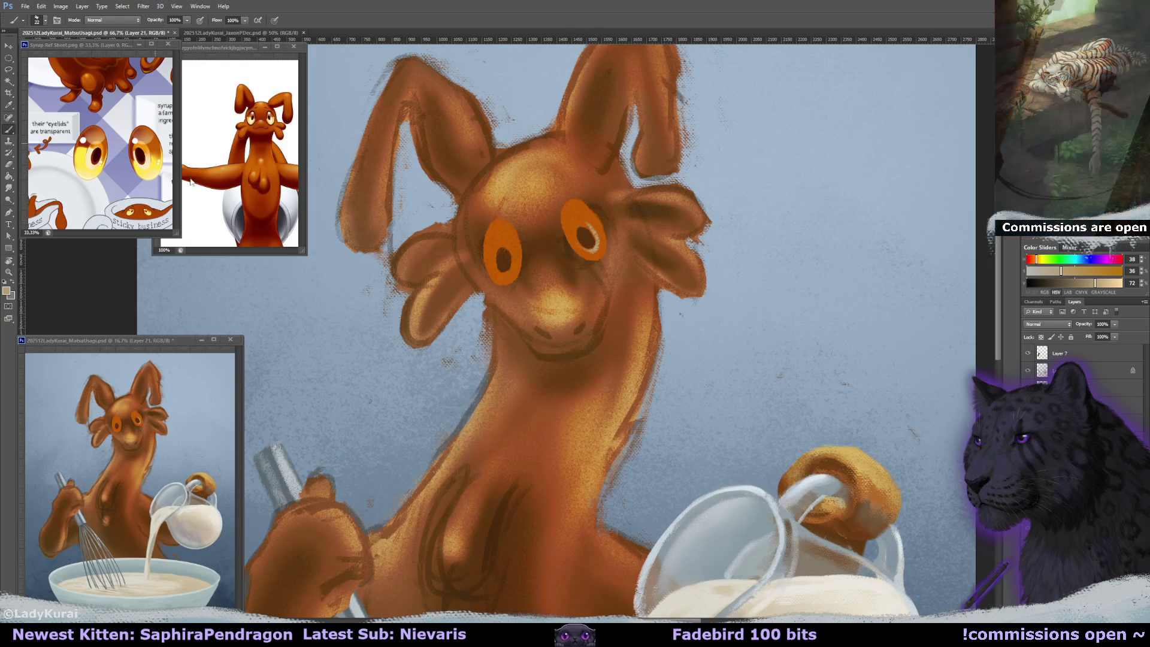
left_click(150, 153, "alt")
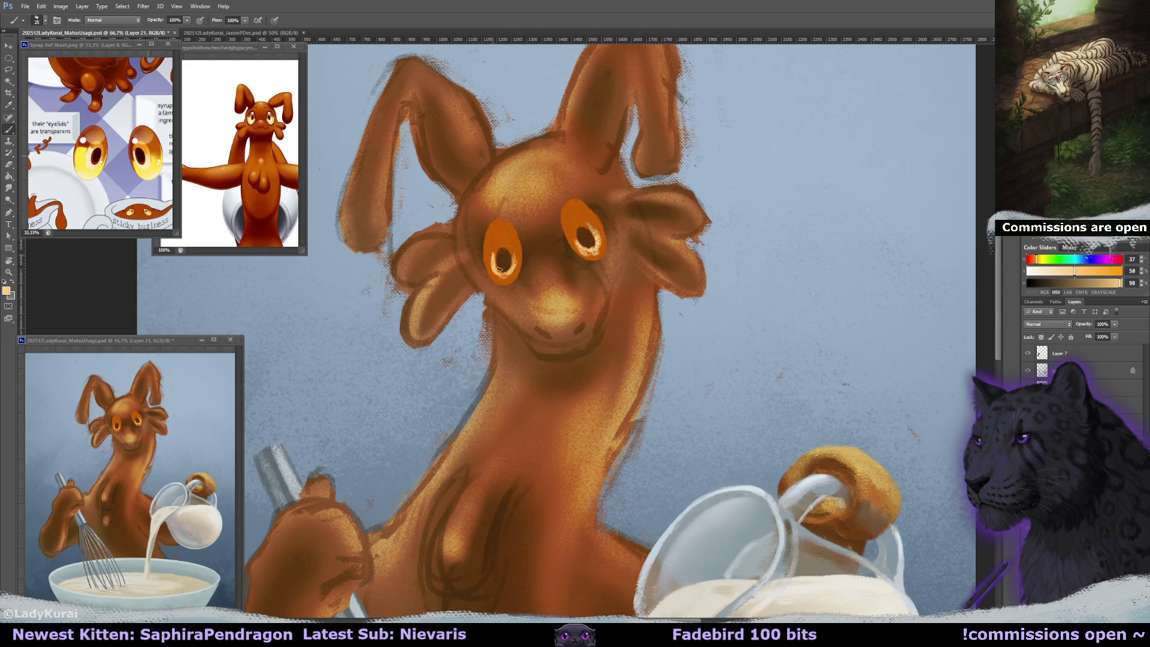
left_click(90, 157, "alt")
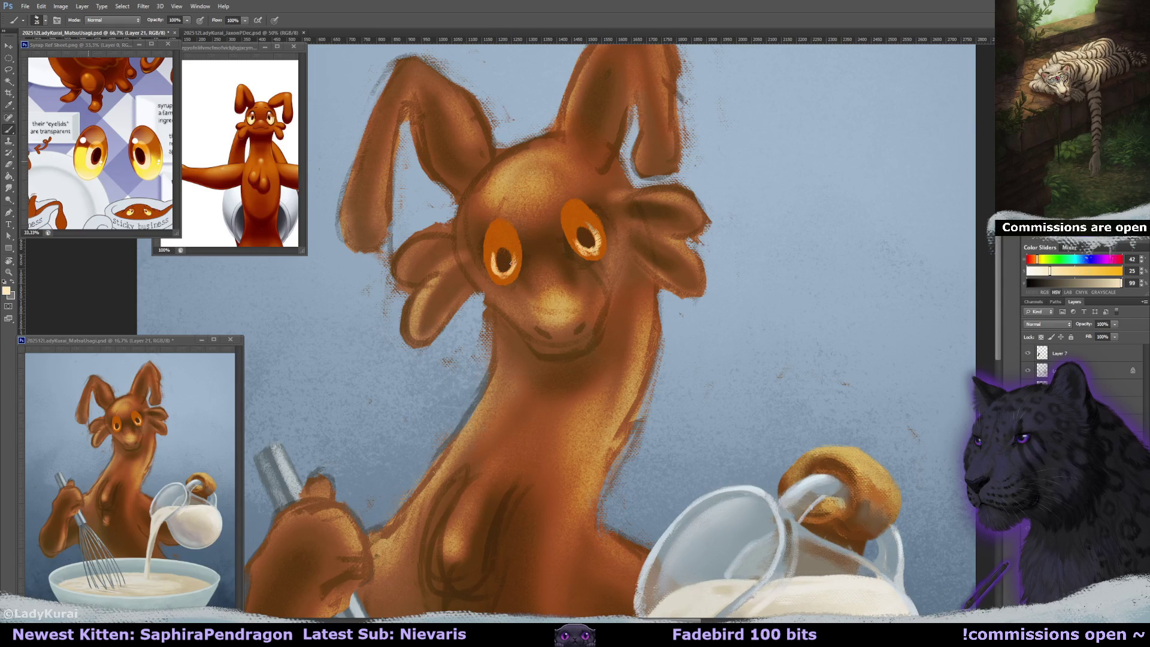
- Ring both pupils with bright yellow rims and dab a small tan highlight inside the right iris
left_click_drag(487, 257, 494, 278)
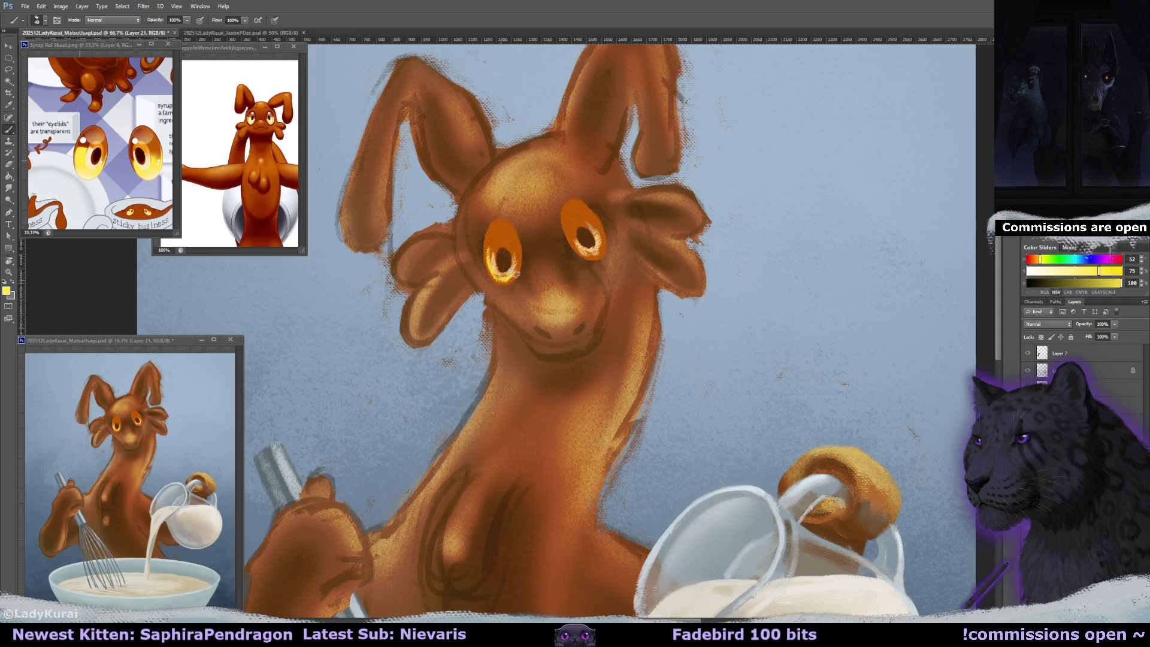
left_click_drag(506, 272, 514, 249)
mouse_move(579, 235)
left_mouse_down()
mouse_move(590, 255)
mouse_move(602, 252)
mouse_move(579, 241)
mouse_move(567, 195)
left_mouse_up()
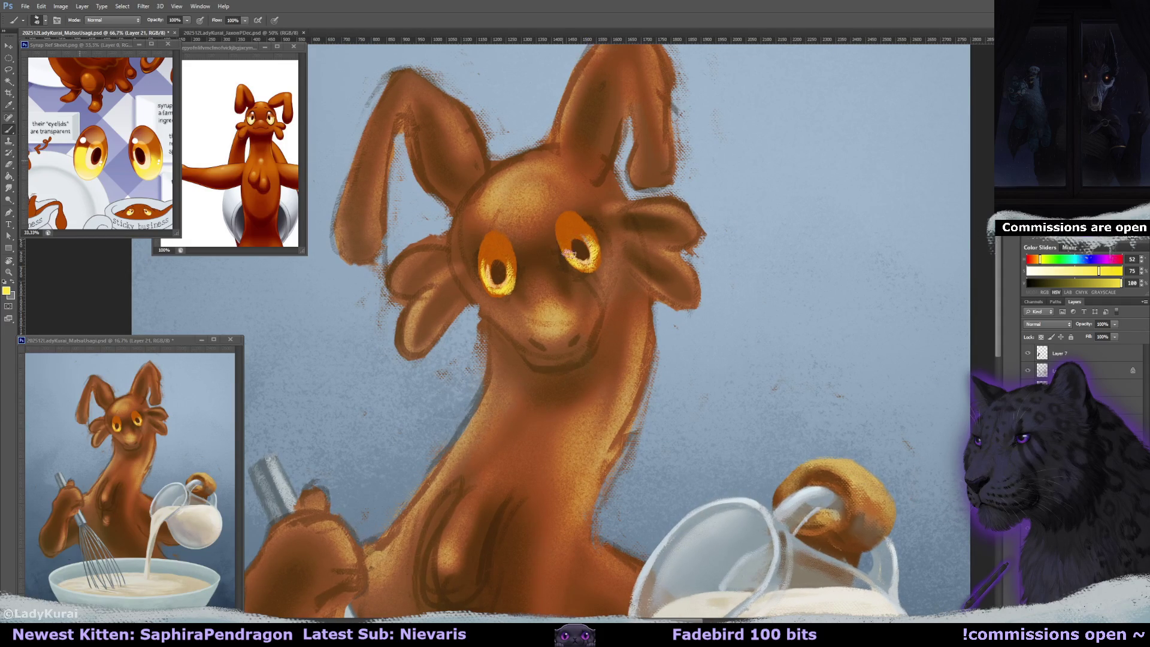
left_click_drag(581, 222, 563, 222)
left_click(600, 233, "alt")
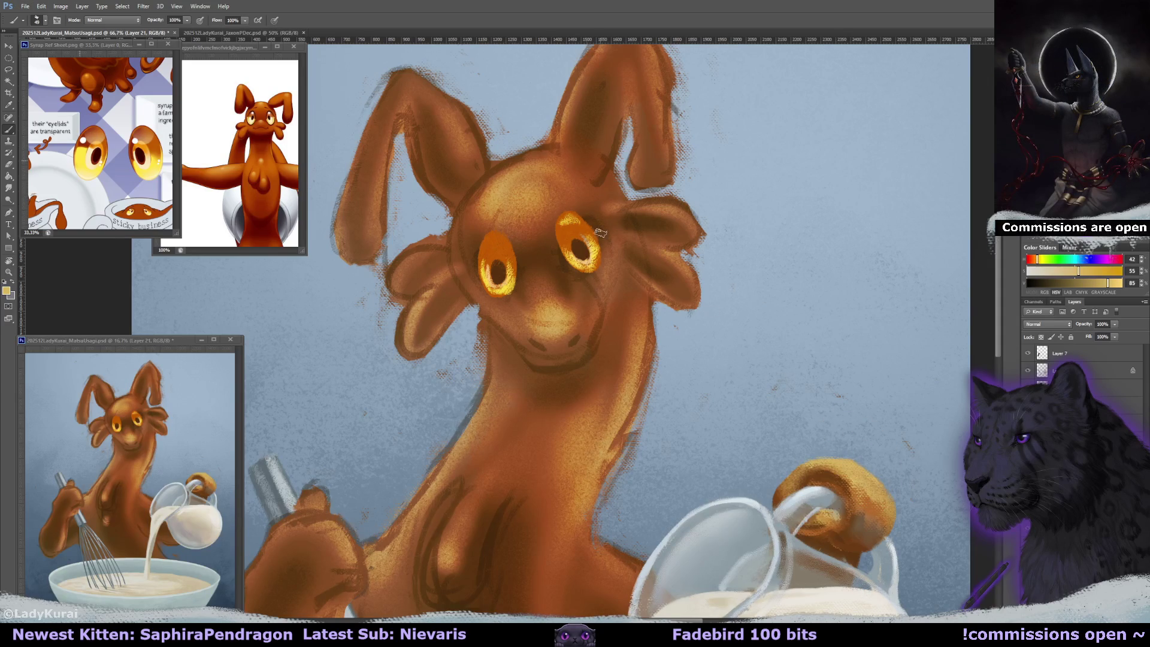
key("bracketleft")
key("bracketleft")
key("bracketleft")
left_click_drag(565, 239, 580, 238)
left_click_drag(531, 241, 539, 259)
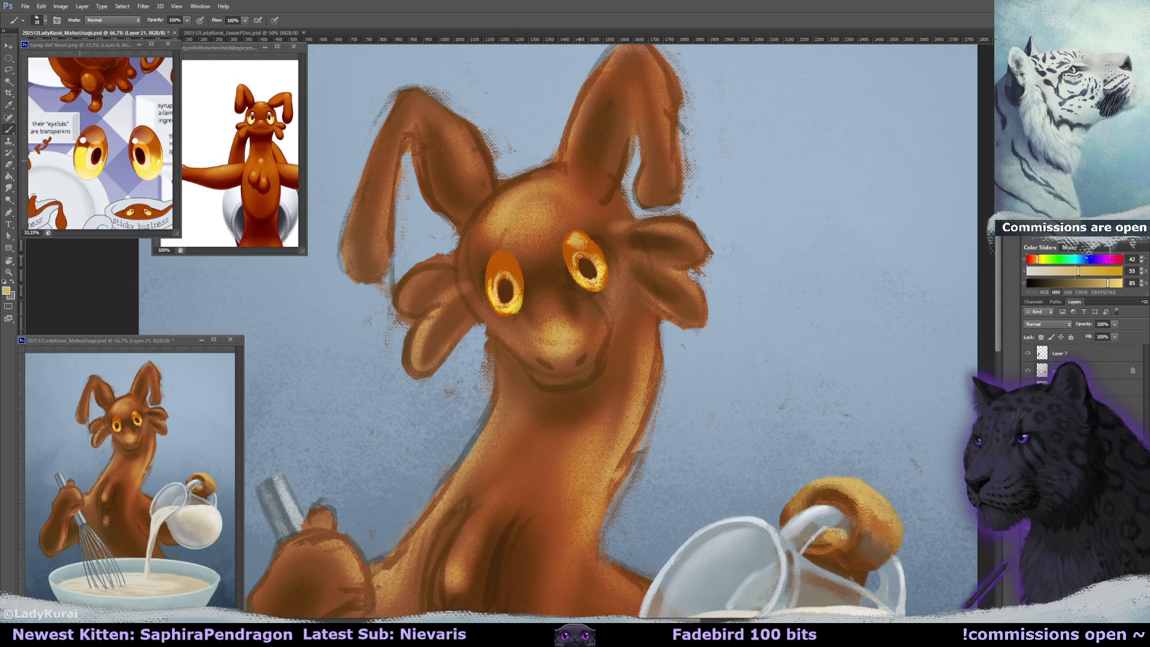
- Darken the top of the right eye with sampled orange; try a tan iris highlight, then undo it
left_click(573, 245, "alt")
left_click_drag(569, 243, 587, 243)
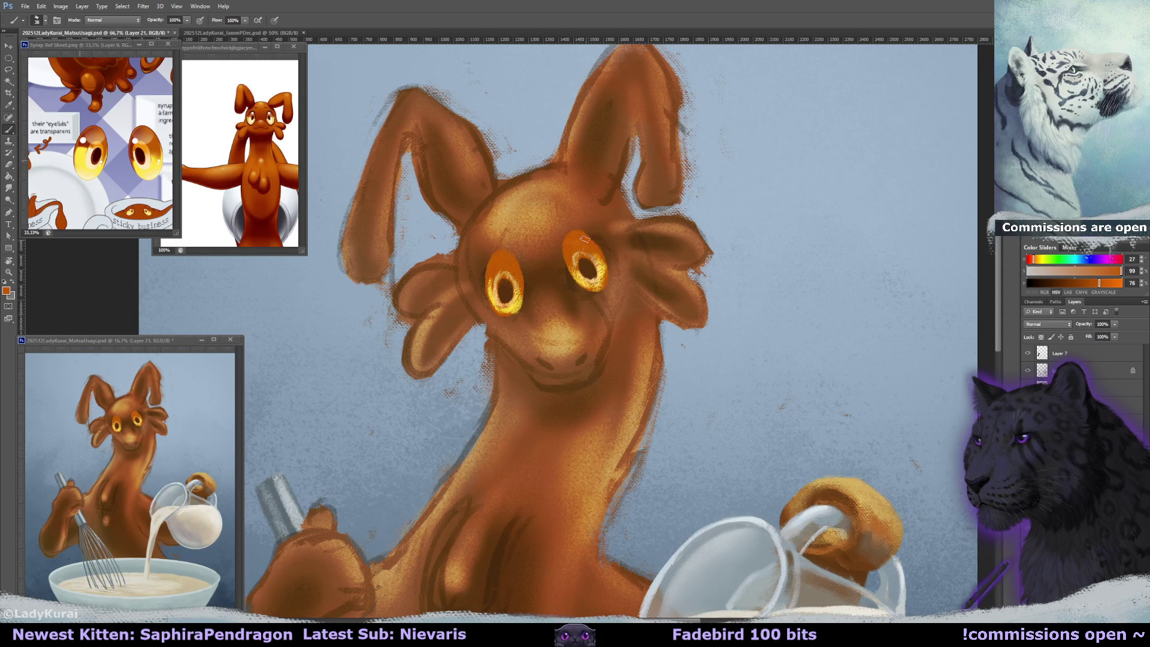
right_click(504, 260, "alt")
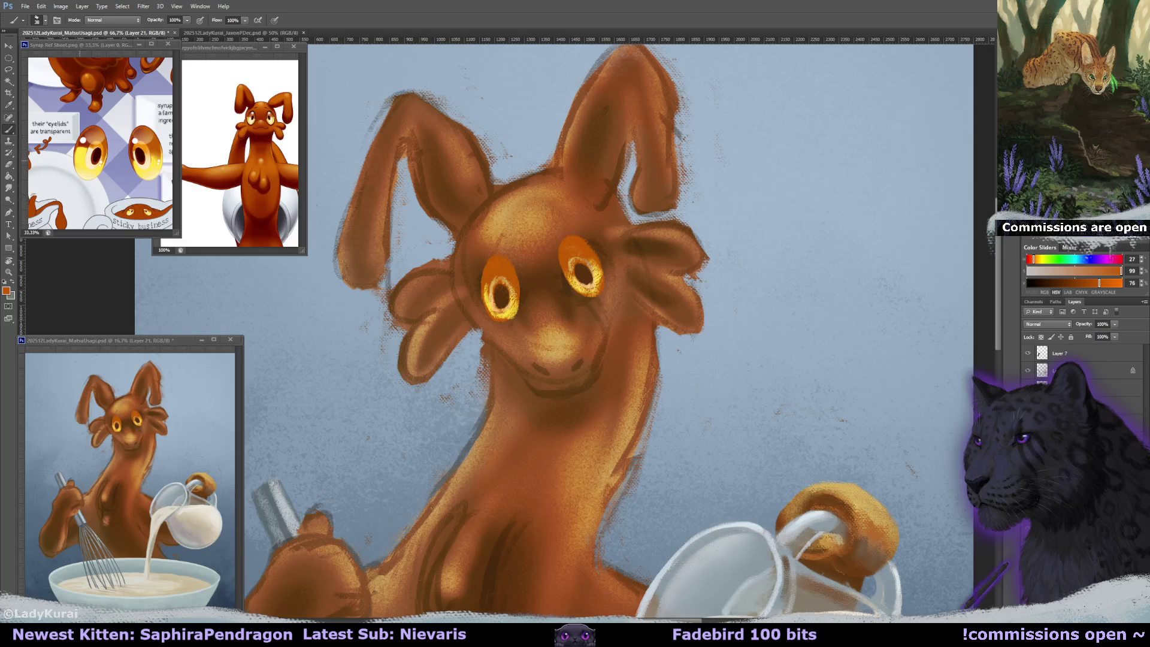
left_click(689, 252, "alt")
key("Delete")
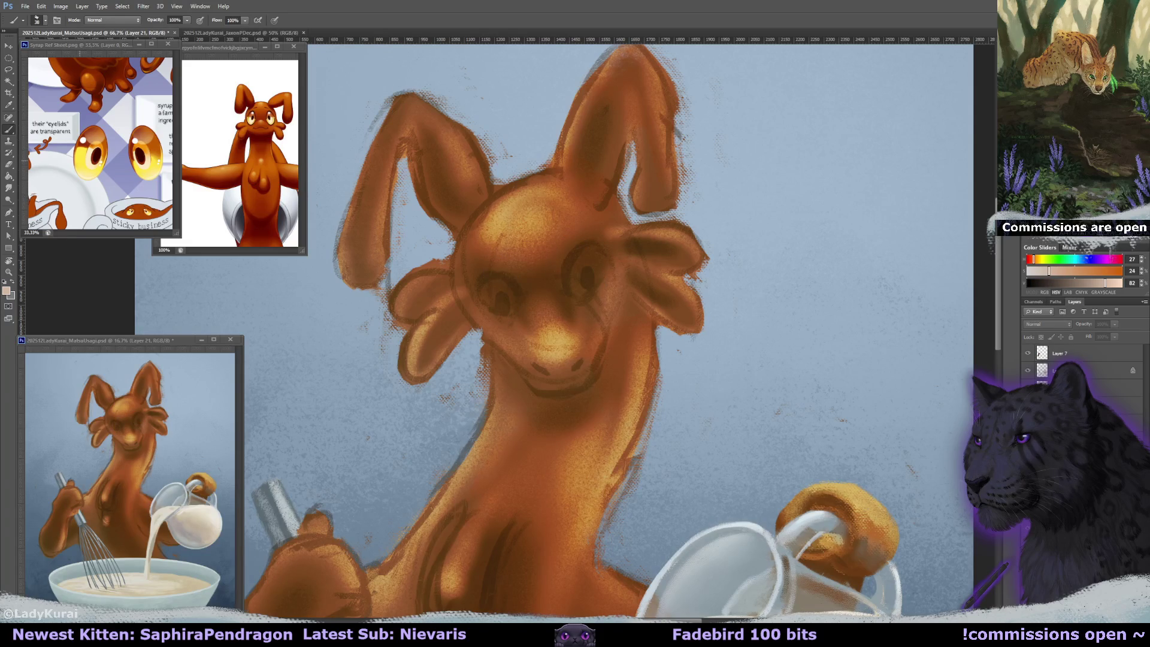
key("ctrl+z")
left_click(577, 247)
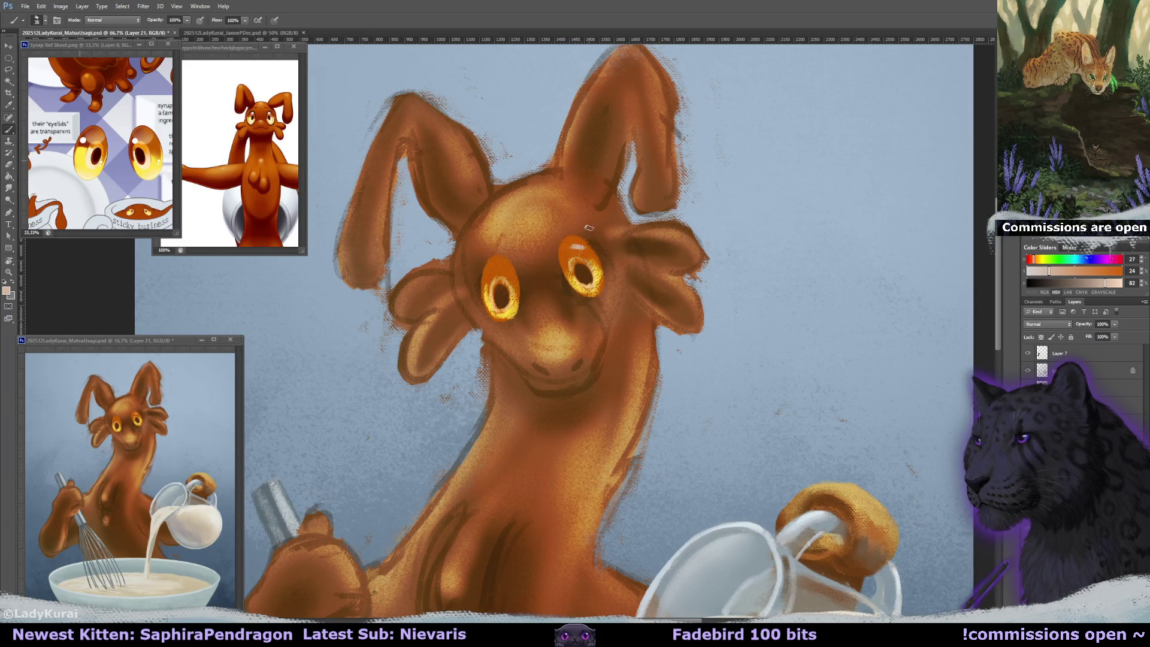
key("ctrl+z")
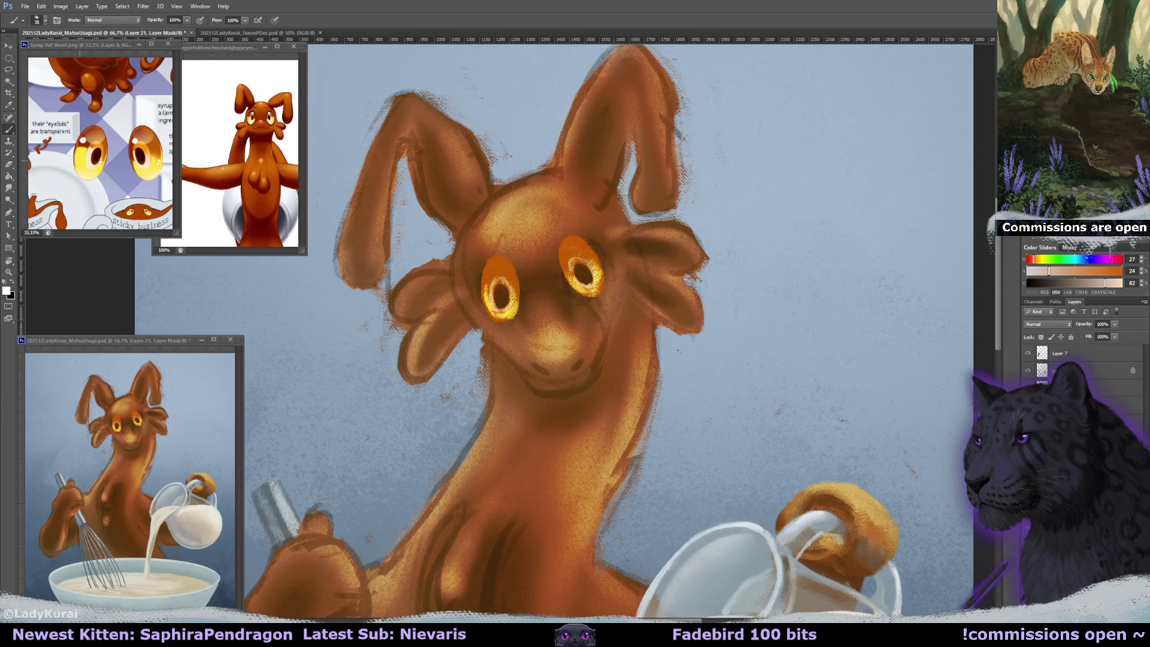
- Mask the eye-glow layer, dim it to 61%, and erase the glow patch above the eye with a 100 px brush
key("e")
left_click_drag(575, 323, 514, 232)
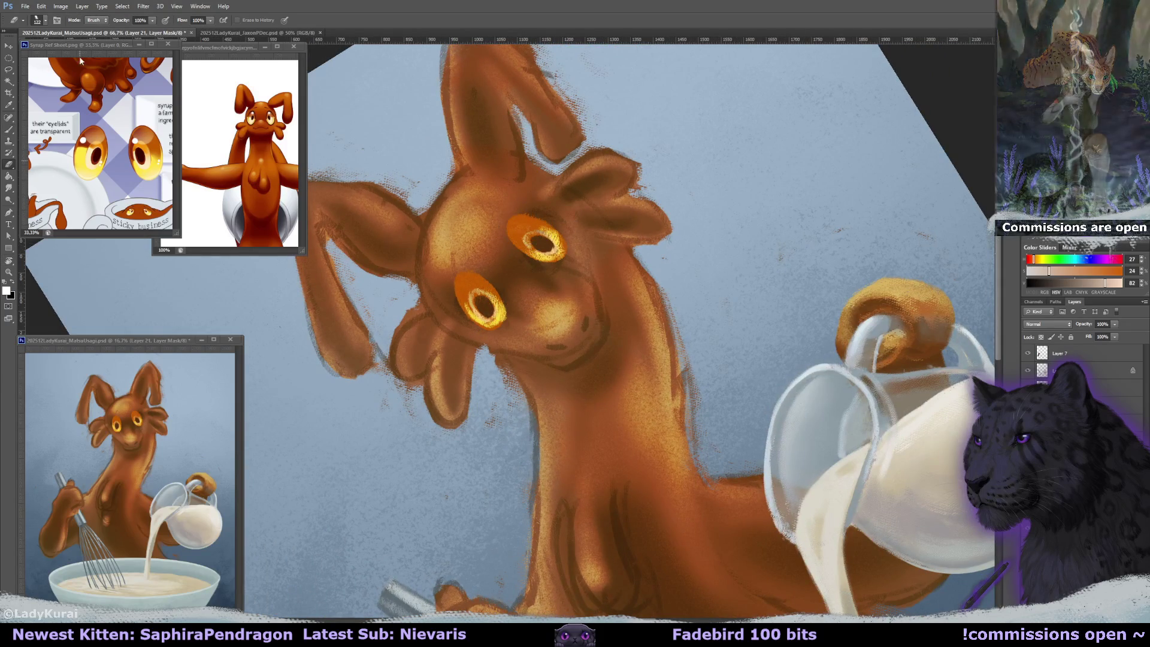
left_click(39, 20)
left_click(76, 115)
key("Return")
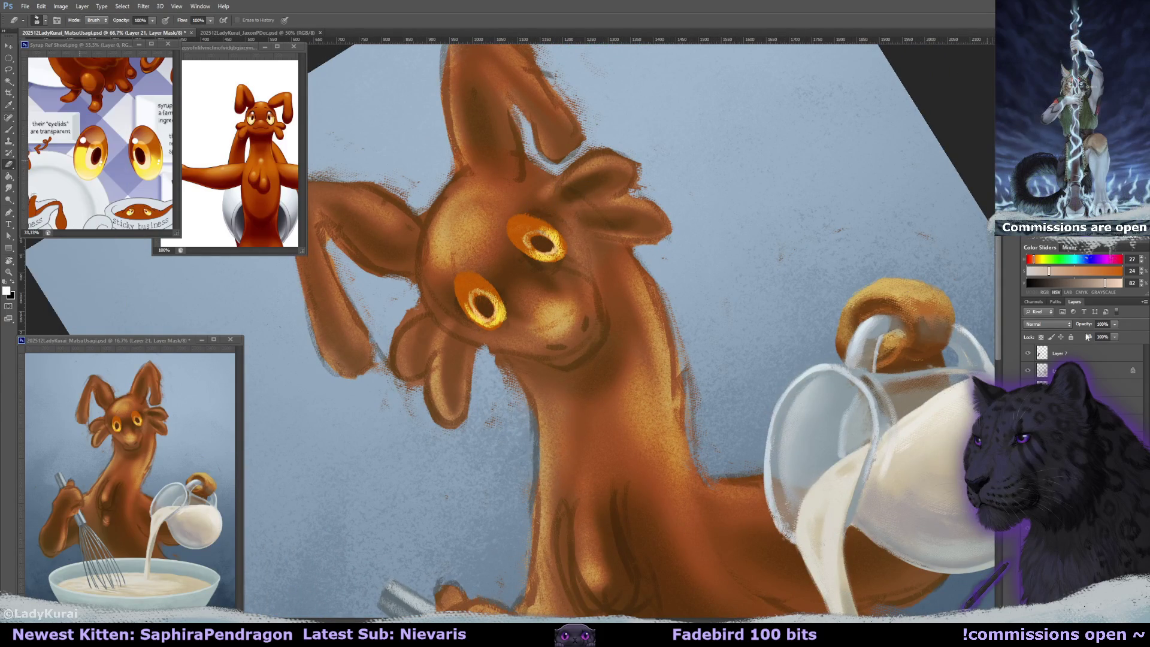
left_click_drag(1115, 326, 1076, 332)
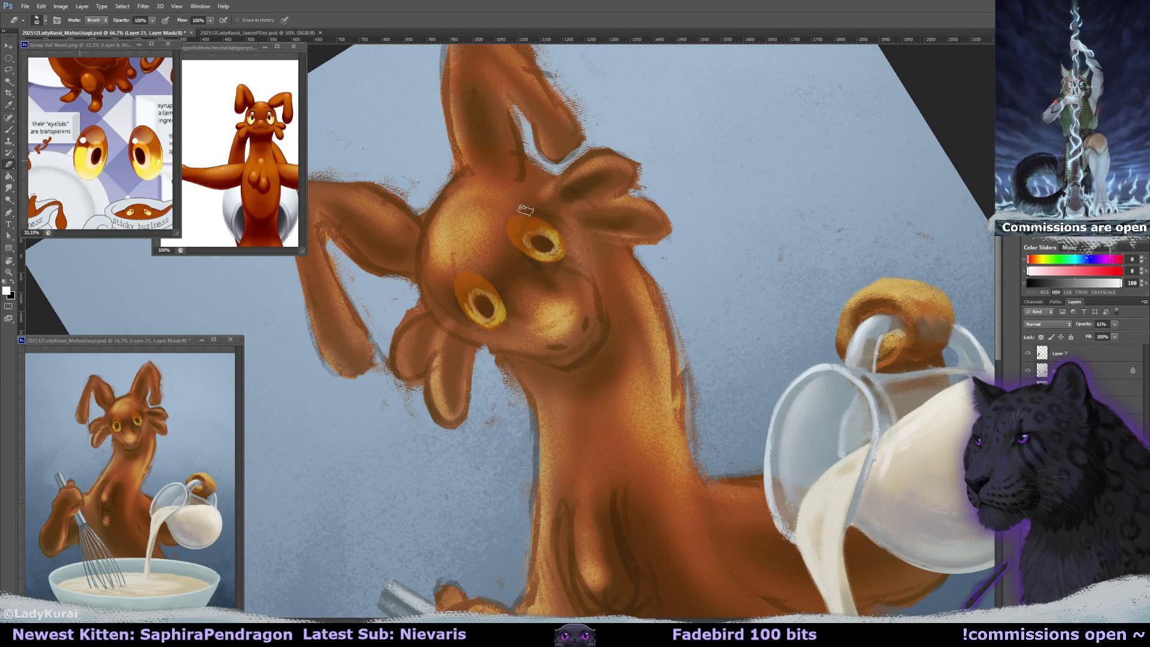
left_click_drag(532, 213, 519, 235)
- Flip the canvas view horizontally to check the eyes, then rotate it back upright
key("h")
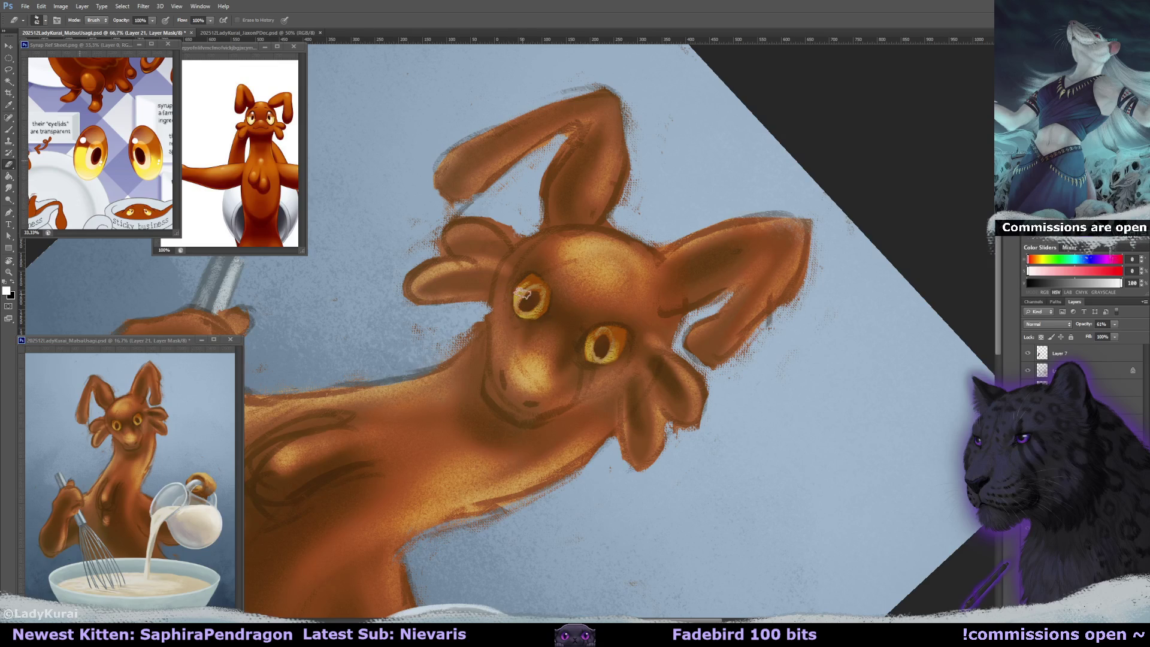
key("x")
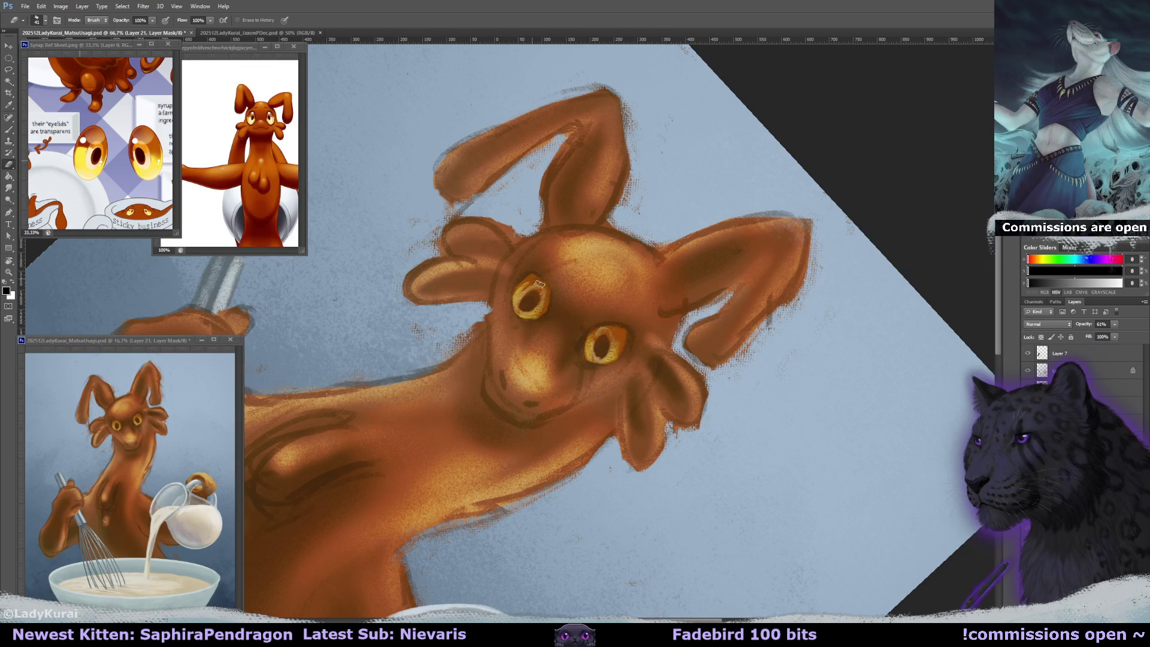
left_click_drag(526, 309, 593, 289)
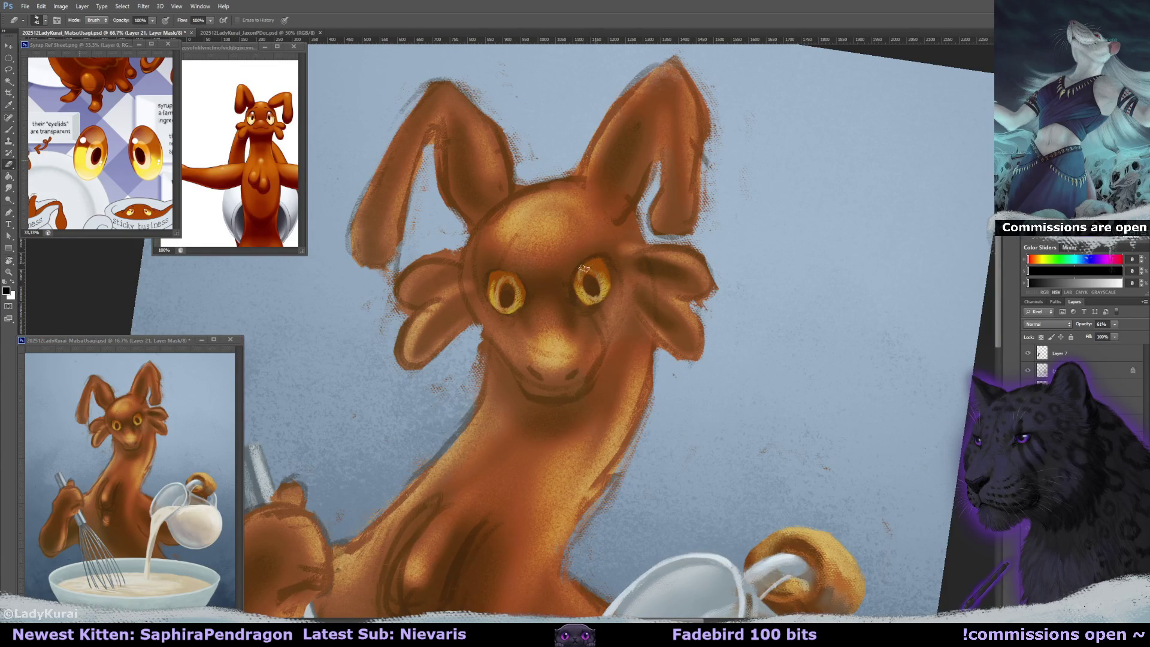
key("r")
left_click_drag(547, 240, 855, 220)
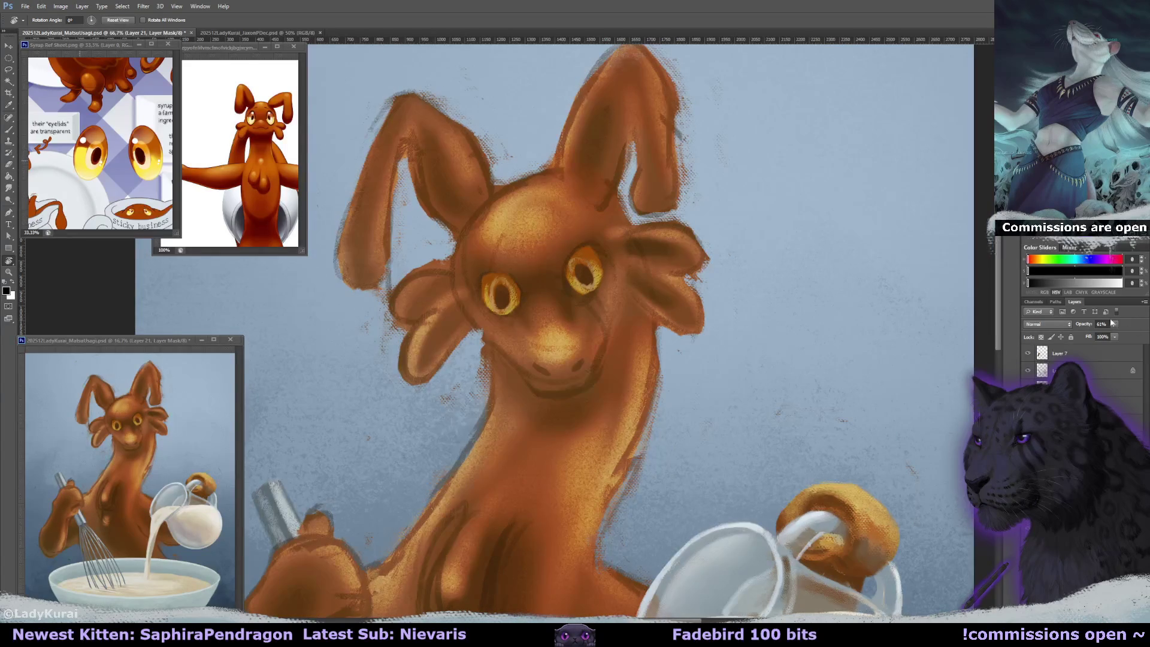
- Restore the eye glow to 100% opacity and set up a large 958 px soft eraser
left_click_drag(1114, 324, 1133, 333)
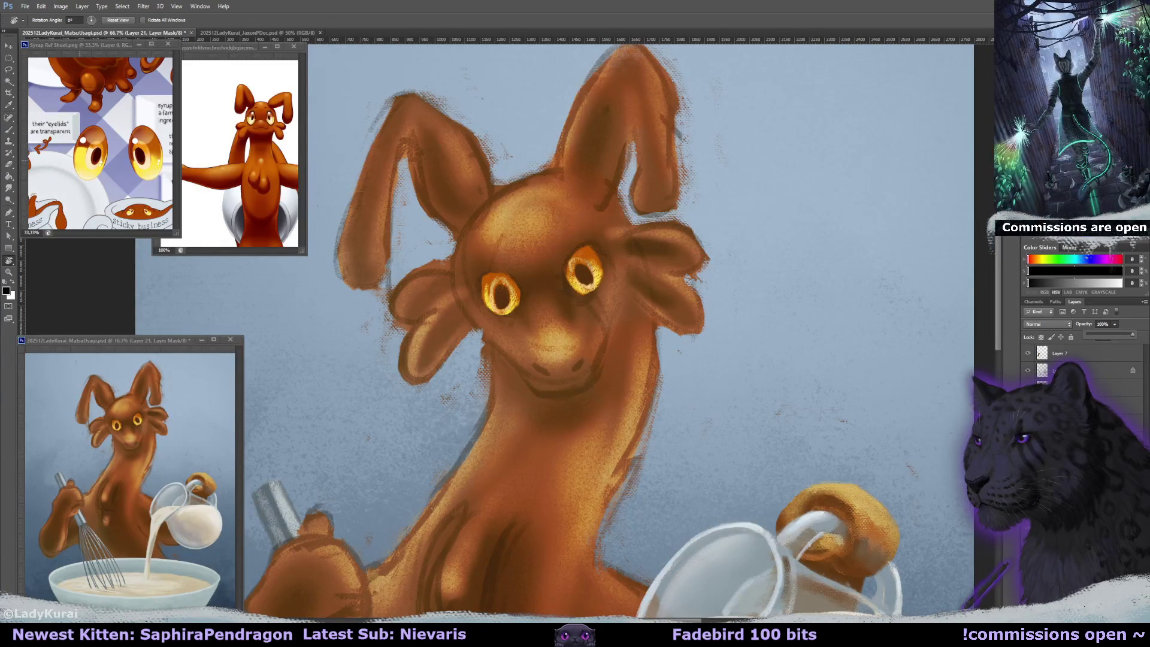
key("e")
left_click(37, 20)
left_click(19, 146)
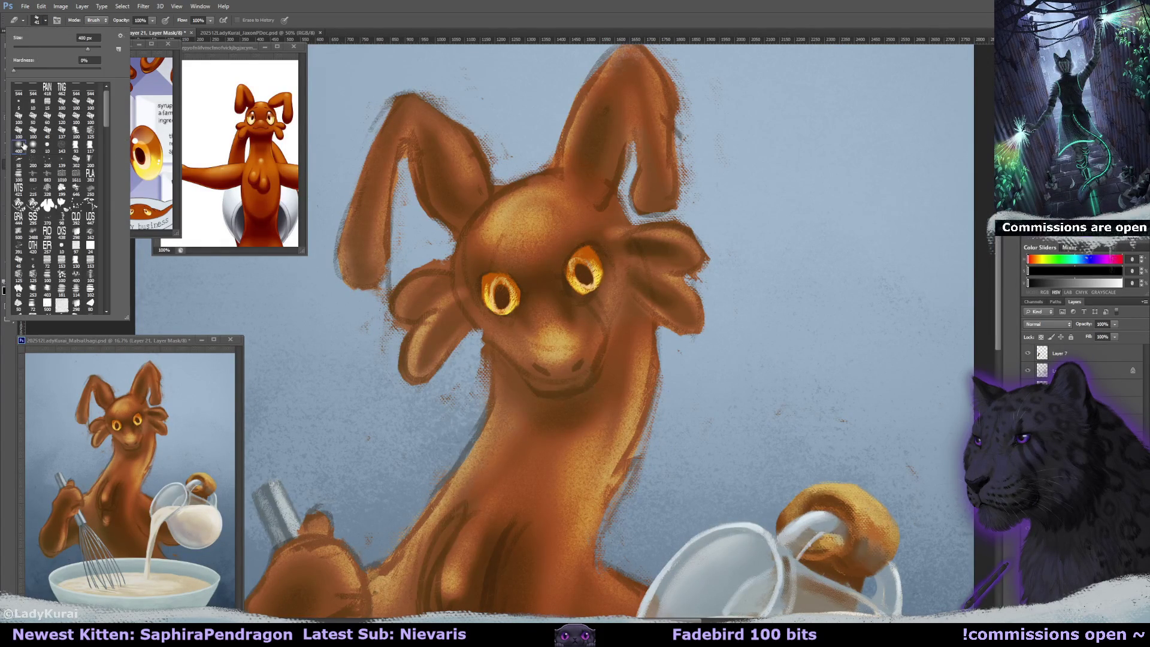
key("Return")
key("bracketright")
key("bracketright")
key("bracketright")
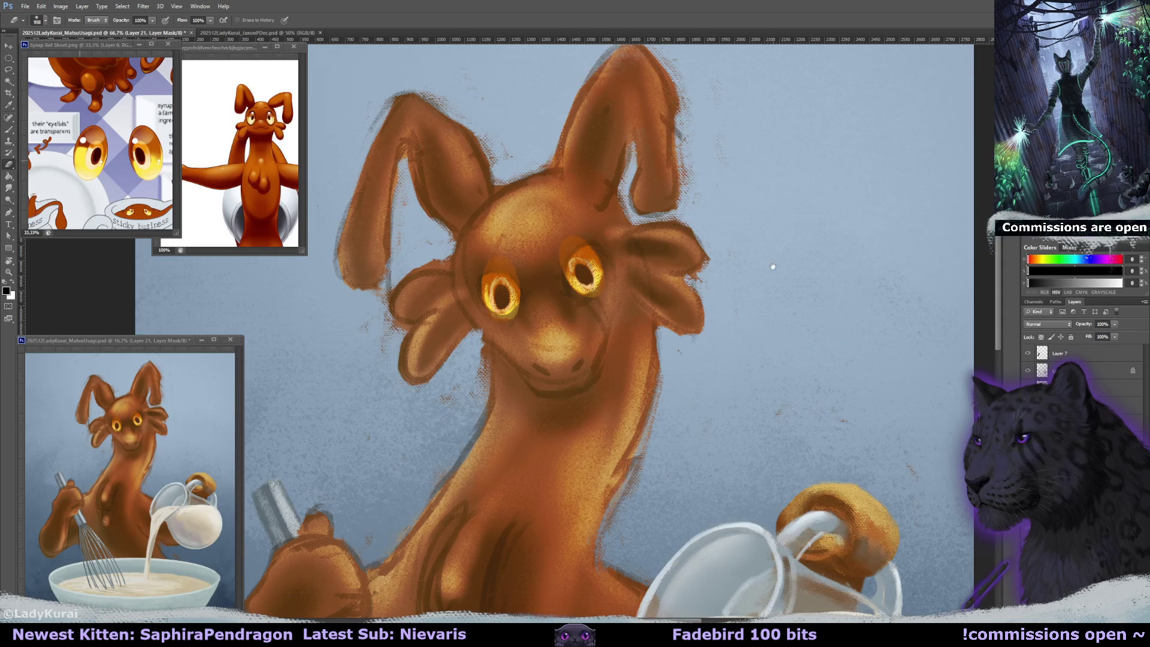
left_click_drag(772, 266, 771, 261)
- Return from the mask to painting with a small brush, checking another part of the reference sheet
key("ctrl+2")
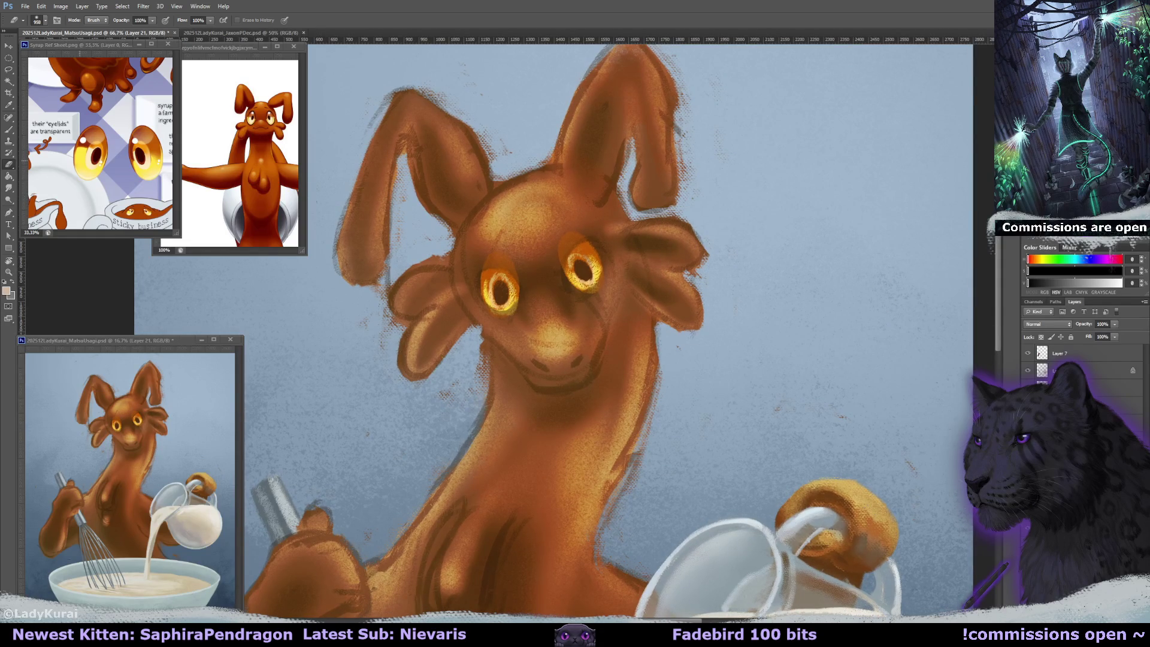
key("b")
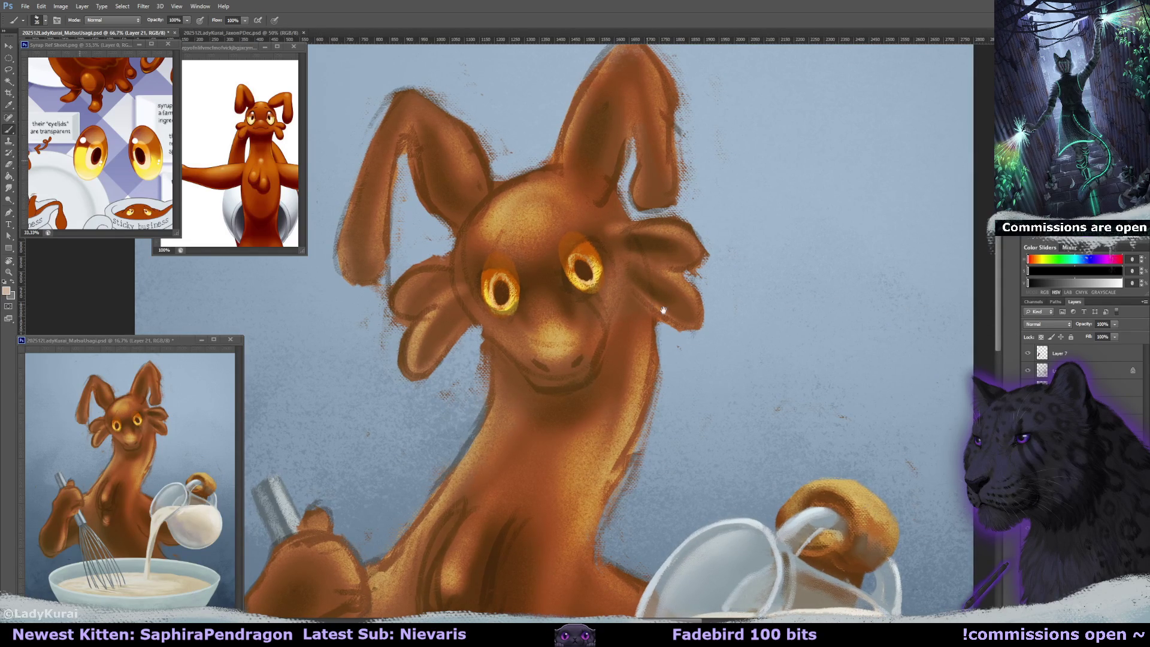
left_click_drag(679, 313, 683, 319)
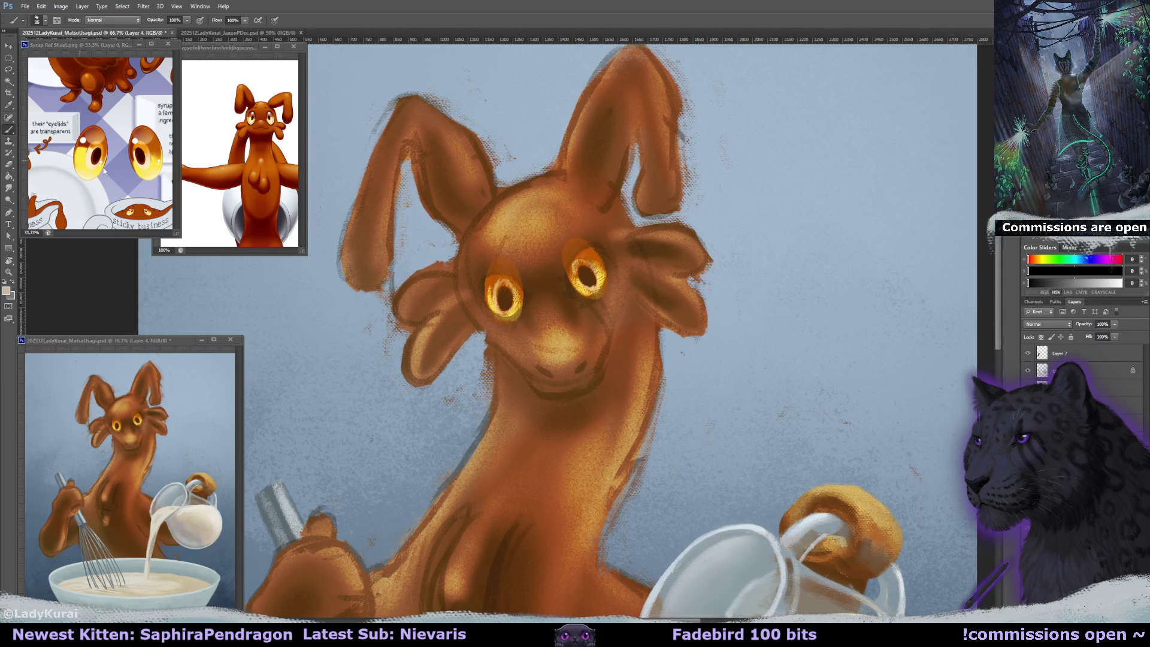
mouse_move(36, 161)
left_mouse_down()
mouse_move(137, 157)
mouse_move(121, 267)
left_mouse_up()
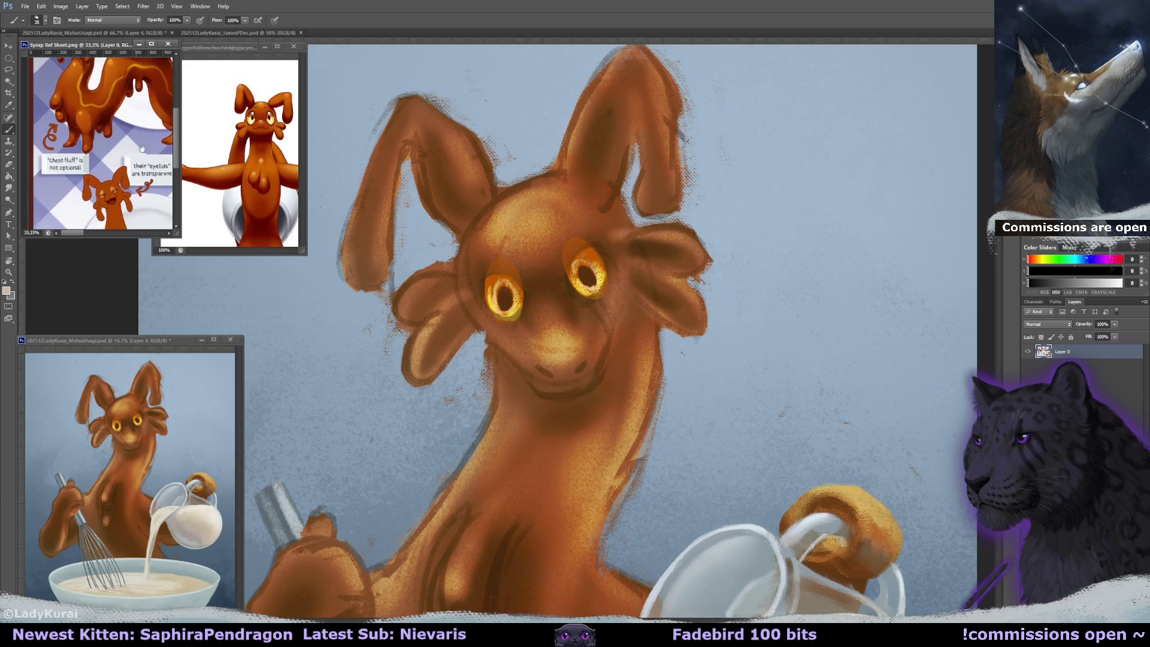
left_click(382, 371)
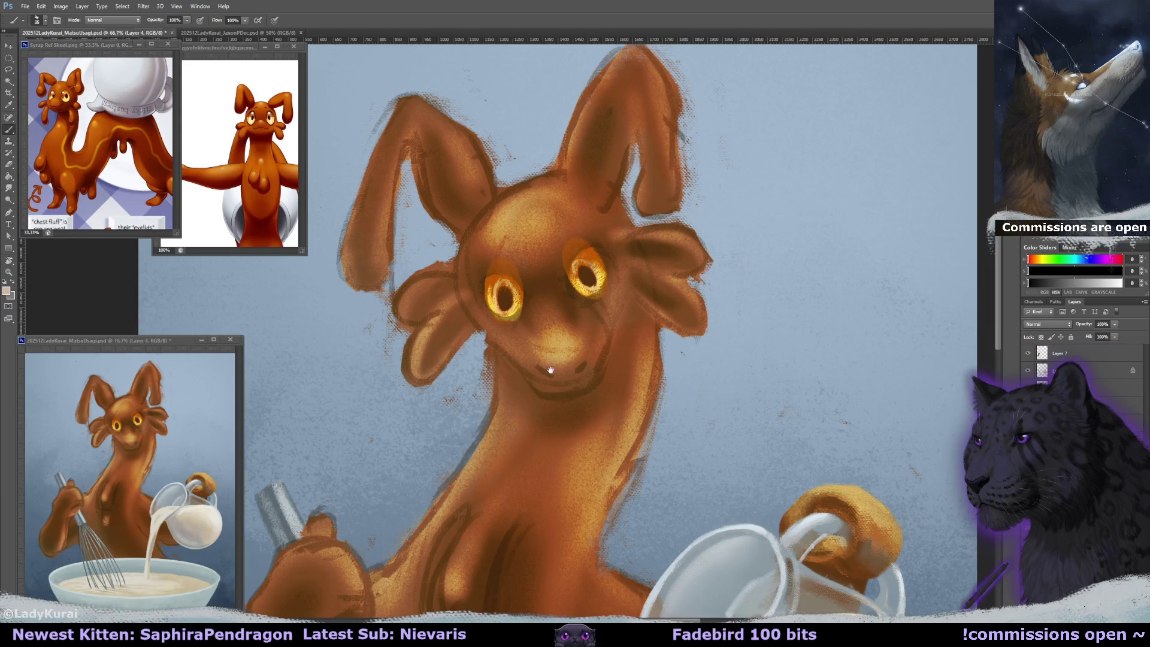
left_click_drag(568, 299, 562, 296)
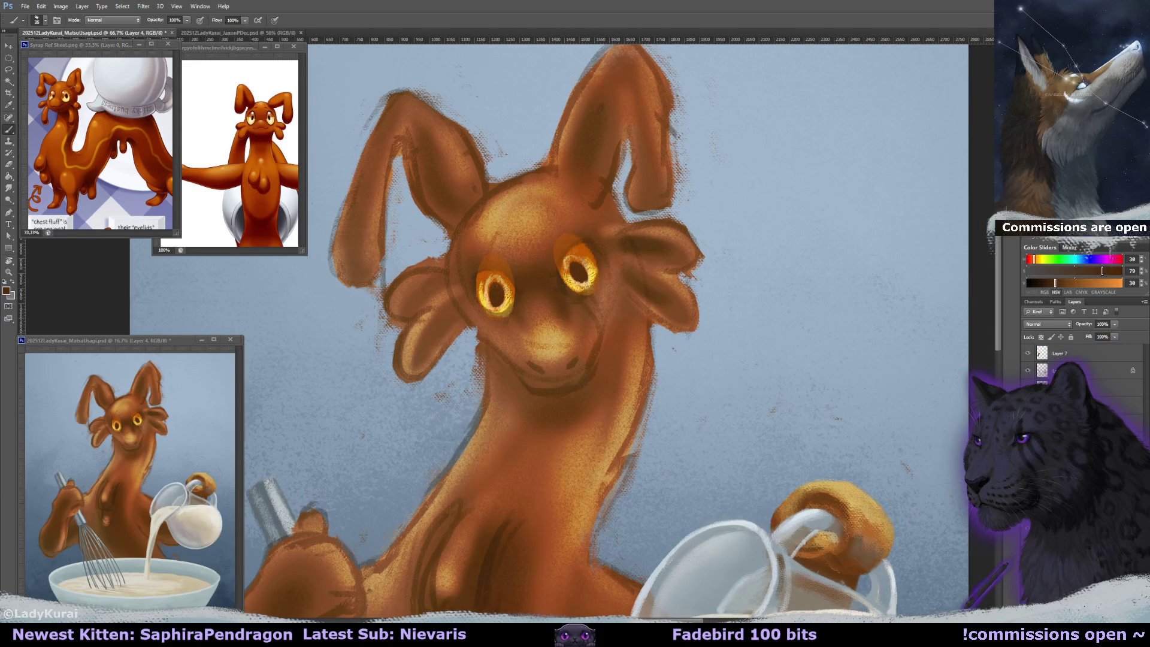
- Paint a light orange lower rim and eyelid on the right eye and a dark brown cheek line
left_click(562, 286, "alt")
left_click(600, 281, "alt")
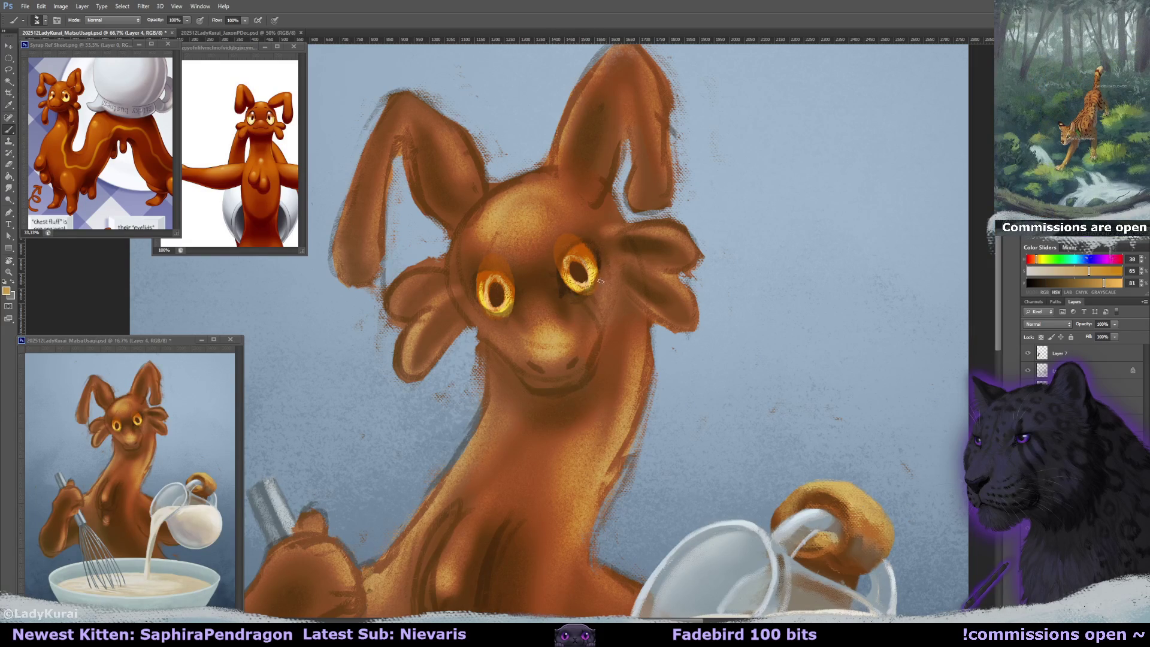
mouse_move(601, 259)
left_mouse_down()
mouse_move(579, 300)
mouse_move(608, 279)
mouse_move(607, 241)
left_mouse_up()
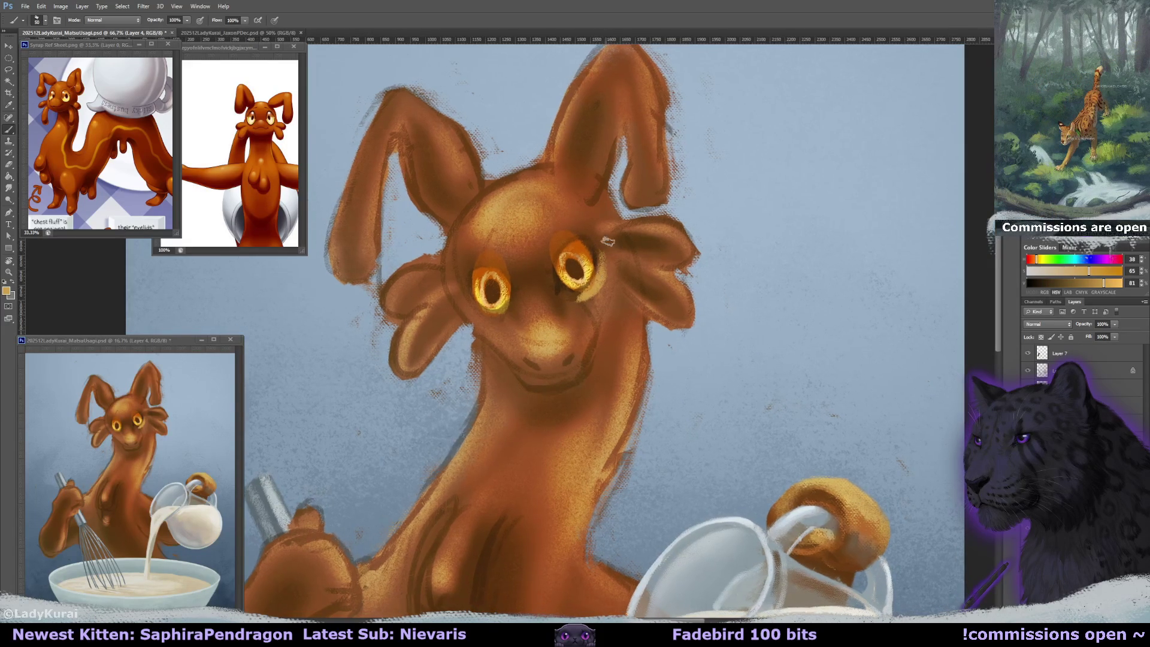
left_click(563, 282, "alt")
left_click_drag(614, 290, 601, 343)
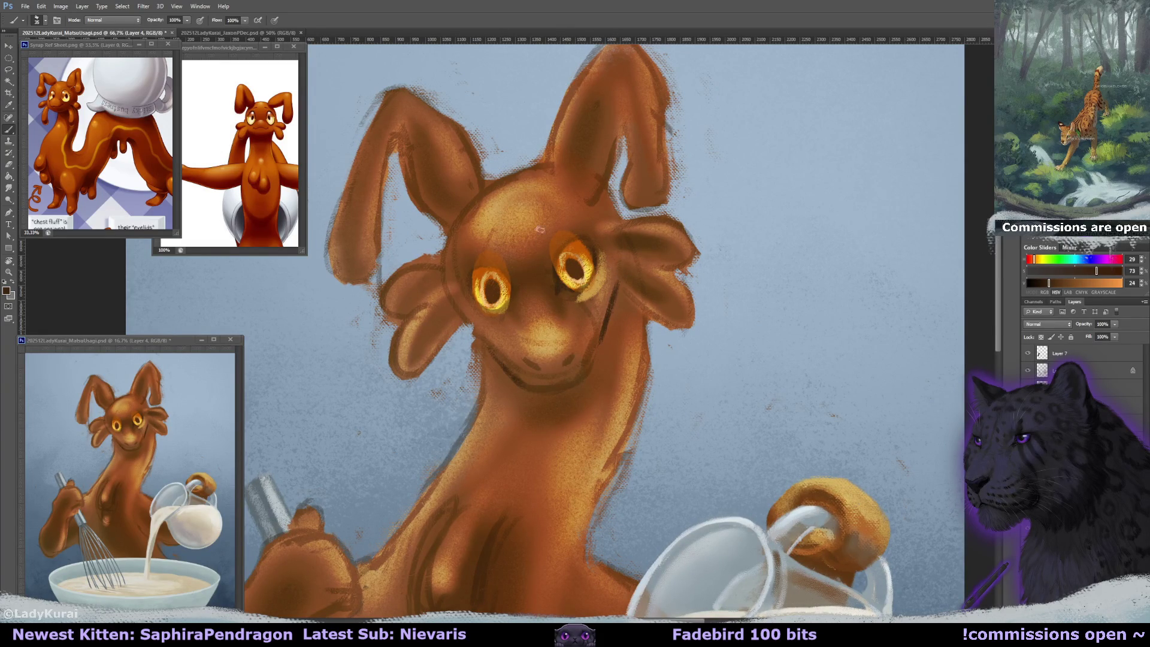
left_click(565, 233, "alt")
mouse_move(566, 233)
left_mouse_down()
mouse_move(556, 239)
mouse_move(590, 231)
mouse_move(566, 246)
left_mouse_up()
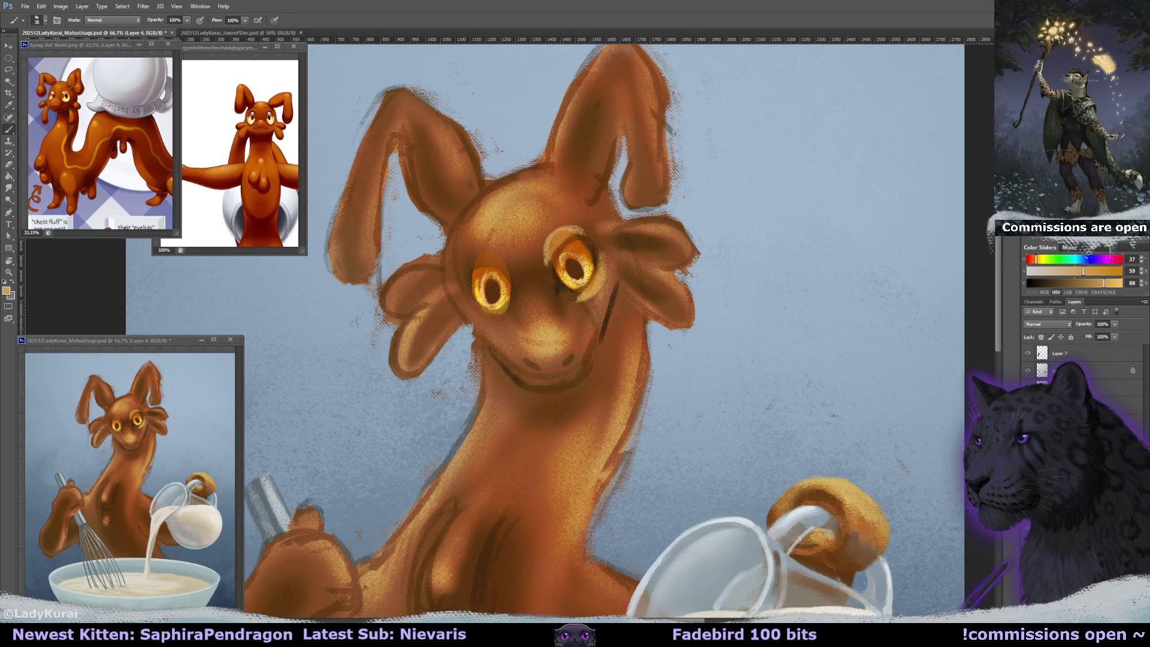
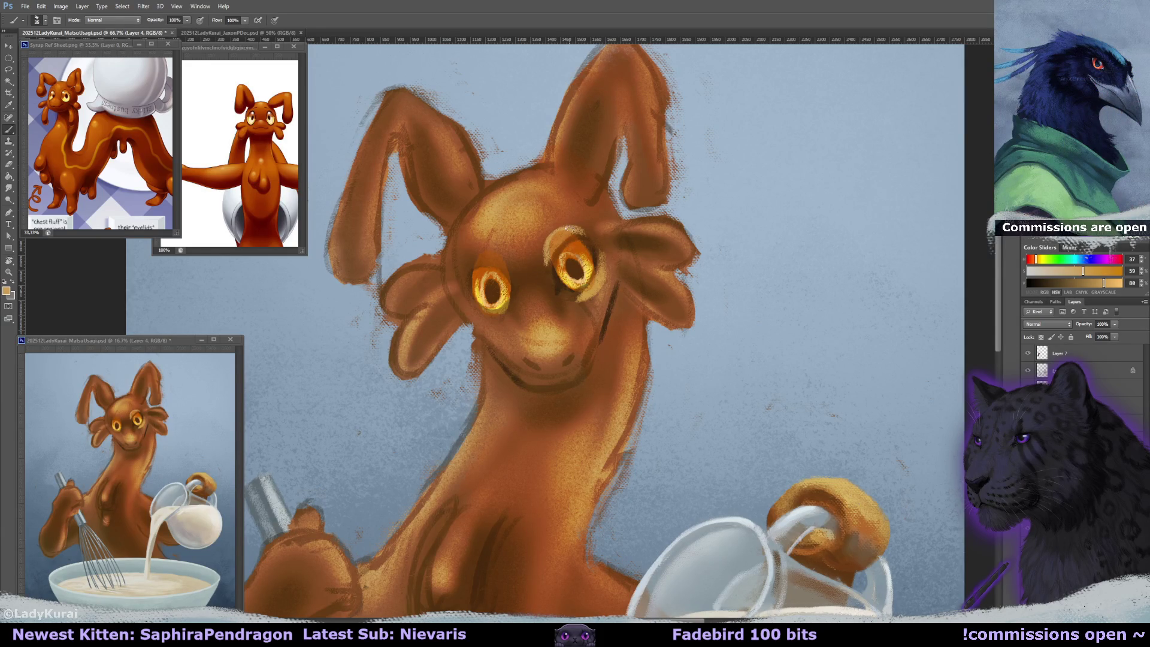
- Sample dark browns from the muzzle and paint dark fur strokes under the chin and neck
left_click_drag(571, 229, 569, 252)
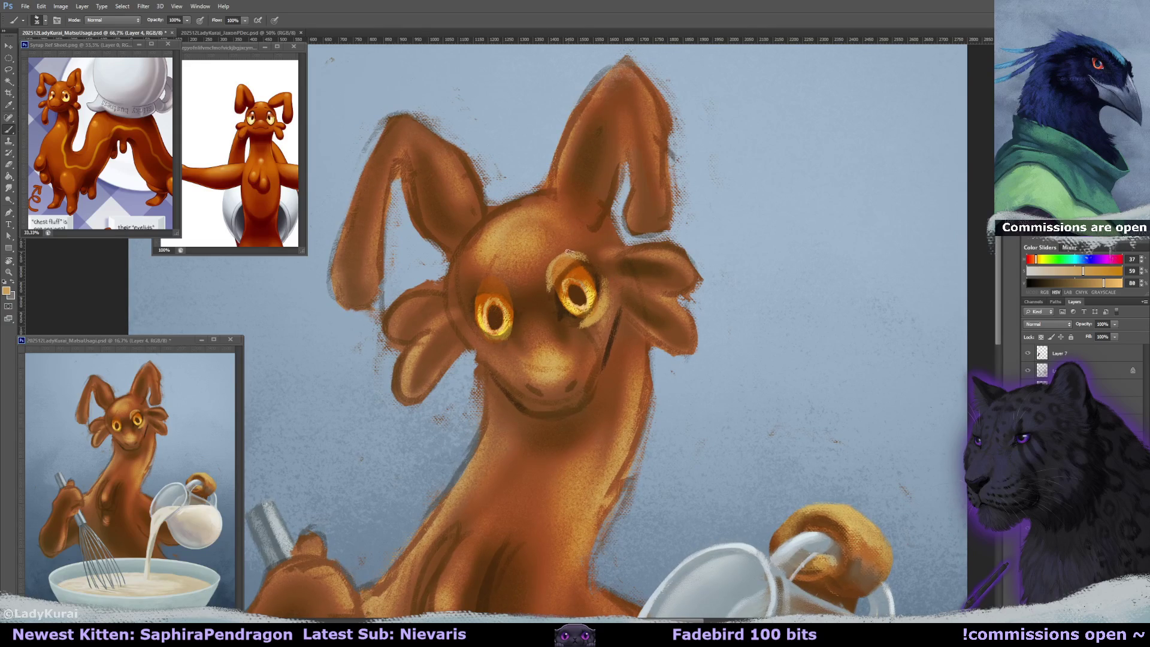
left_click_drag(590, 330, 545, 317)
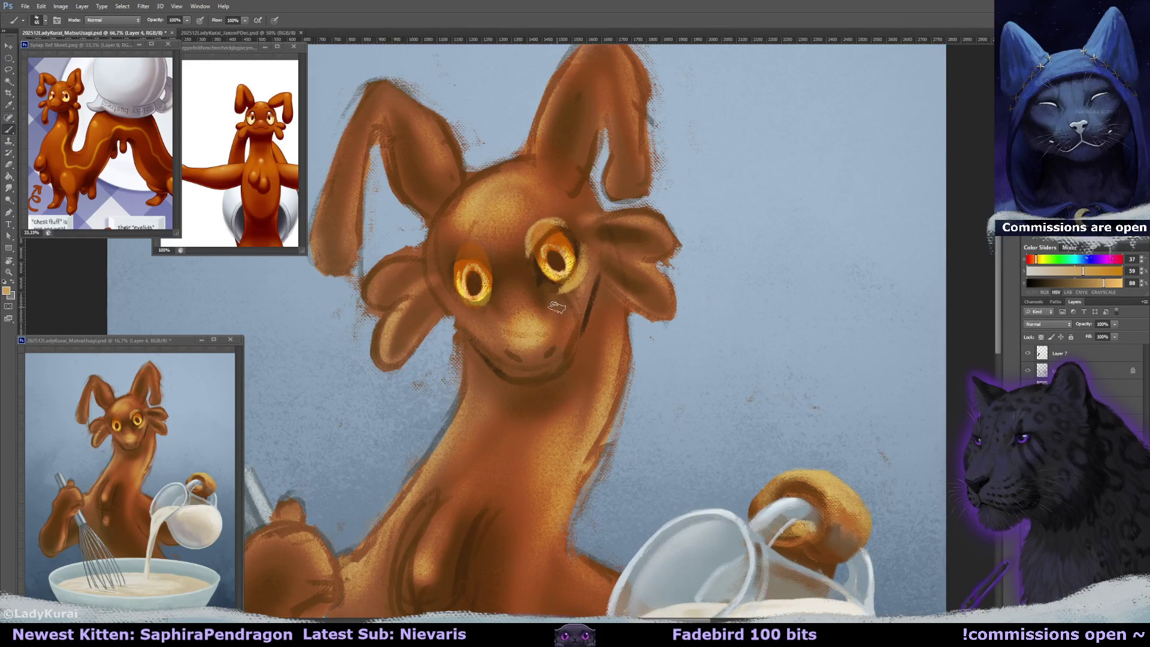
mouse_move(157, 217)
left_mouse_down()
mouse_move(106, 158)
mouse_move(43, 130)
mouse_move(102, 127)
mouse_move(154, 188)
mouse_move(119, 174)
mouse_move(126, 165)
left_mouse_up()
key("ctrl+r")
left_click(530, 359, "alt")
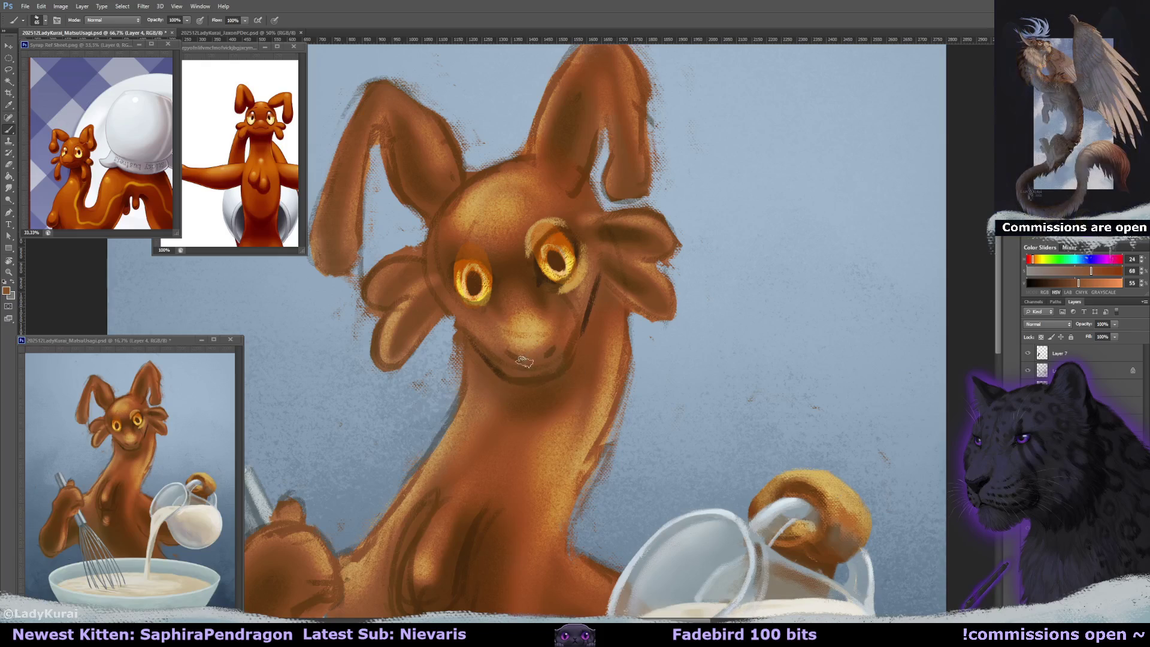
mouse_move(570, 314)
left_mouse_down()
mouse_move(565, 300)
mouse_move(585, 290)
left_mouse_up()
left_click(585, 293, "alt")
mouse_move(461, 323)
left_mouse_down()
mouse_move(482, 365)
mouse_move(464, 359)
mouse_move(461, 371)
left_mouse_up()
- Lighten the dark strokes under the chin with a 100 px soft eraser
key("e")
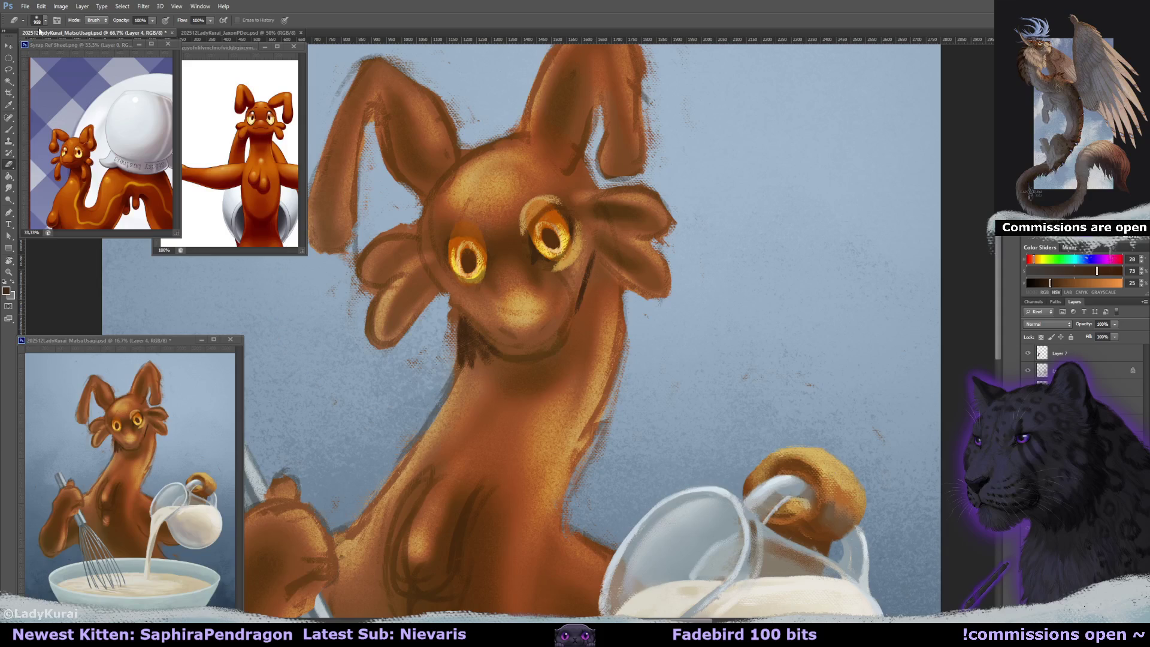
left_click(40, 20)
left_click(77, 119)
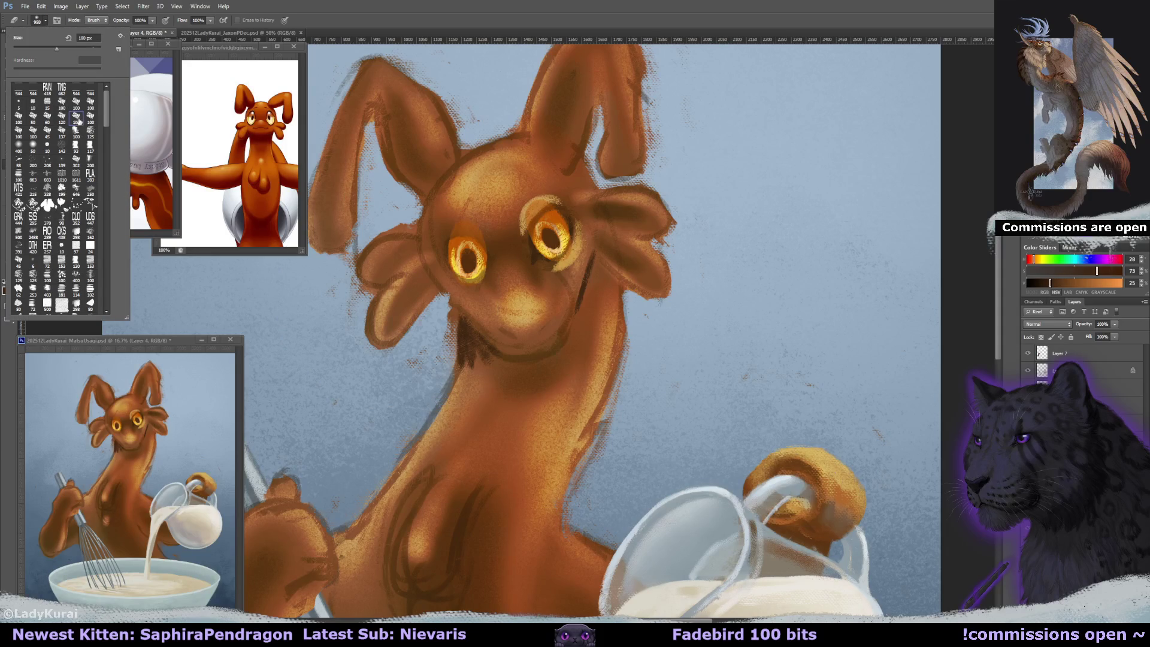
left_click(436, 317)
left_click_drag(449, 314, 434, 358)
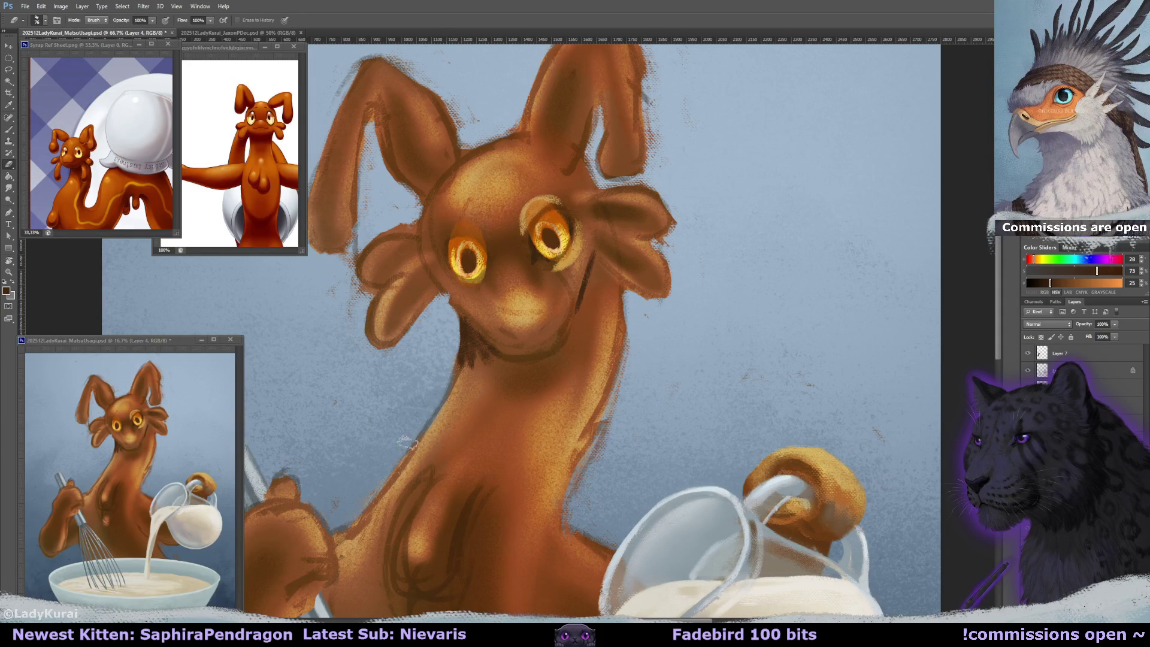
- Sample neck and dark browns, then soften the dark edge below the left ear
key("b")
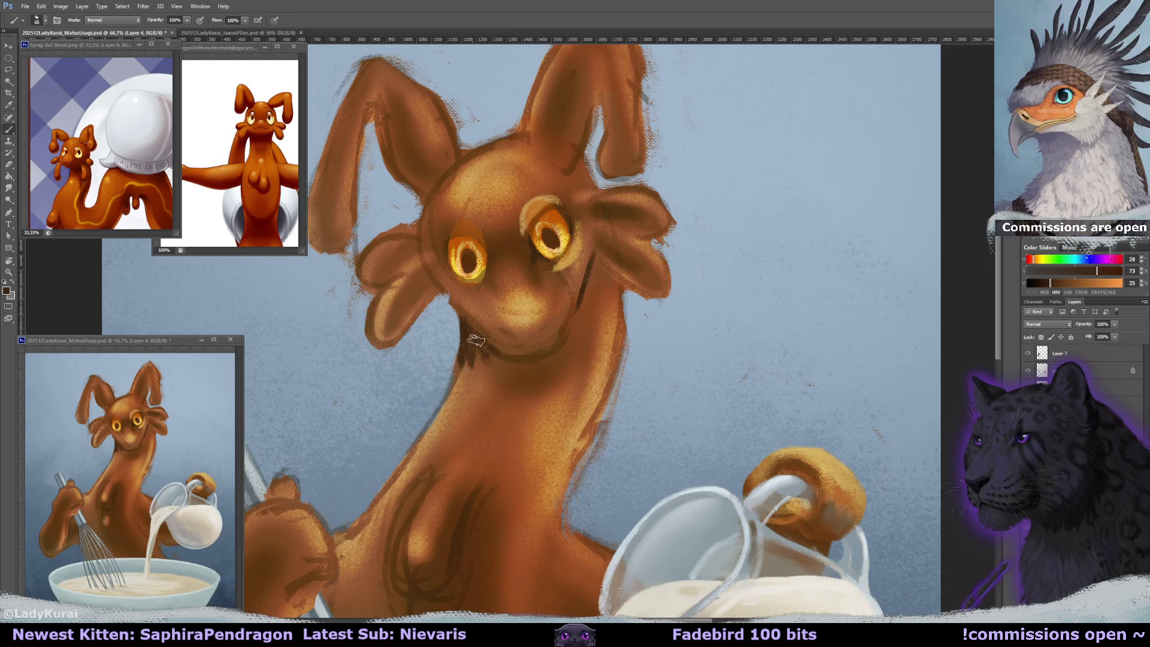
left_click(475, 358, "alt")
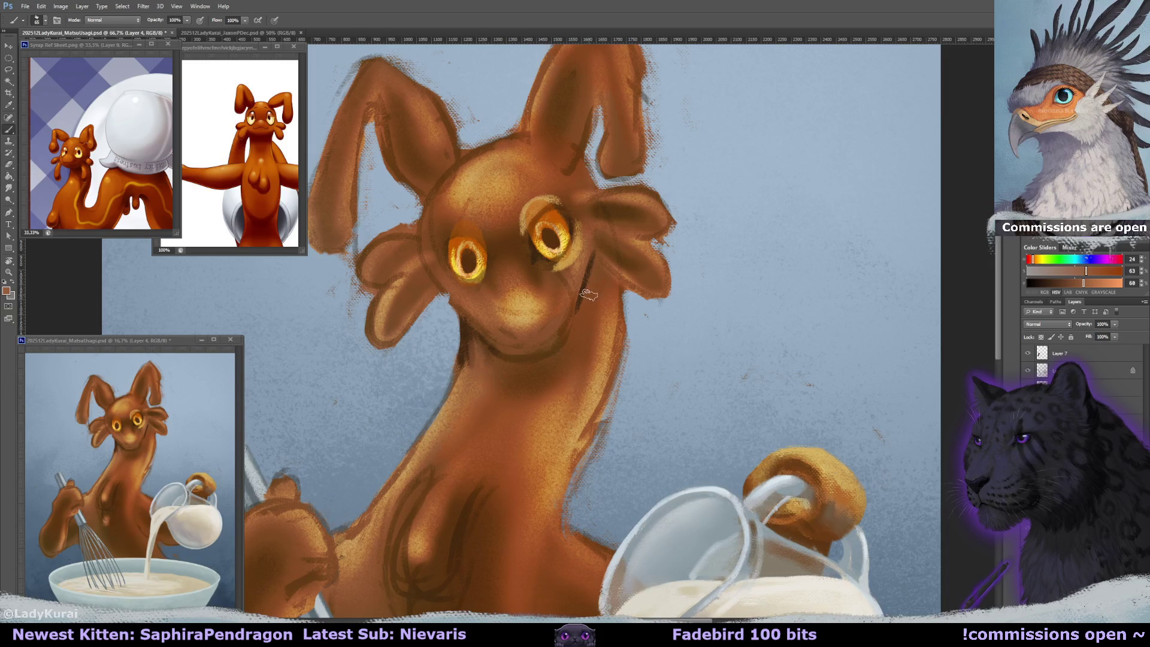
mouse_move(594, 276)
left_mouse_down()
mouse_move(591, 293)
mouse_move(615, 301)
left_mouse_up()
left_click(587, 283, "alt")
key("e")
left_click_drag(380, 245, 379, 318)
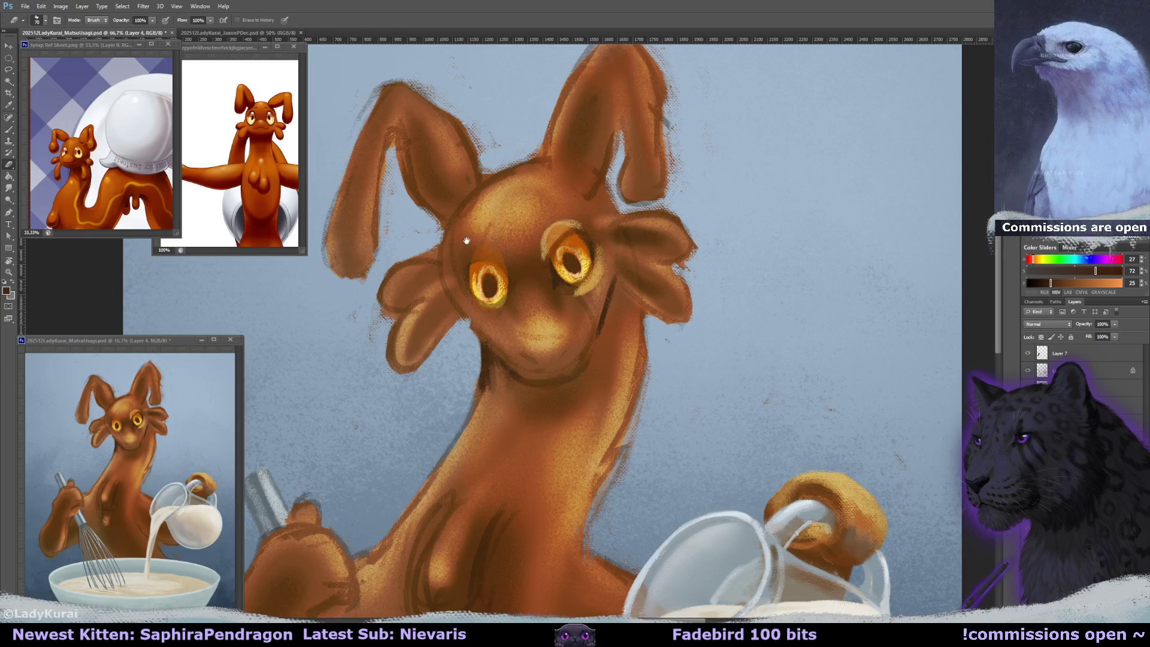
- Sample the muzzle's light tan, the blue-grey background and the head outline's dark brown
key("b")
left_click_drag(514, 260, 497, 257)
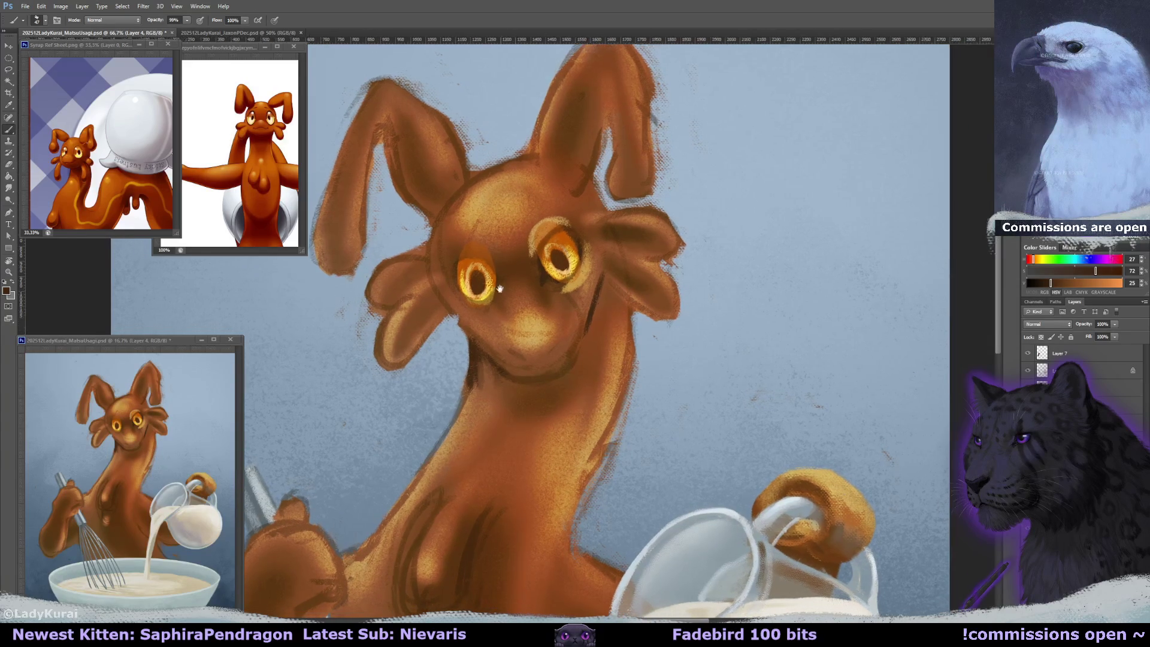
left_click(538, 322, "alt")
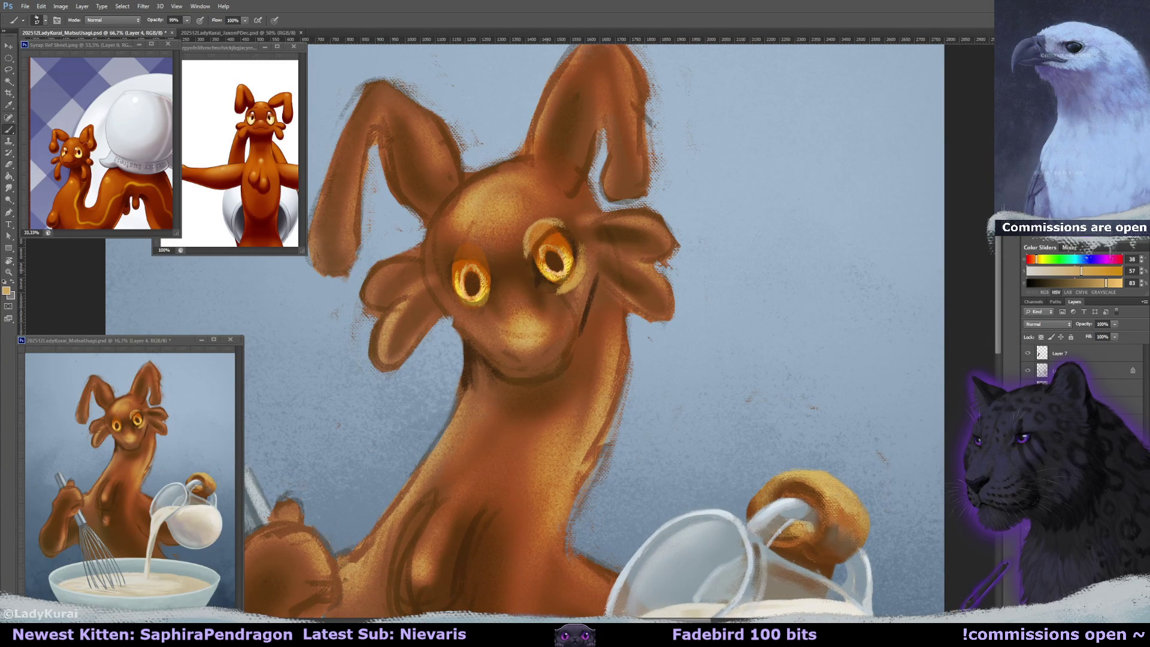
left_click(729, 178, "alt")
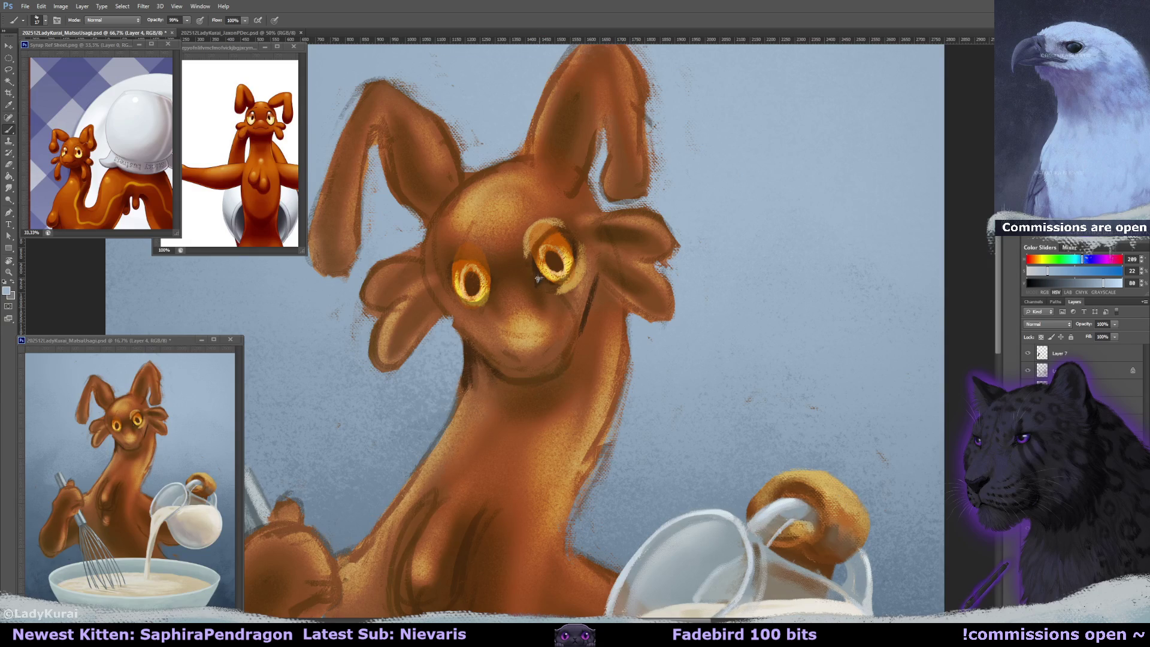
mouse_move(552, 264)
left_mouse_down()
mouse_move(549, 280)
mouse_move(574, 277)
left_mouse_up()
left_click(421, 256, "alt")
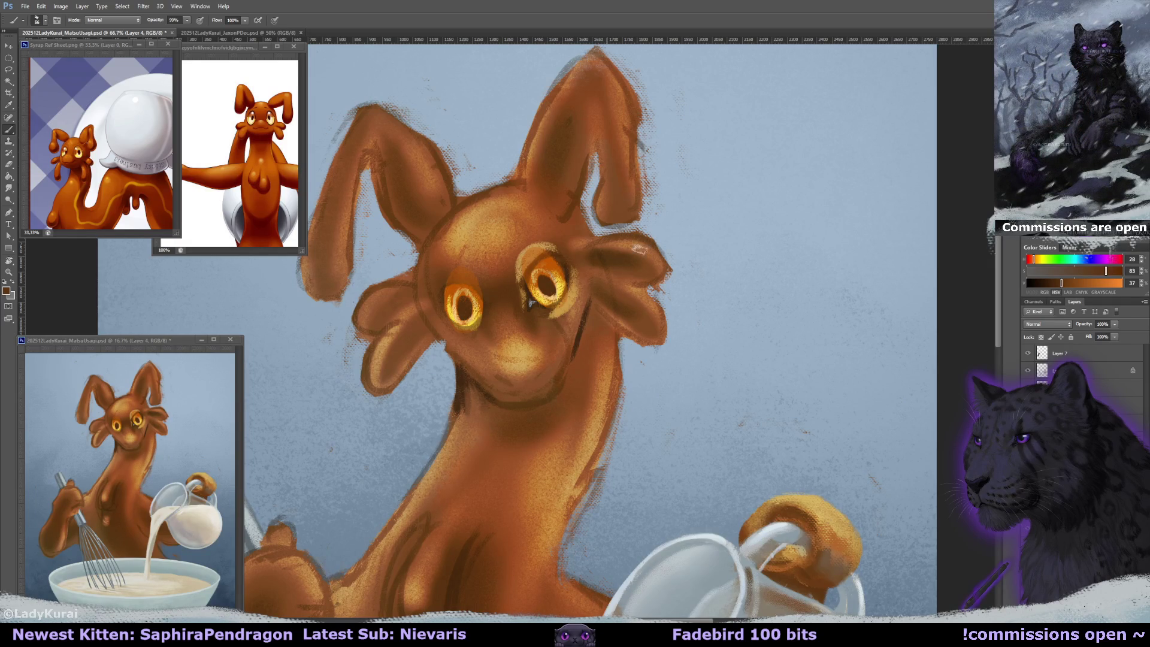
- Erase the dark outline along the right ear's edge
key("ctrl+r")
left_click_drag(637, 259, 645, 285)
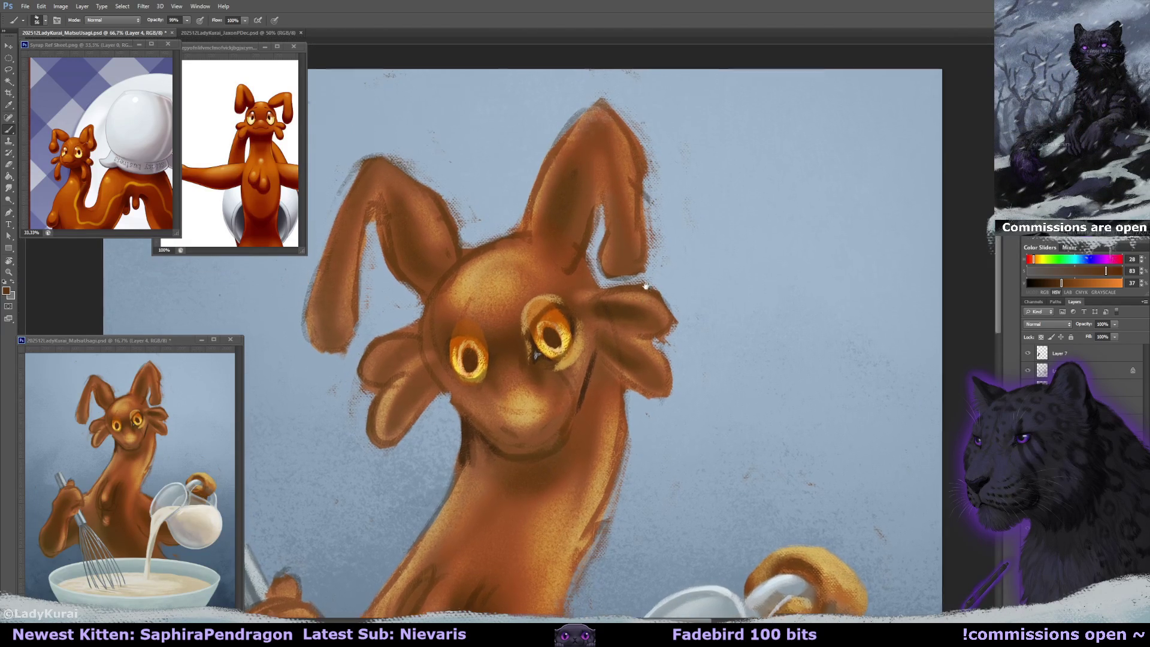
key("ctrl+r")
key("e")
left_click_drag(636, 141, 650, 280)
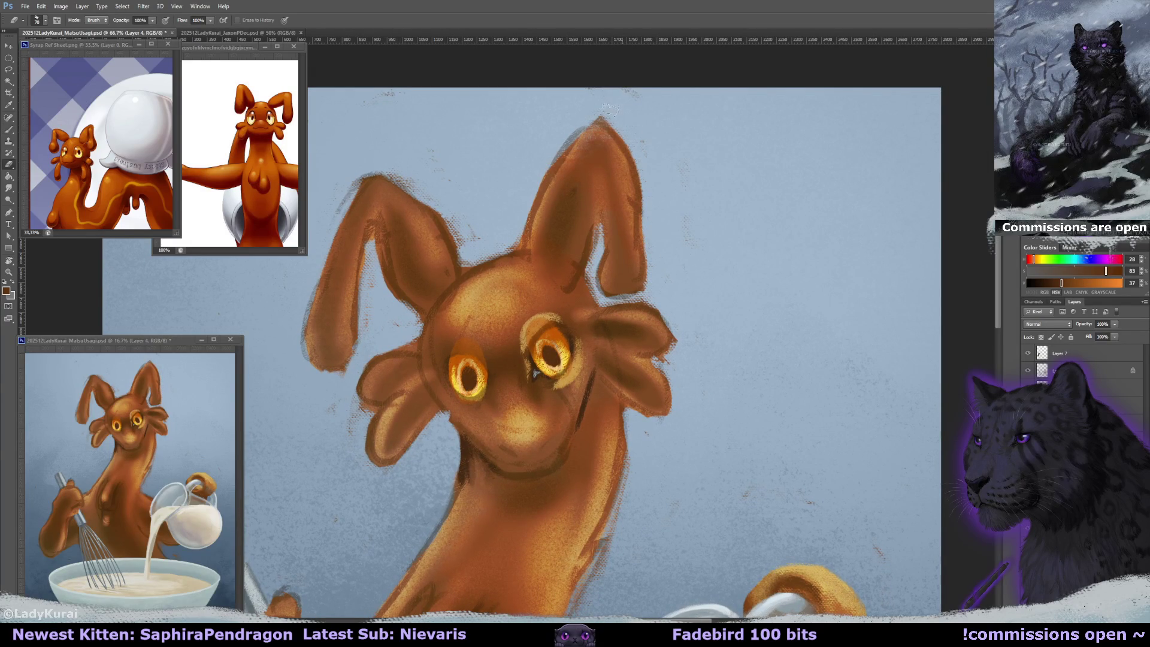
- Repaint the right ear's outer edge in light tan-orange with 400 px, then 65 px soft brushes
key("b")
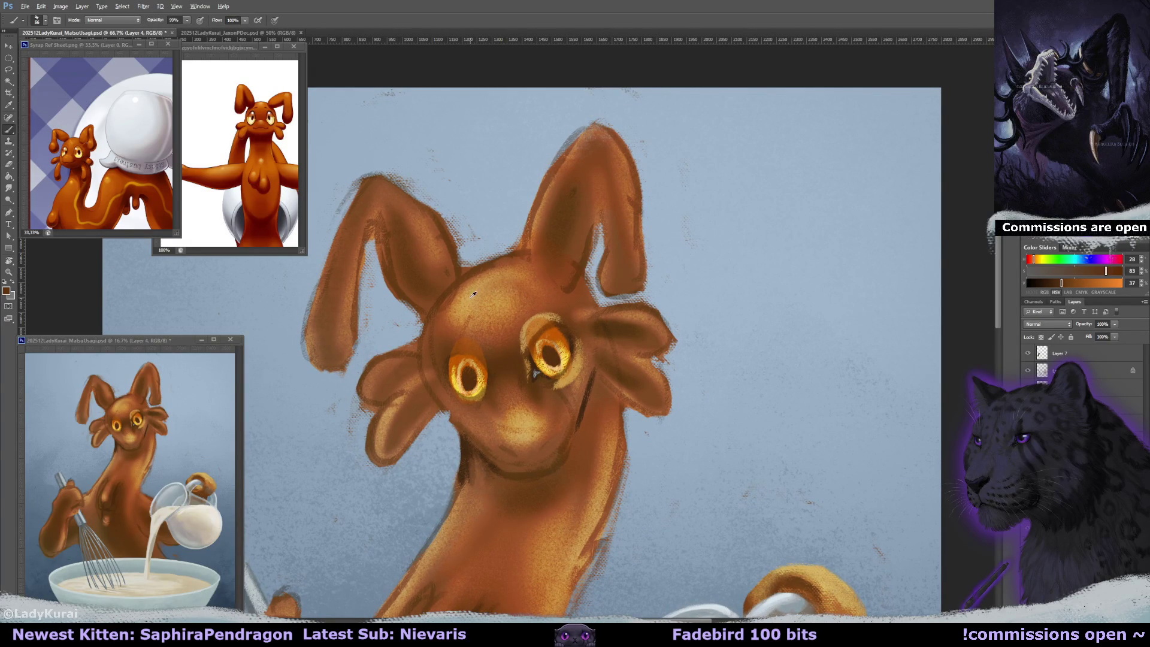
left_click(473, 293, "alt")
left_click(45, 21)
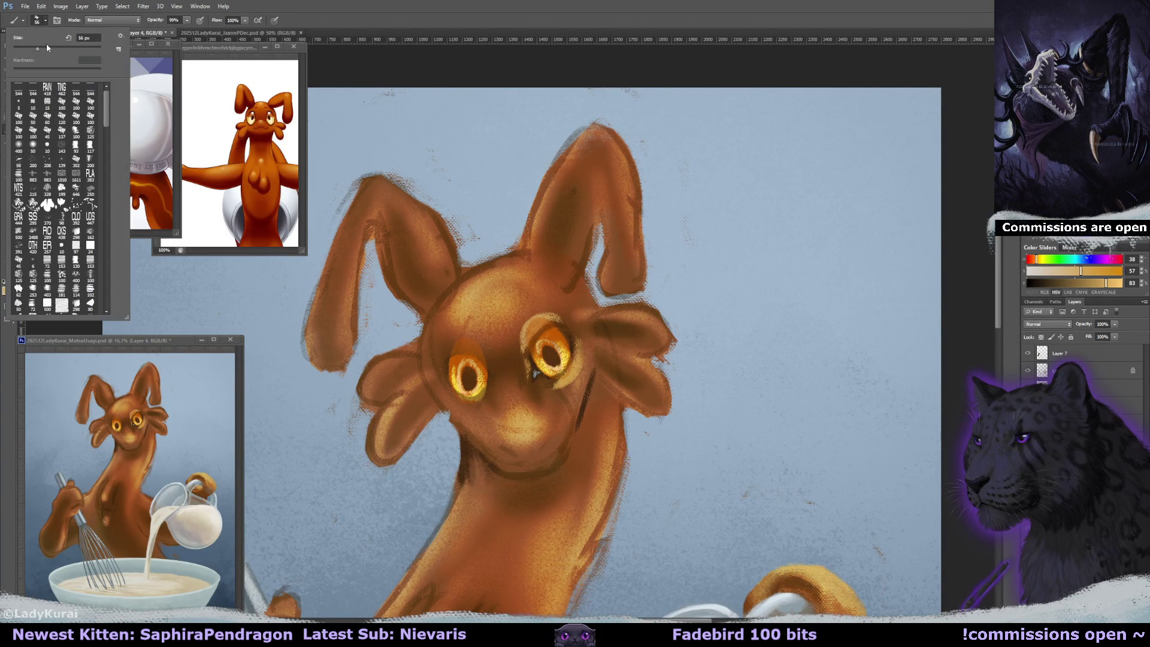
left_click(20, 147)
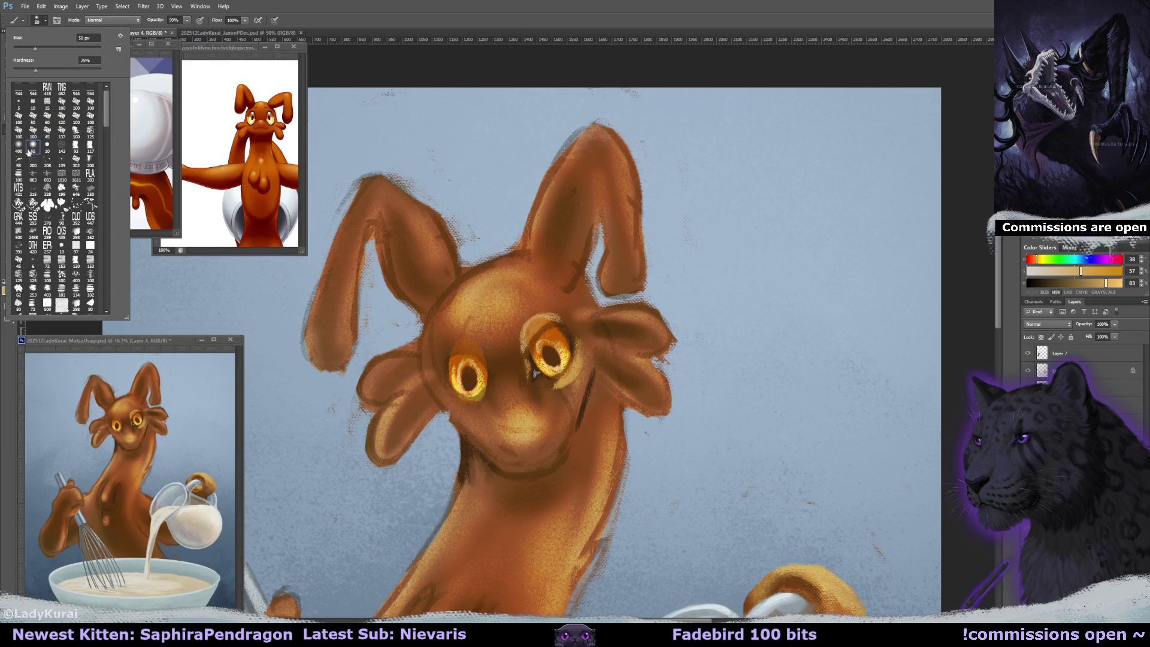
left_click(599, 175)
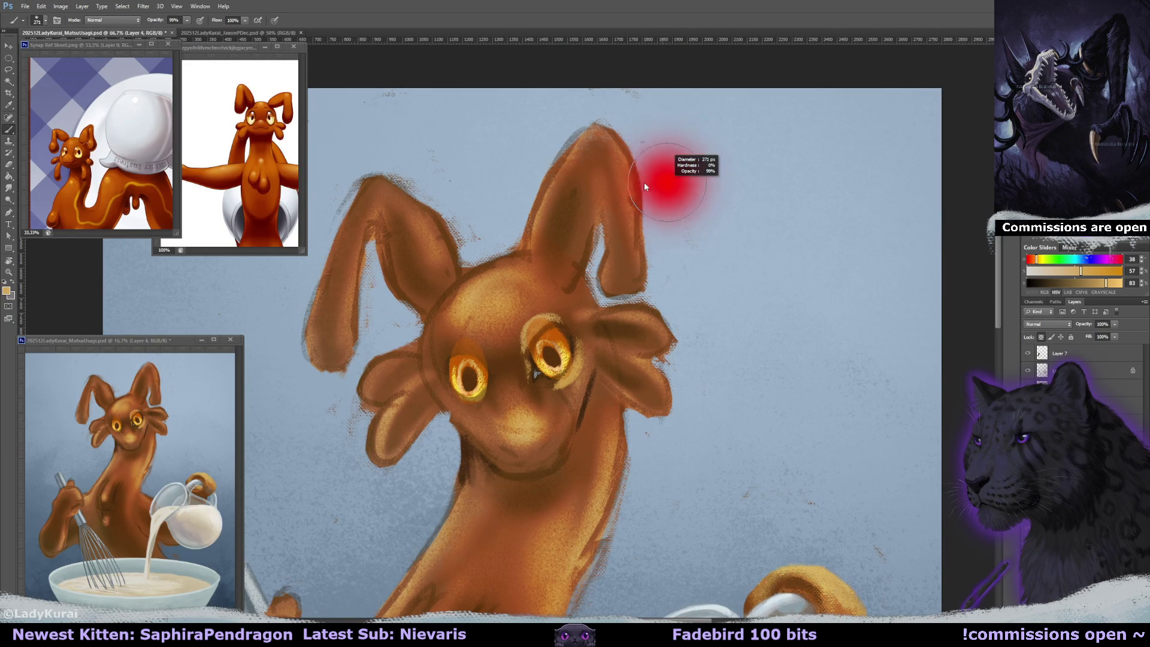
left_click_drag(623, 141, 651, 230)
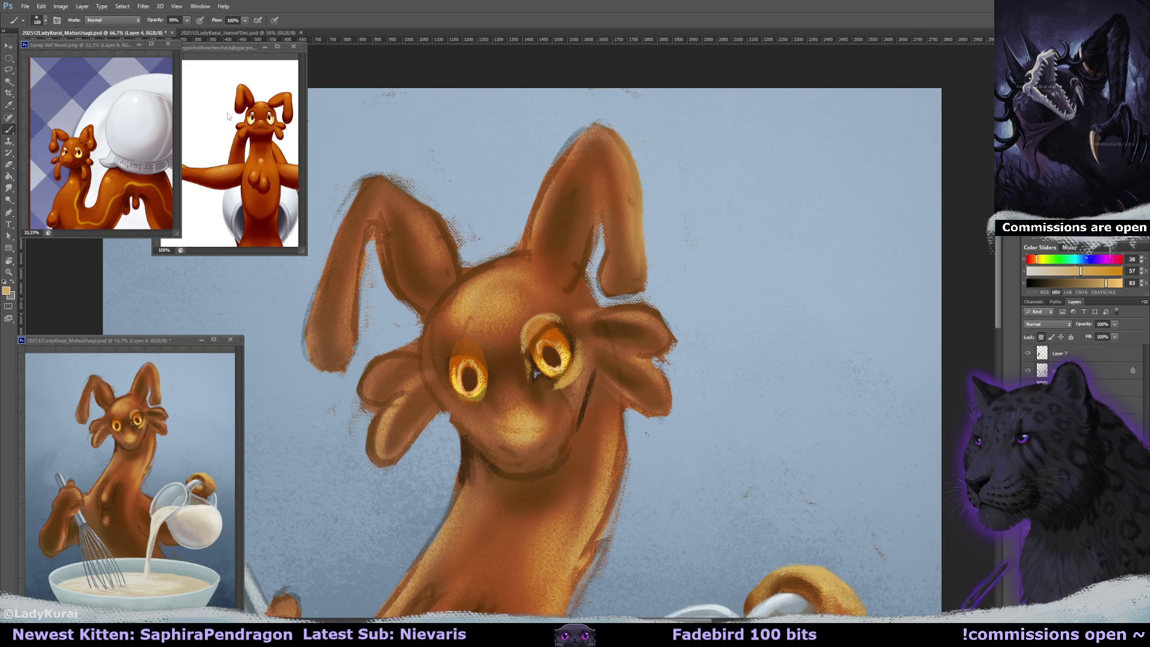
left_click(45, 21)
left_click(33, 146)
left_click(634, 245)
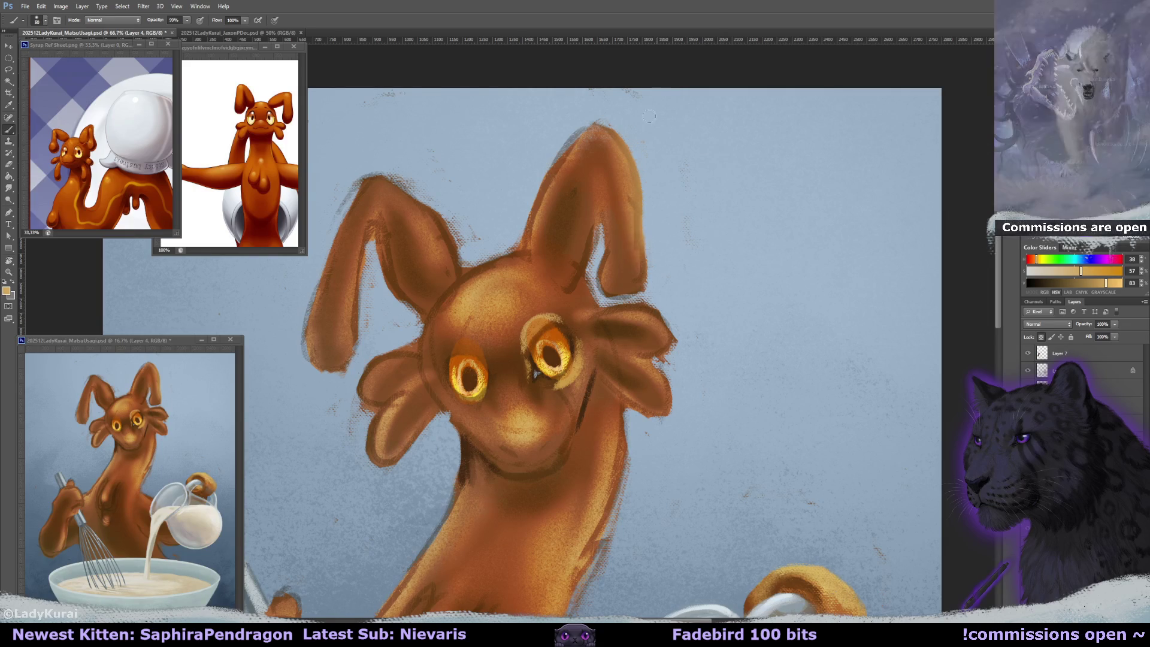
mouse_move(638, 169)
left_mouse_down()
mouse_move(644, 270)
mouse_move(610, 293)
mouse_move(640, 175)
left_mouse_up()
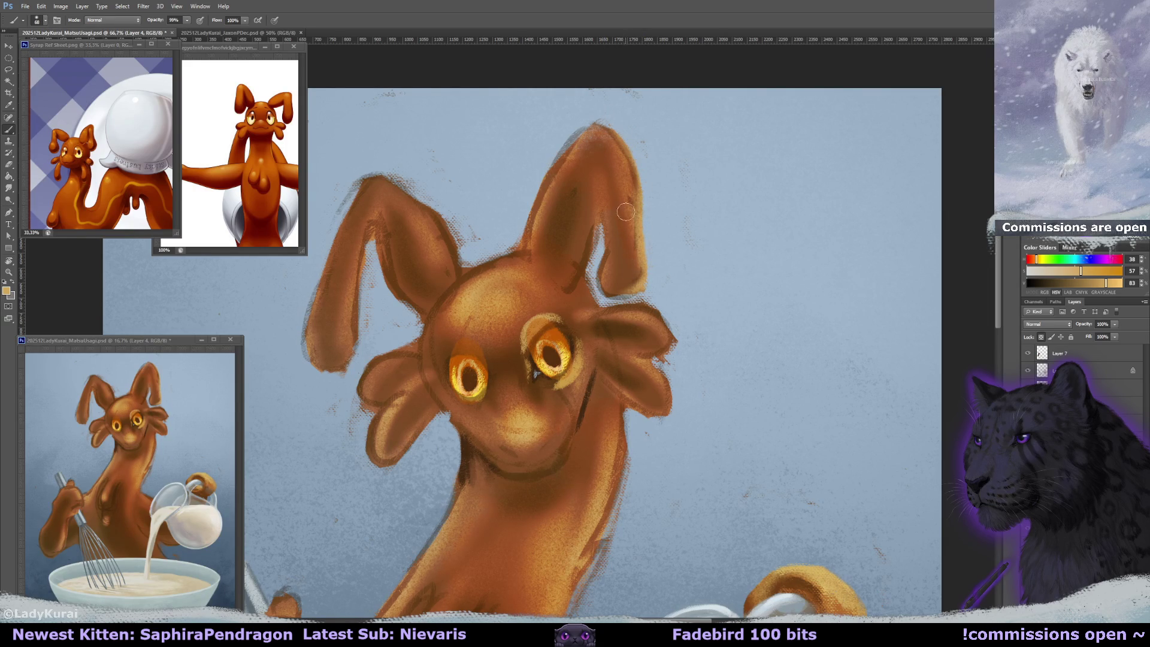
- Shade the inside of the right ear with darker sampled browns at up to 112 px
scroll(576, 219, "down", 1)
left_click(576, 218, "alt")
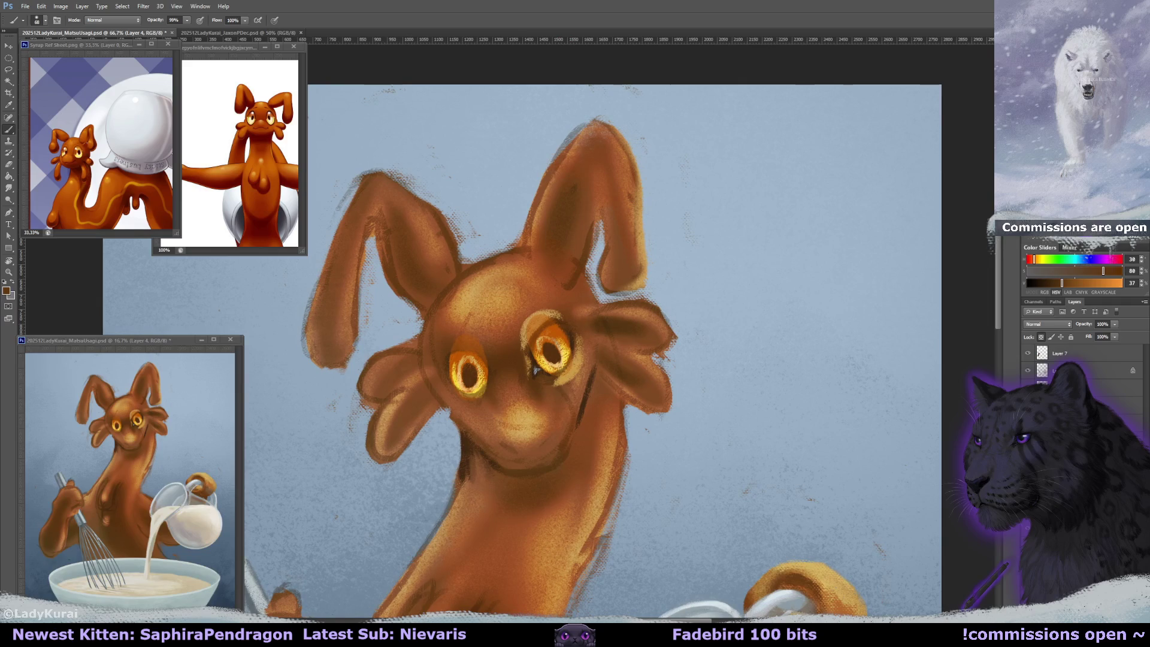
left_click(576, 219, "alt")
left_click_drag(586, 150, 617, 185)
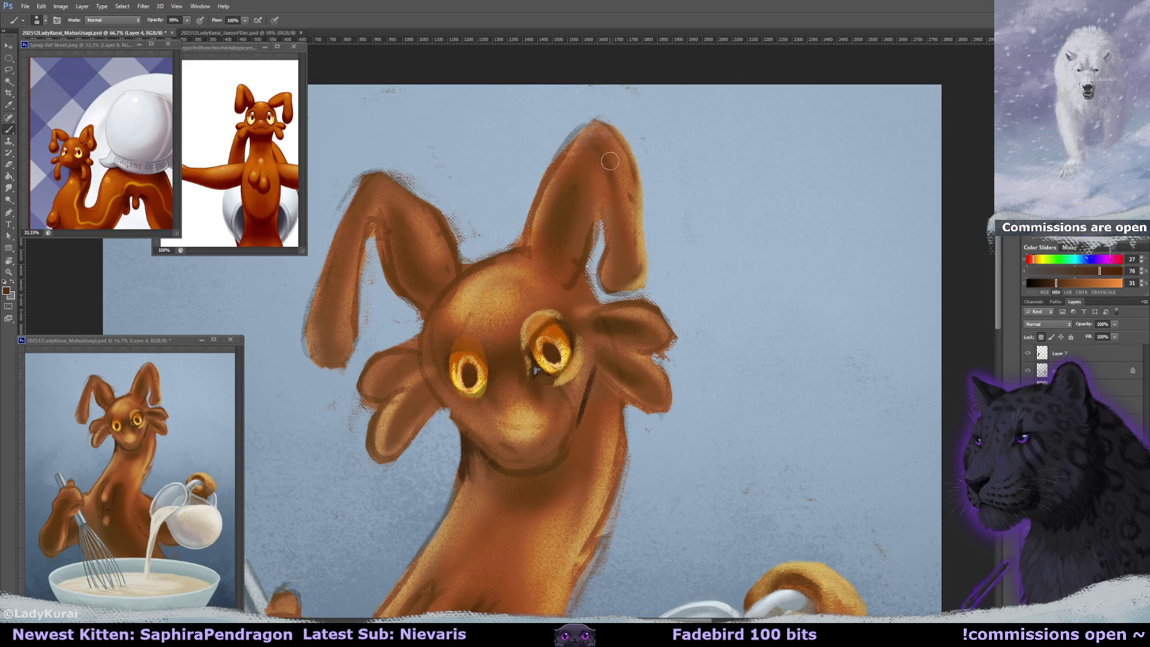
left_click_drag(617, 259, 620, 259)
mouse_move(602, 151)
left_mouse_down()
mouse_move(620, 181)
mouse_move(621, 273)
left_mouse_up()
left_click_drag(651, 218, 642, 218)
- Paint between the eyes and brighten the areas above both eyes with light orange
left_click(507, 348, "alt")
mouse_move(507, 354)
left_mouse_down()
mouse_move(507, 381)
mouse_move(512, 363)
left_mouse_up()
left_click(506, 342, "alt")
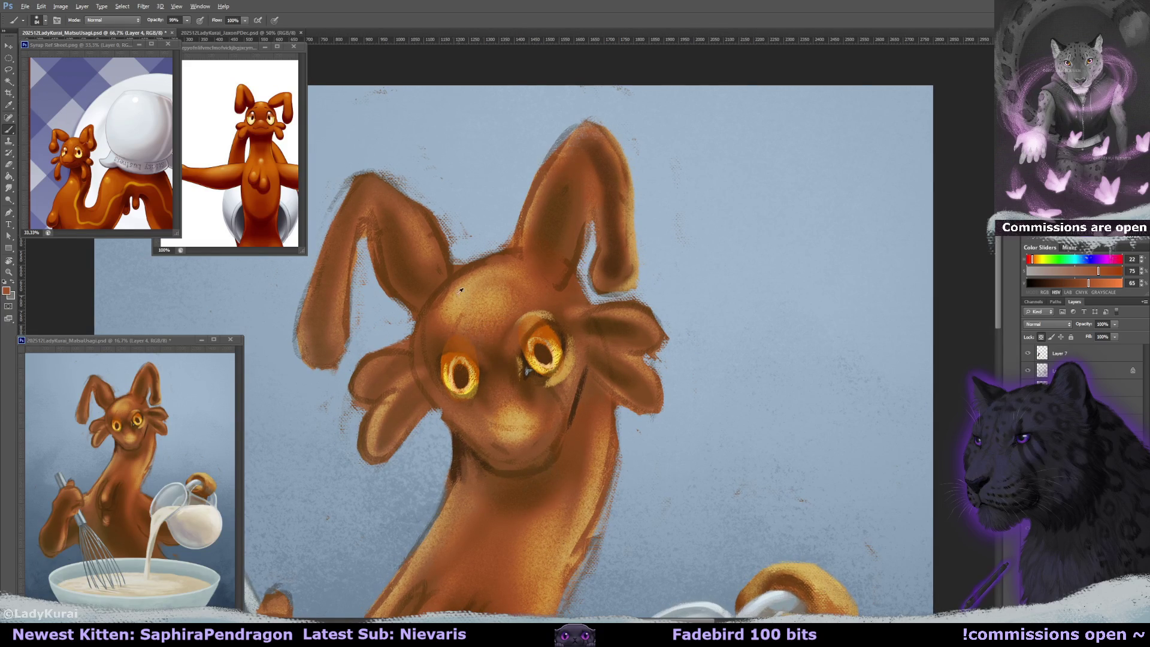
left_click(450, 341, "alt")
left_click_drag(449, 342, 470, 354)
left_click_drag(537, 313, 554, 309)
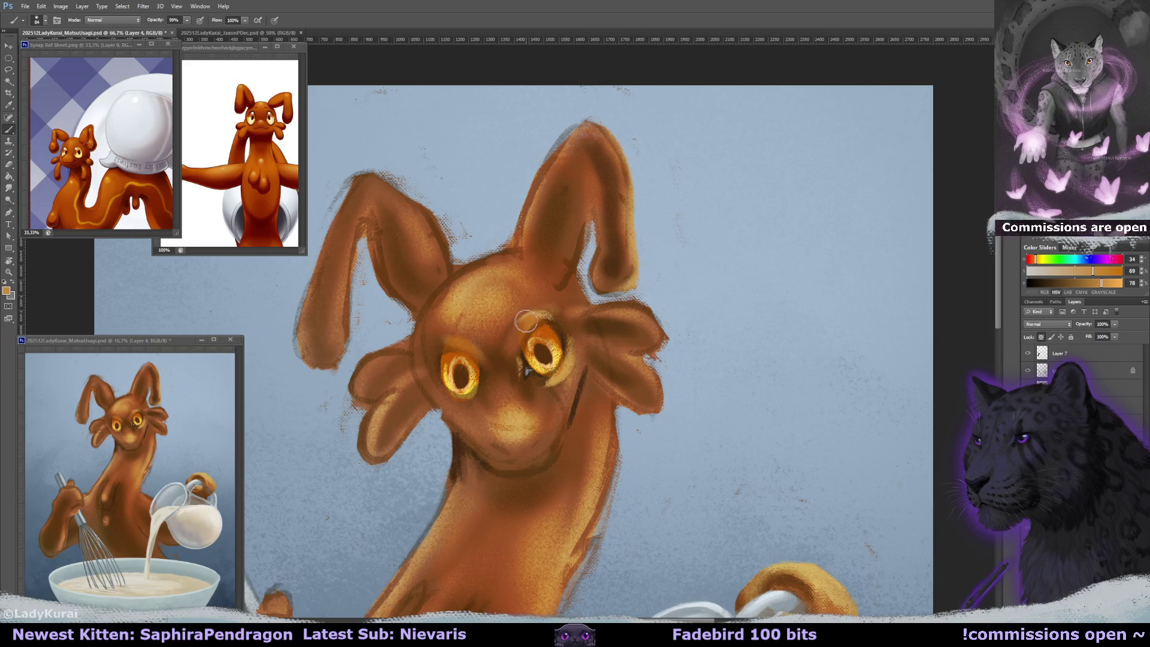
left_click(536, 306, "alt")
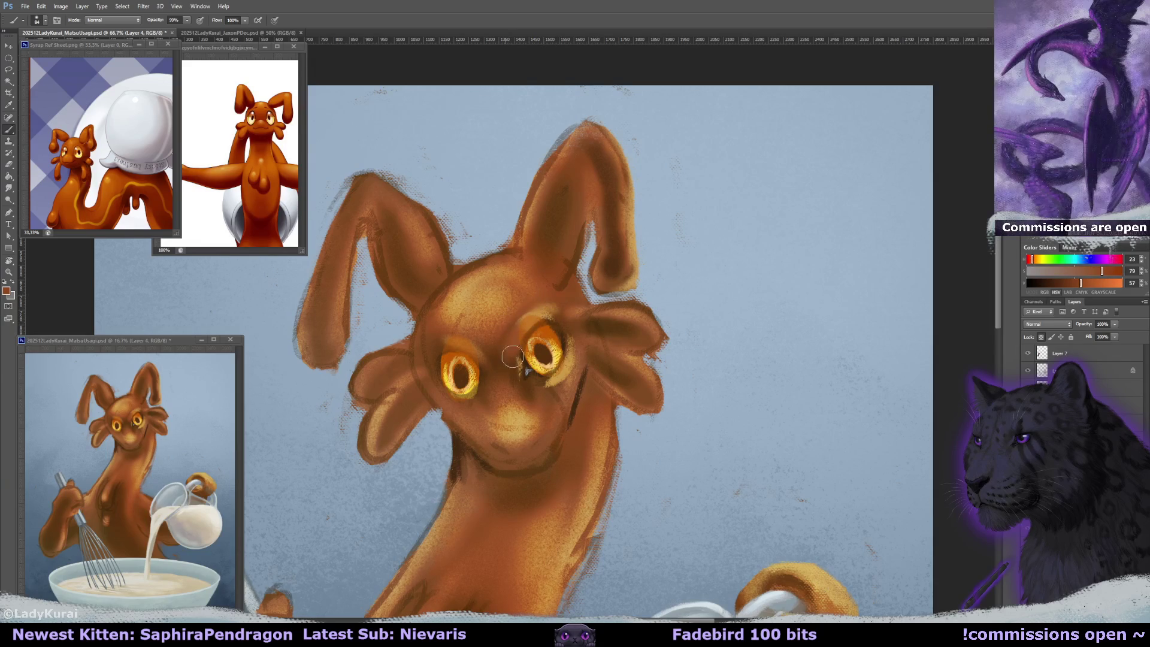
left_click(557, 382, "alt")
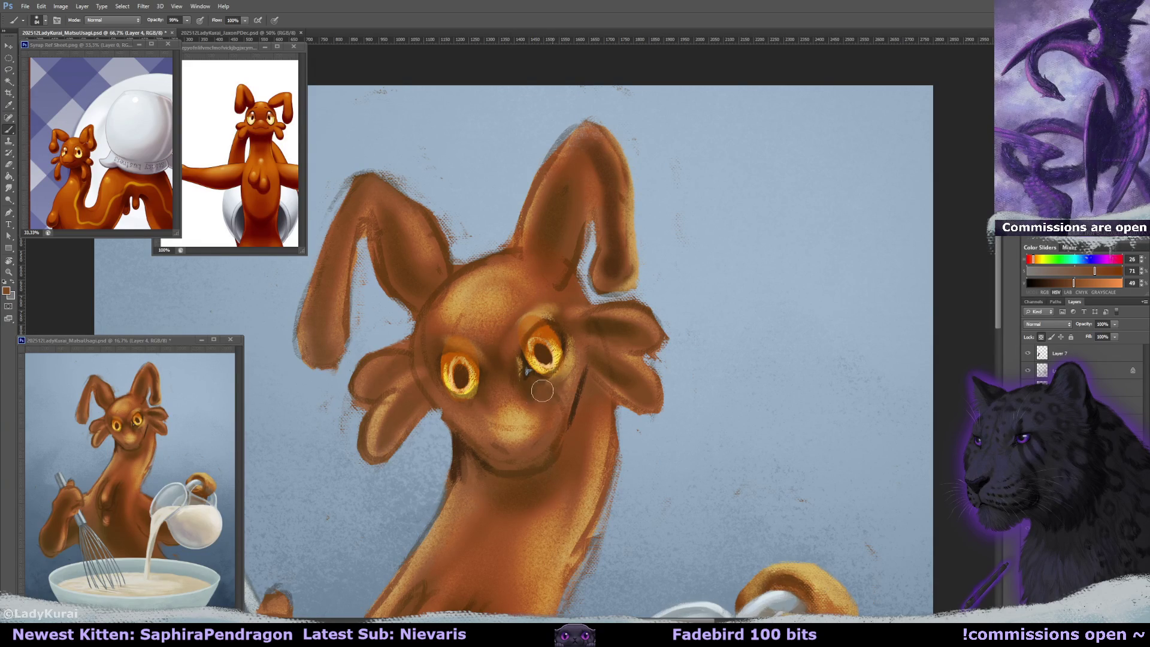
left_click_drag(641, 396, 611, 309)
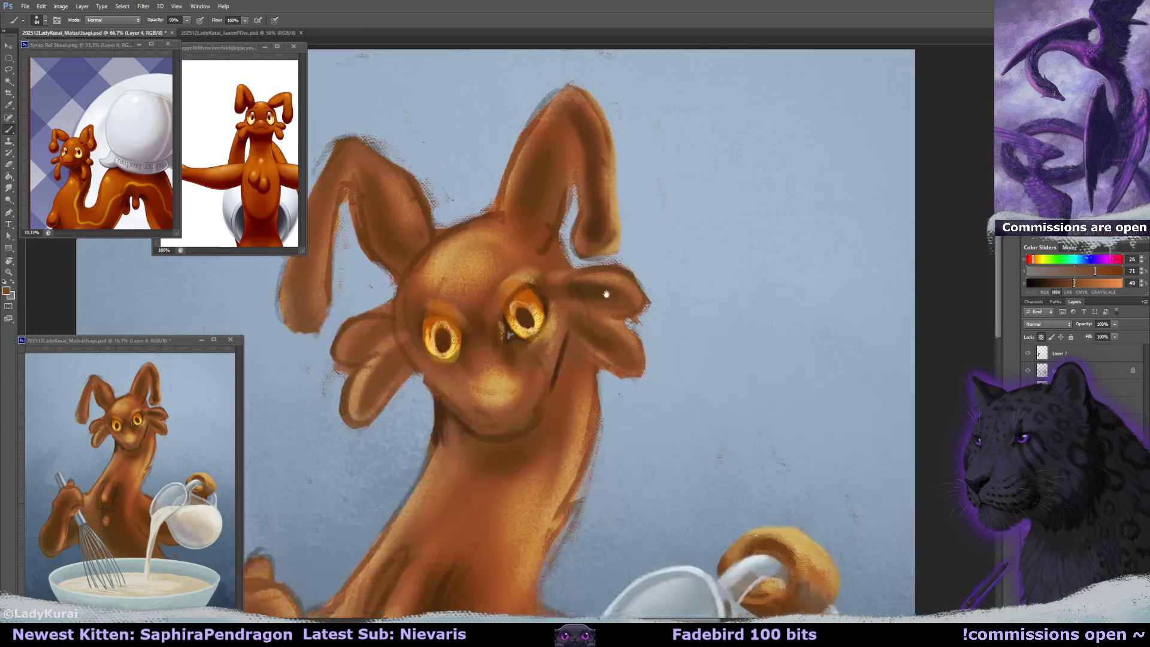
- Set a pale 40 px brush, tilt the view, and sample the right eye's dark brown
key("ctrl+r")
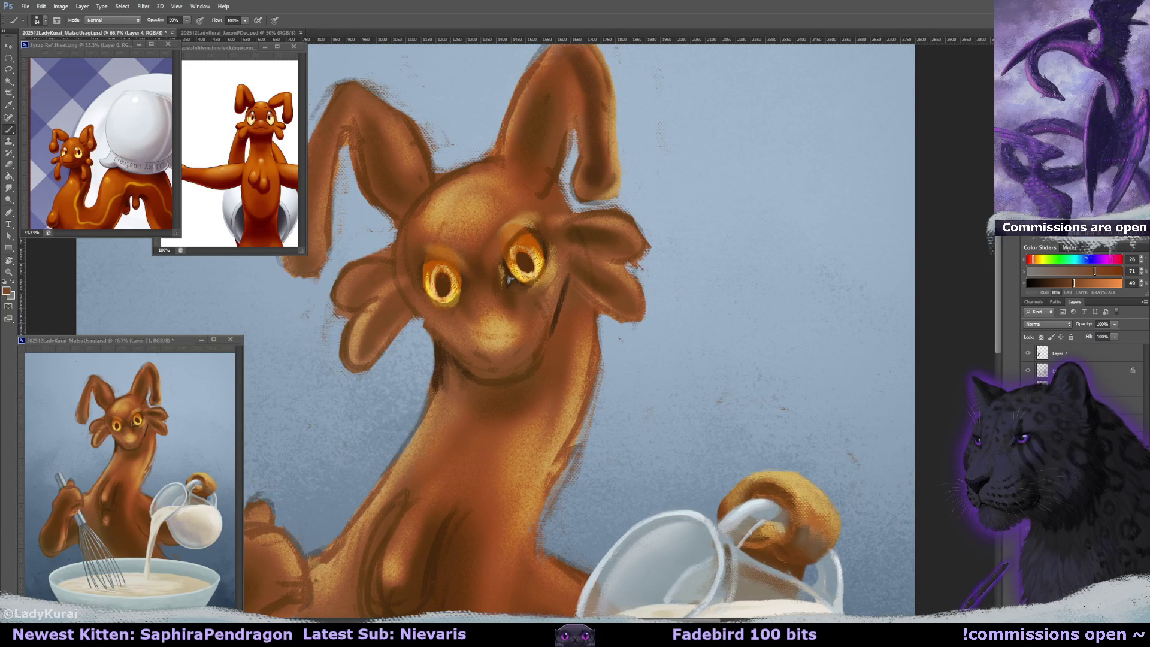
left_click(45, 20)
double_click(77, 104)
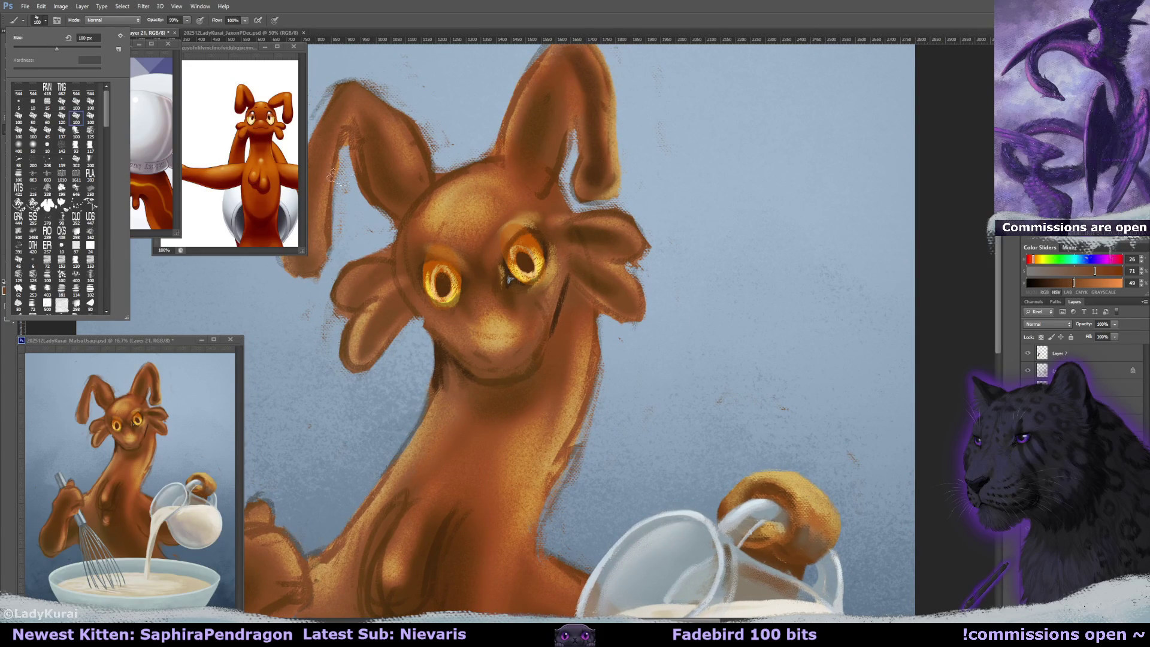
key("x")
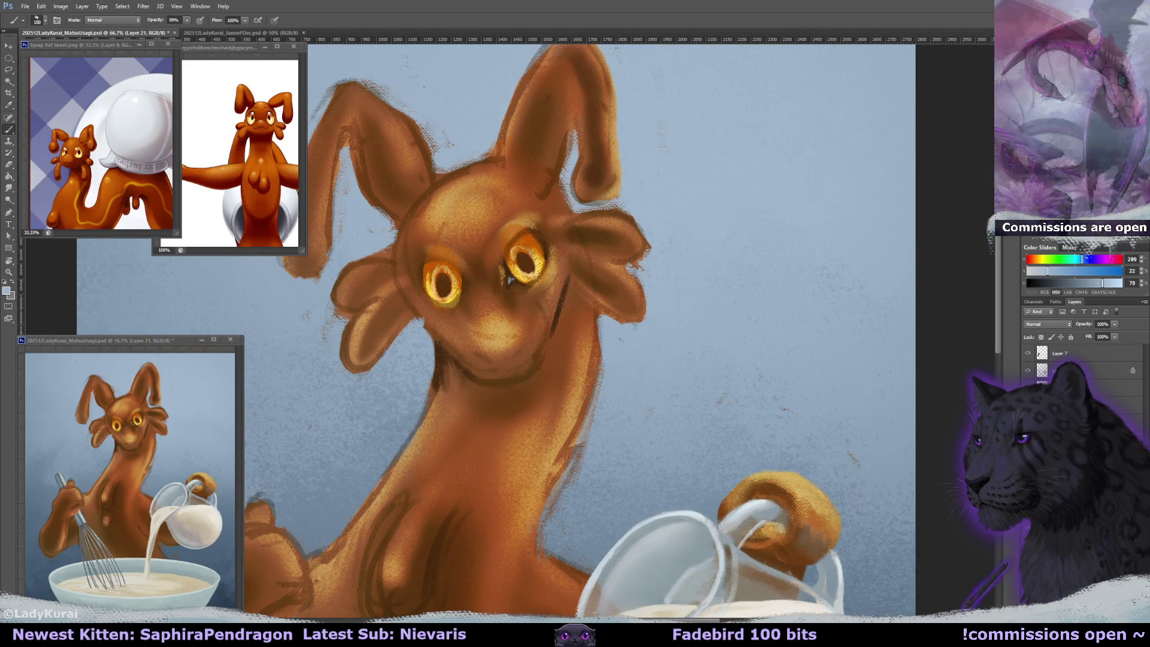
left_click_drag(539, 240, 530, 240)
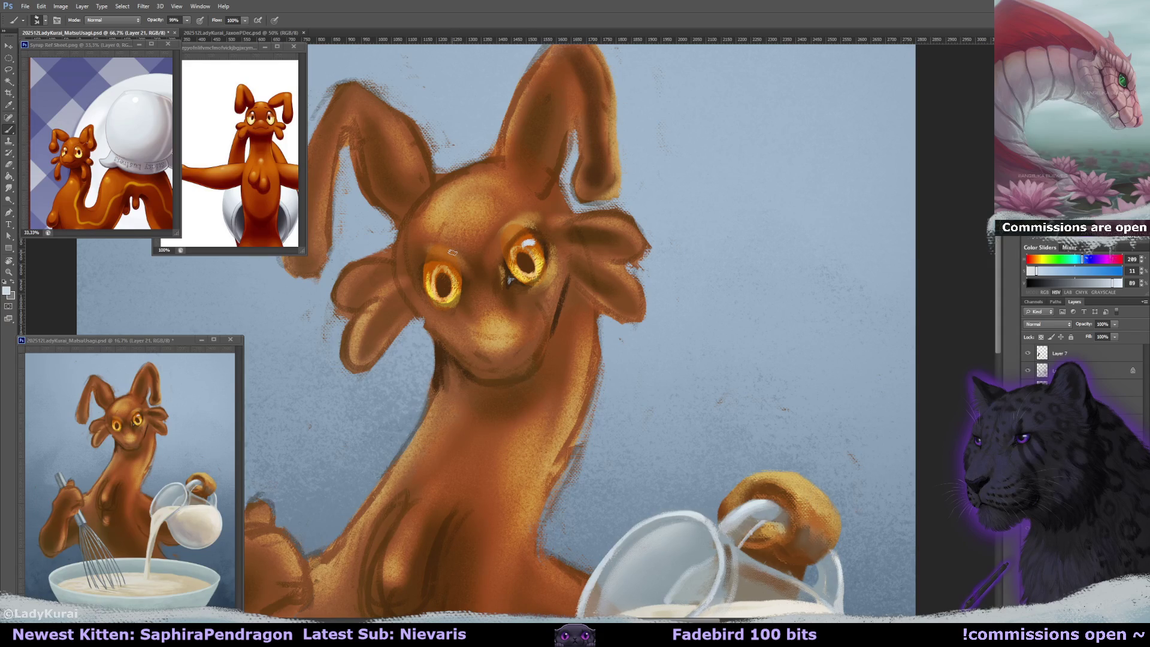
left_click_drag(452, 252, 467, 277)
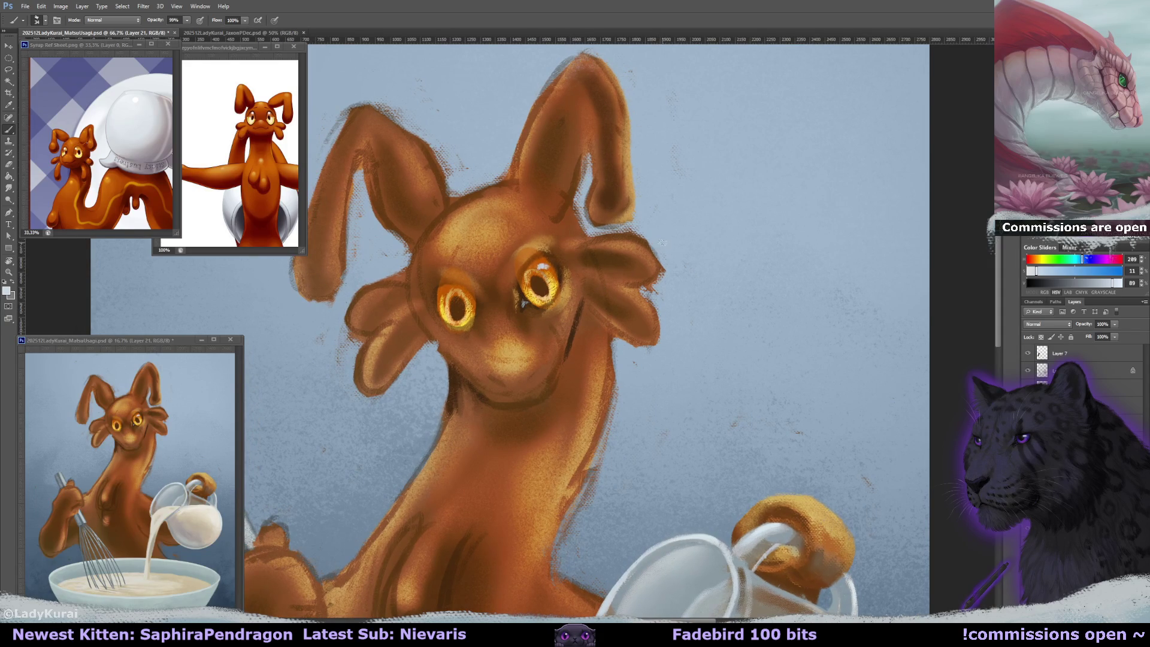
left_click_drag(641, 256, 545, 288)
left_click(542, 290, "alt")
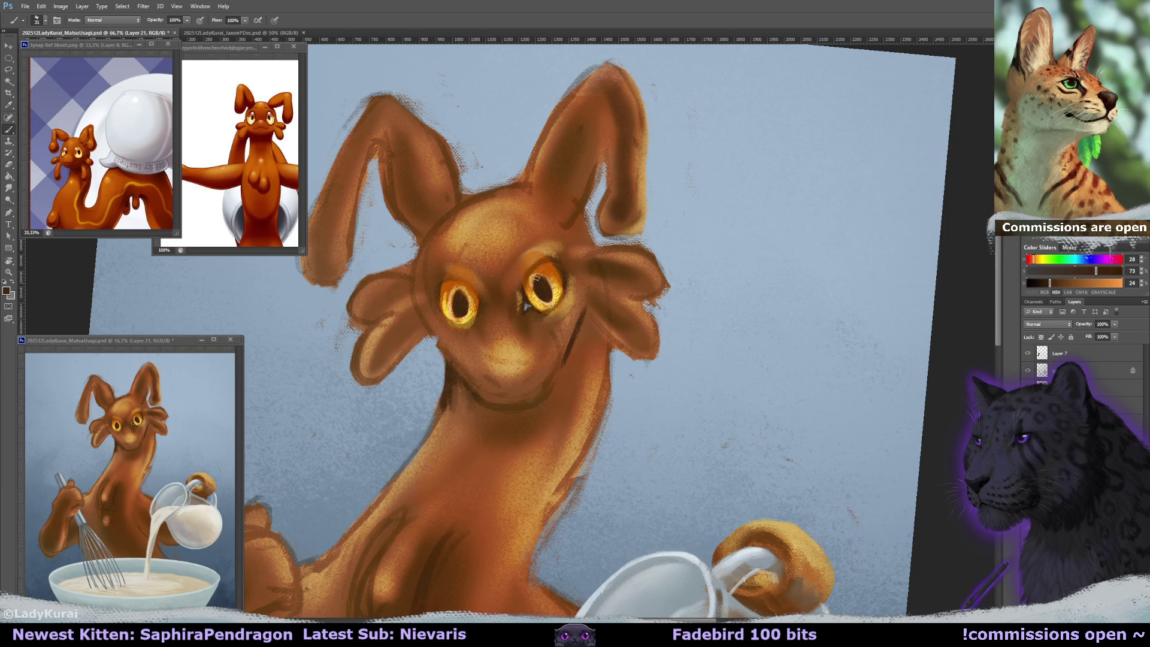
left_click(934, 179, "alt")
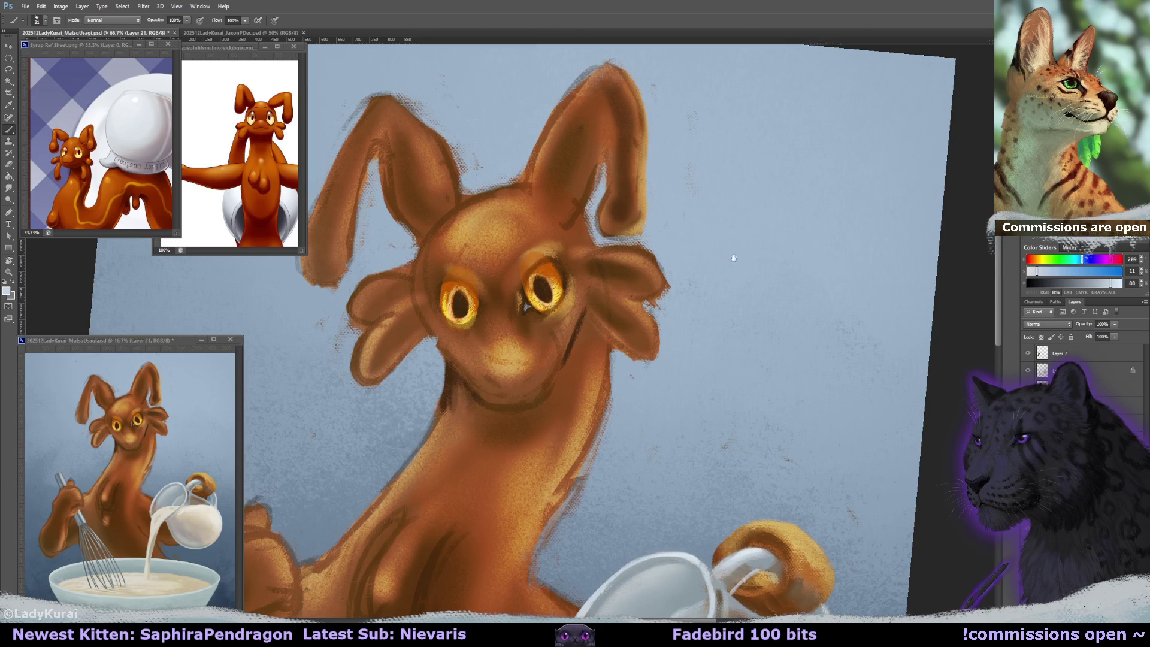
left_click_drag(934, 180, 731, 223)
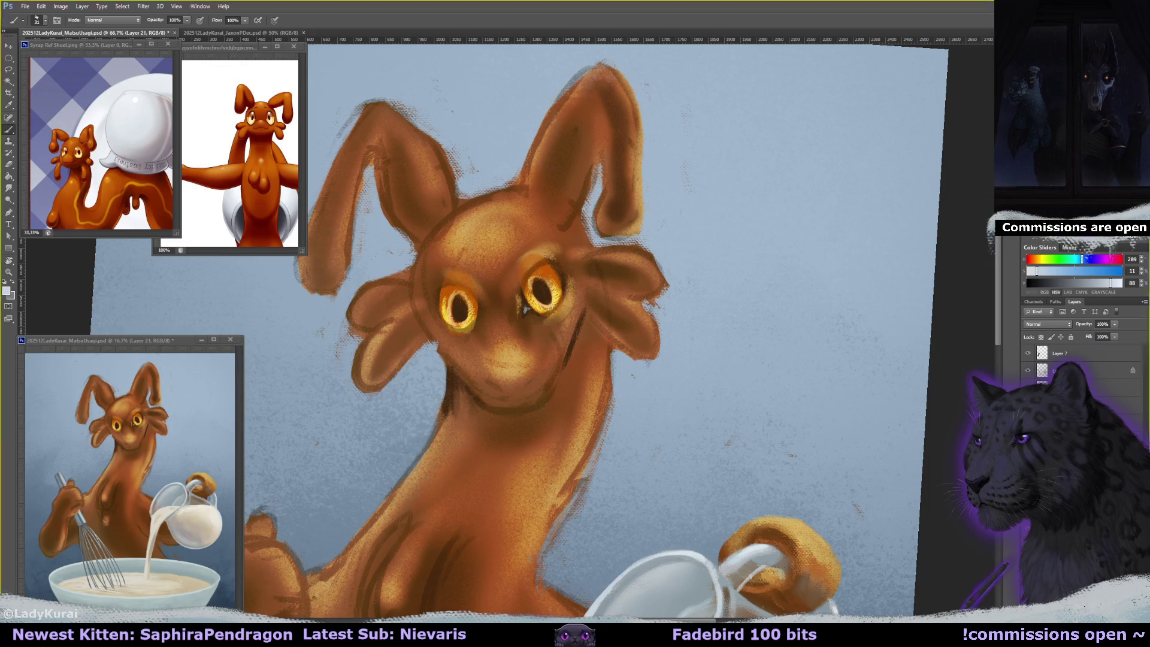
key("super+shift+s")
key("Escape")
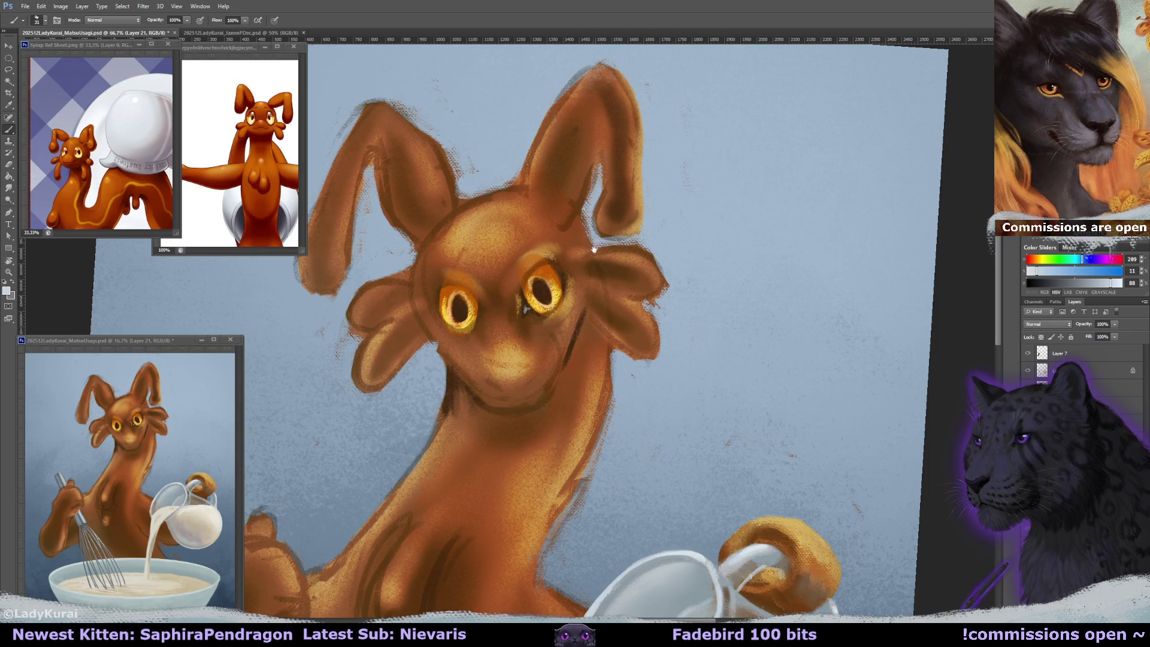
- On Layer 21's mask, erase part of the right eye's upper highlight and lower-right rim
left_click_drag(593, 248, 597, 252)
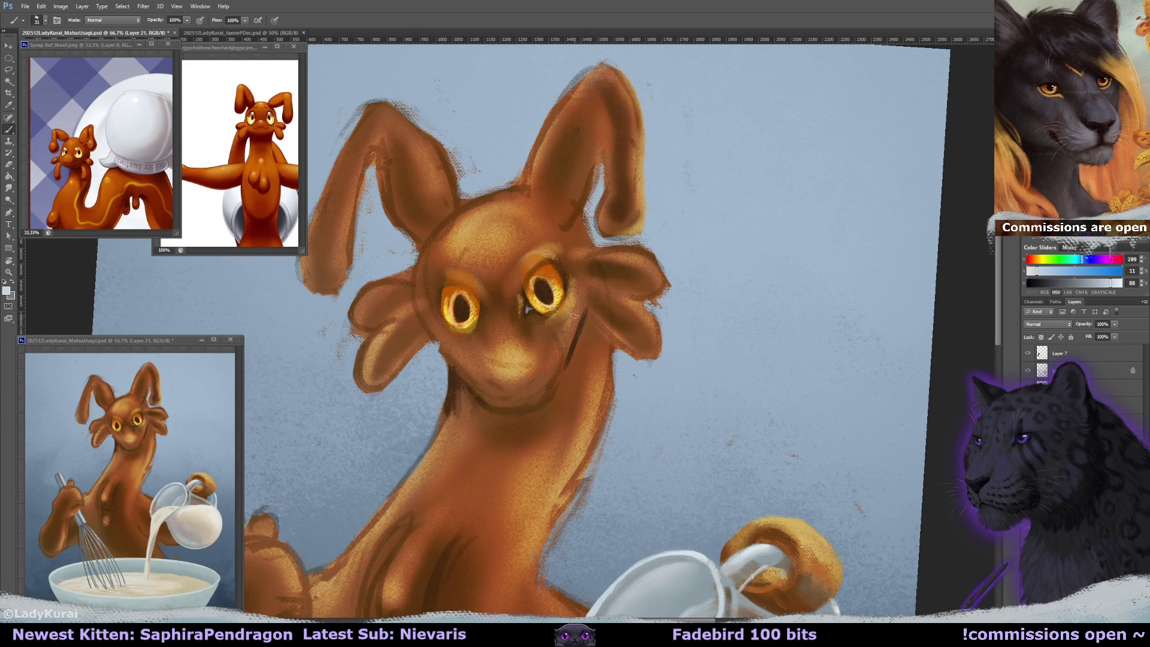
left_click_drag(573, 315, 569, 327)
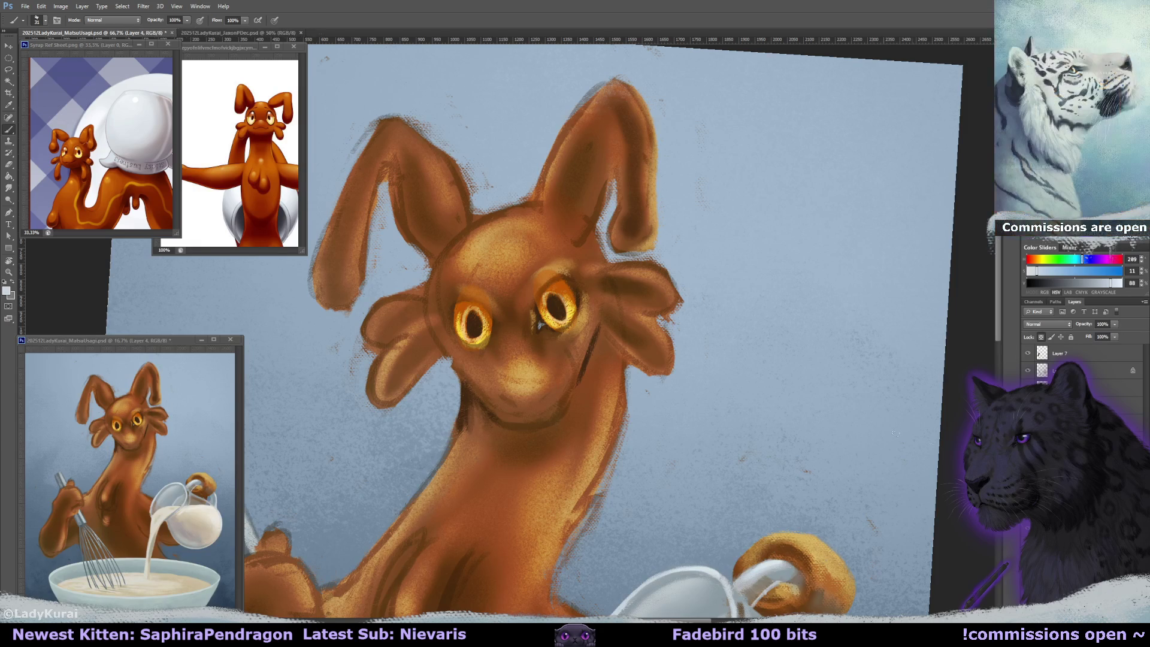
left_click_drag(539, 325, 596, 298)
left_click(593, 342, "alt")
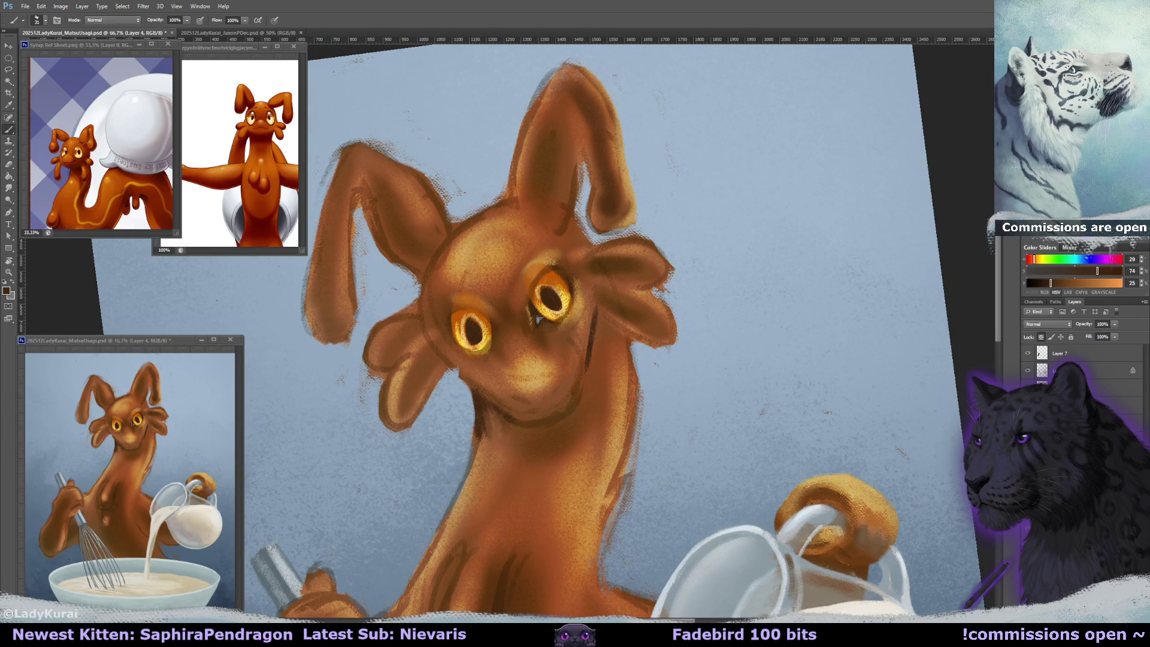
key("e")
key("d")
mouse_move(553, 267)
left_mouse_down()
mouse_move(542, 281)
mouse_move(551, 292)
left_mouse_up()
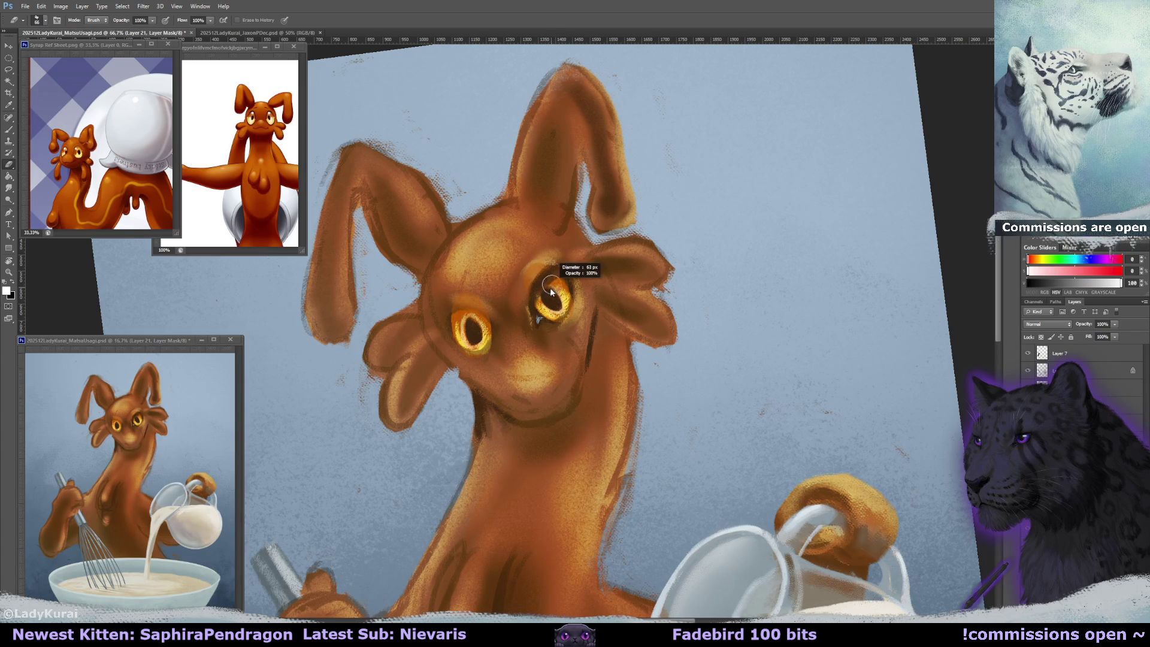
left_click_drag(572, 291, 561, 315)
- Rotate the view about 49°, erase faintly along the right eye's lower edge, then start a screen capture
key("x")
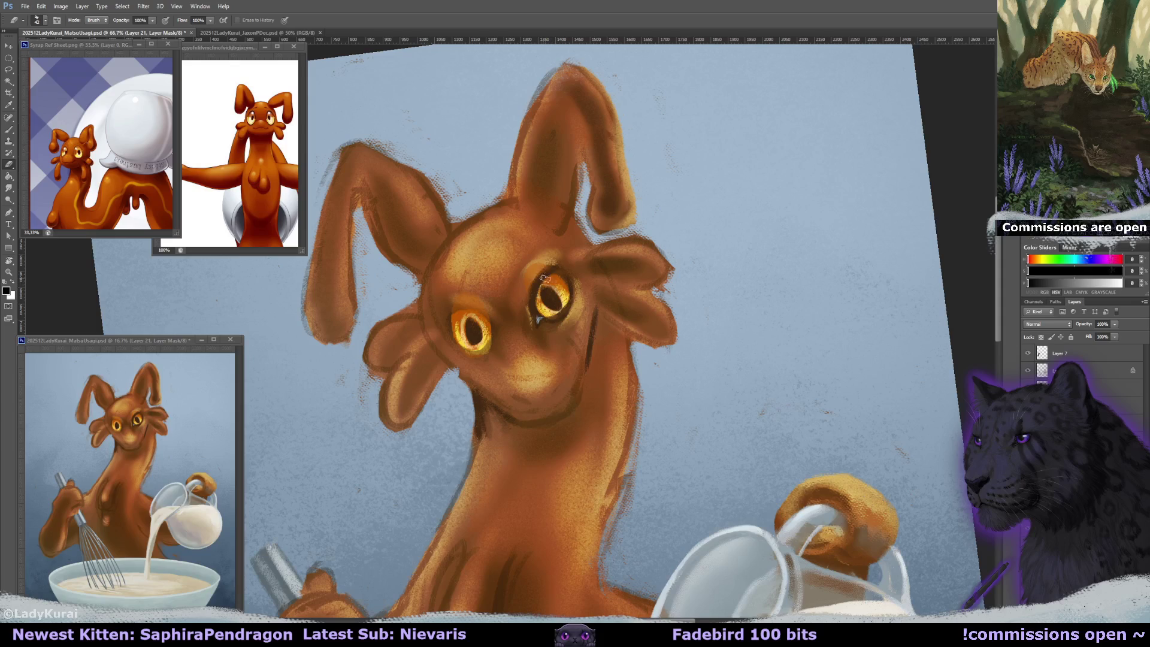
key("x")
key("x")
key("r")
mouse_move(539, 293)
left_mouse_down()
mouse_move(680, 366)
mouse_move(473, 491)
left_mouse_up()
key("e")
mouse_move(518, 376)
left_mouse_down()
mouse_move(532, 398)
mouse_move(523, 372)
mouse_move(540, 322)
left_mouse_up()
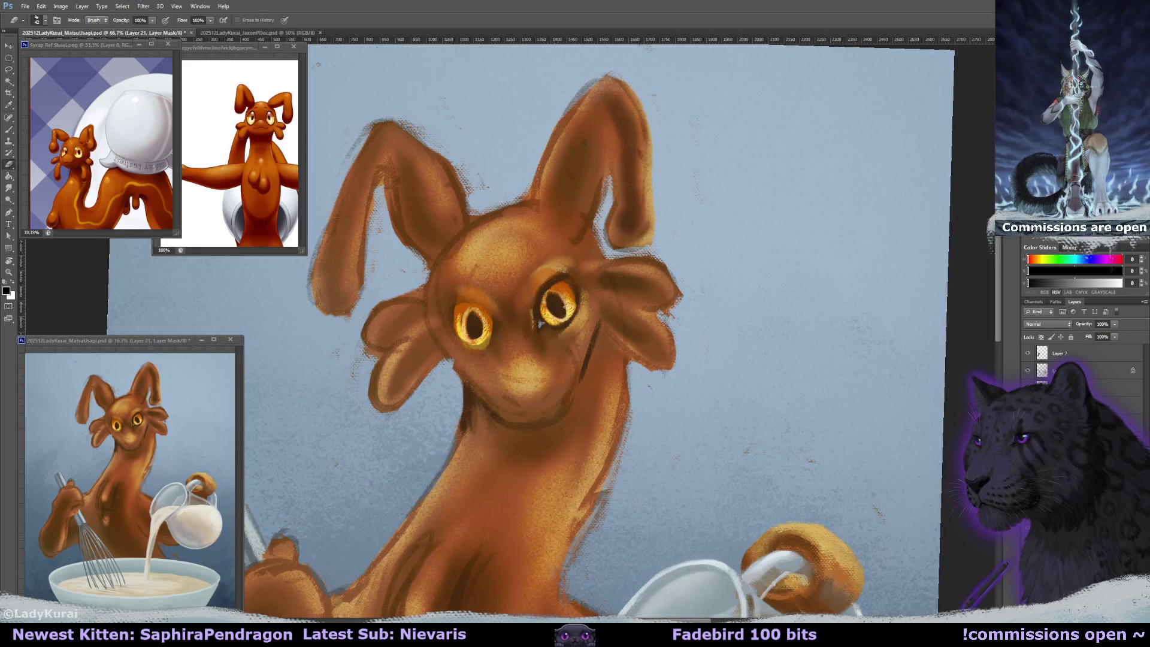
mouse_move(541, 324)
left_mouse_down()
mouse_move(547, 279)
mouse_move(479, 329)
left_mouse_up()
key("x")
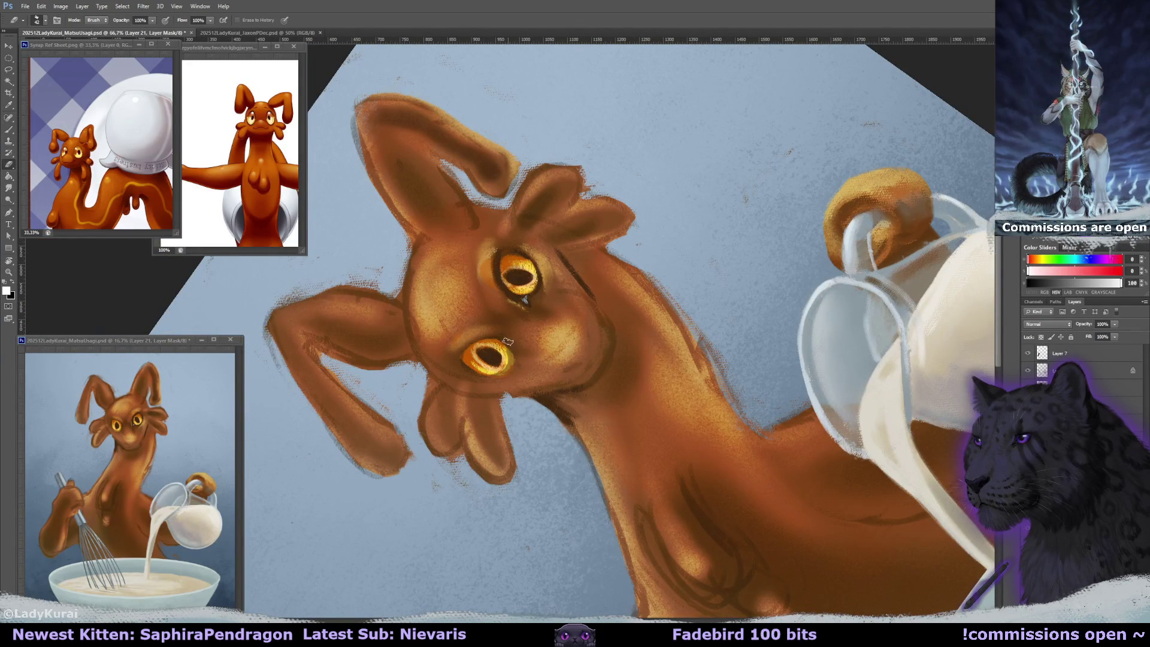
left_click_drag(479, 377, 461, 324)
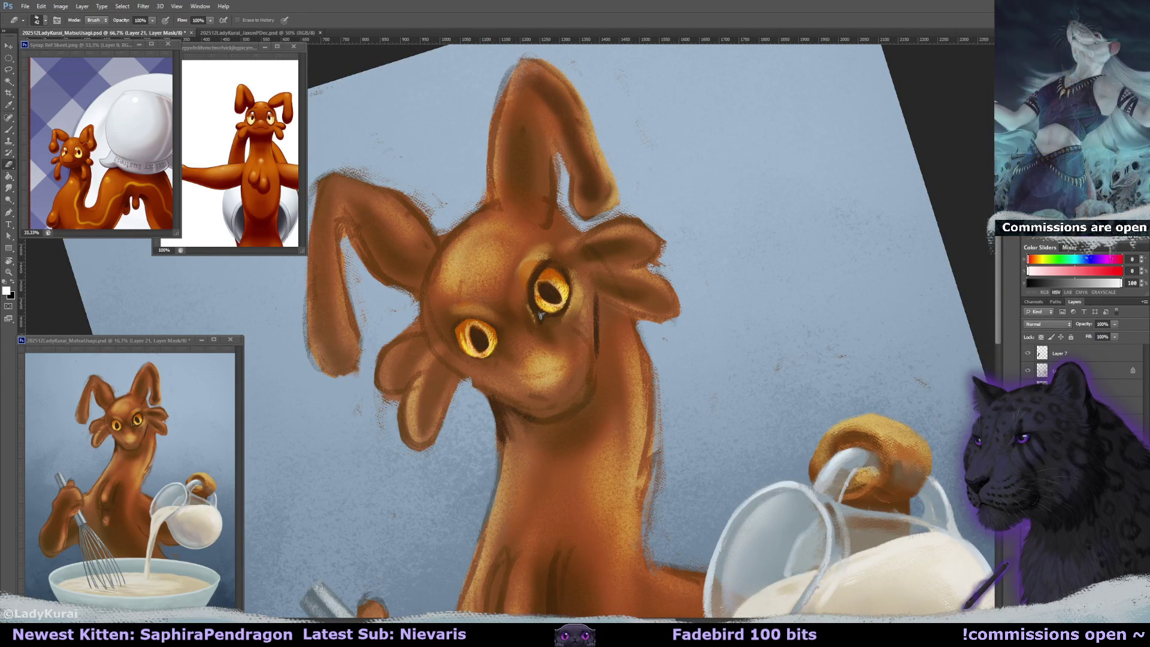
key("super+shift+s")
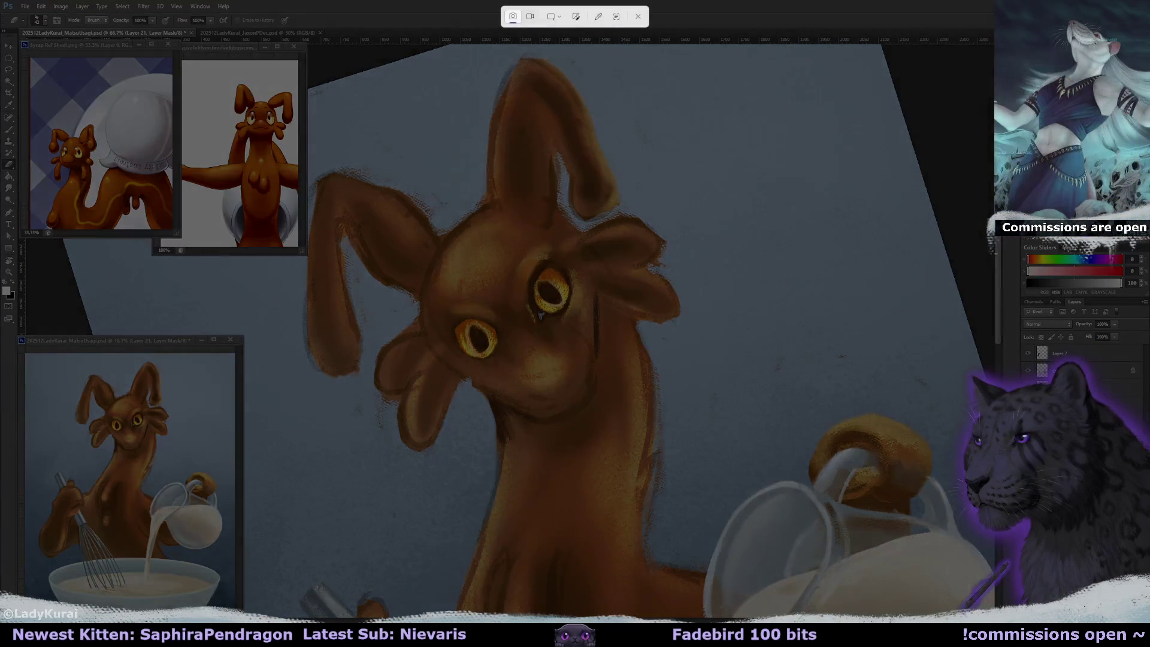
- Dismiss the screen-capture overlay and rotate the canvas back to nearly upright
key("Escape")
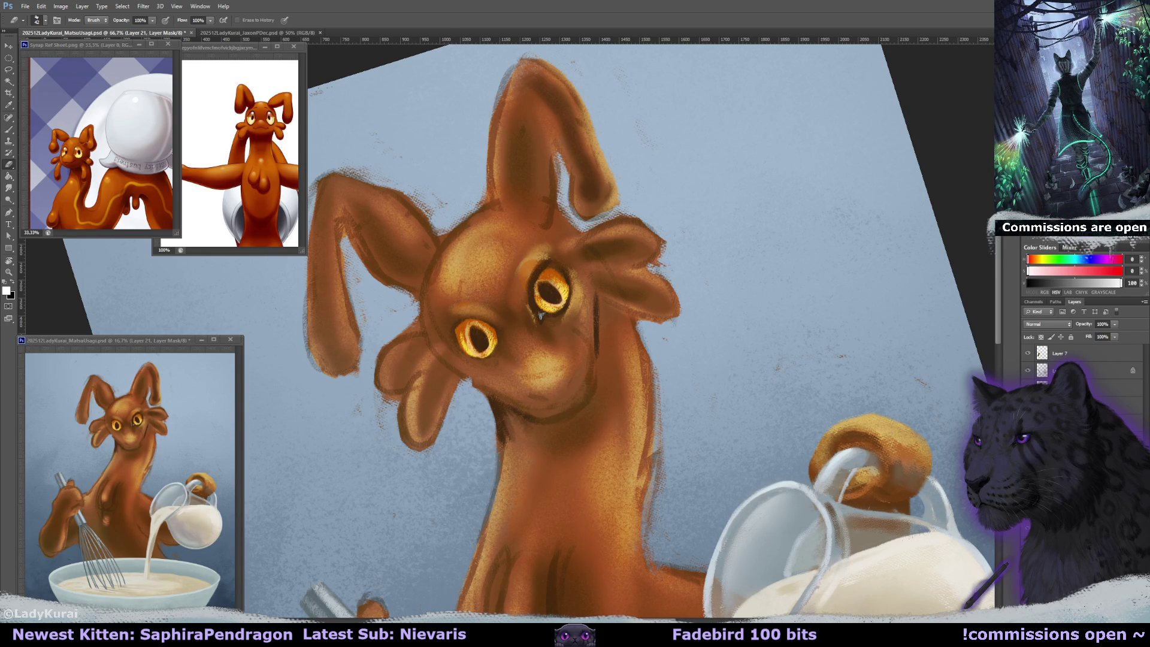
mouse_move(622, 304)
left_mouse_down()
mouse_move(851, 442)
mouse_move(508, 339)
left_mouse_up()
key("b")
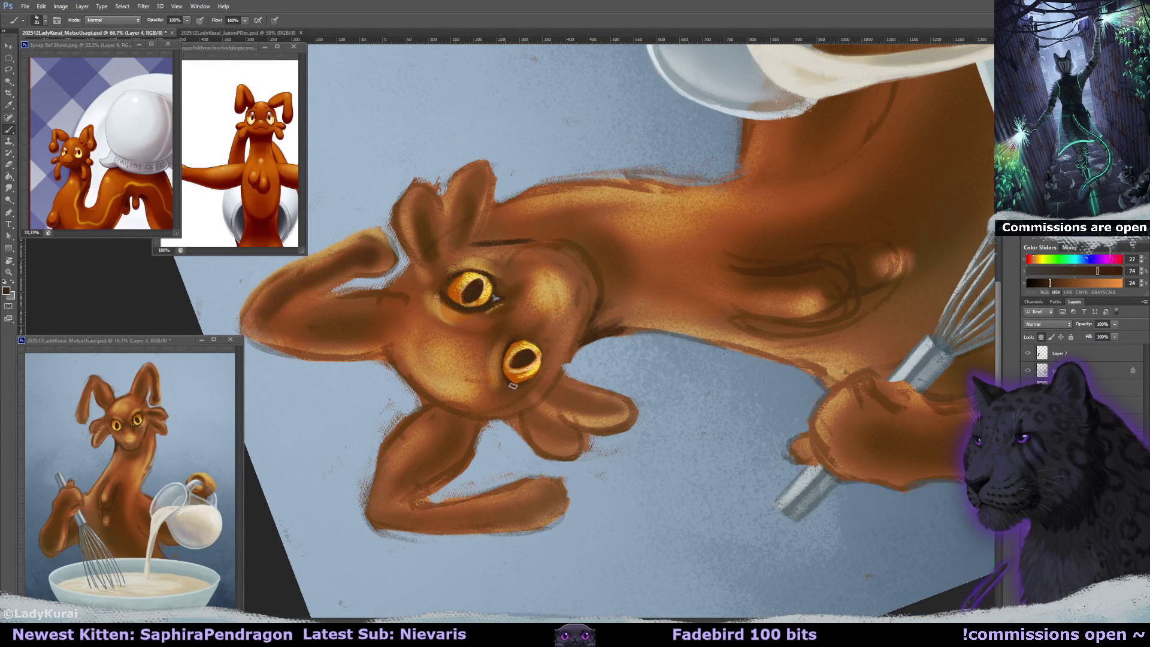
key("r")
left_click_drag(571, 226, 465, 299)
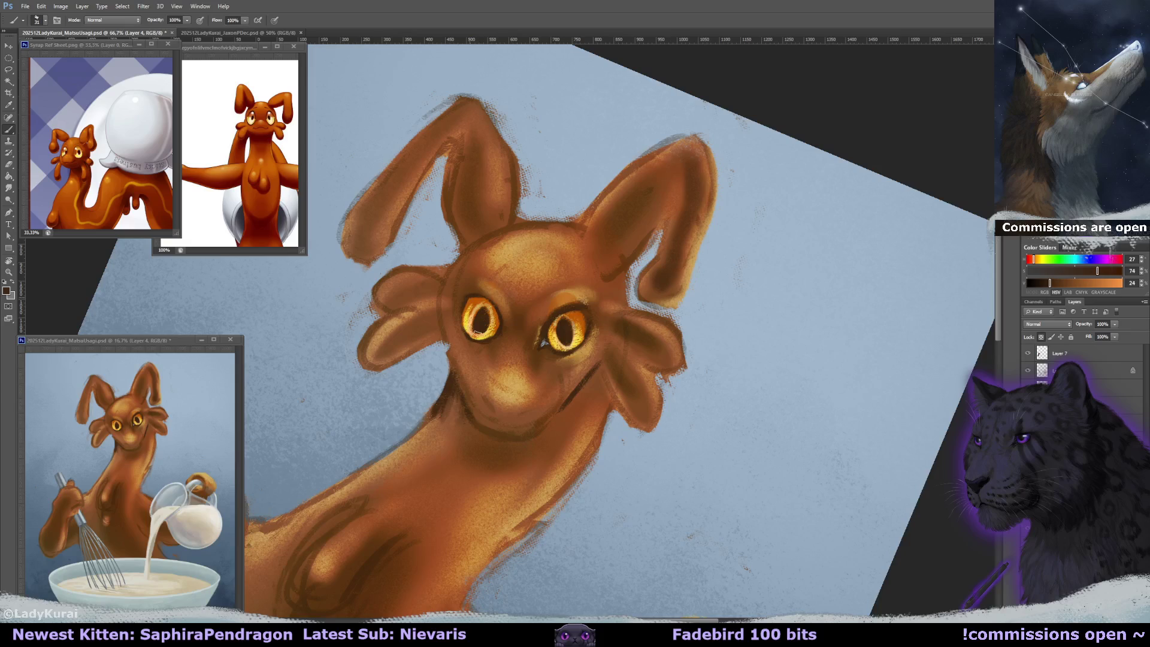
key("e")
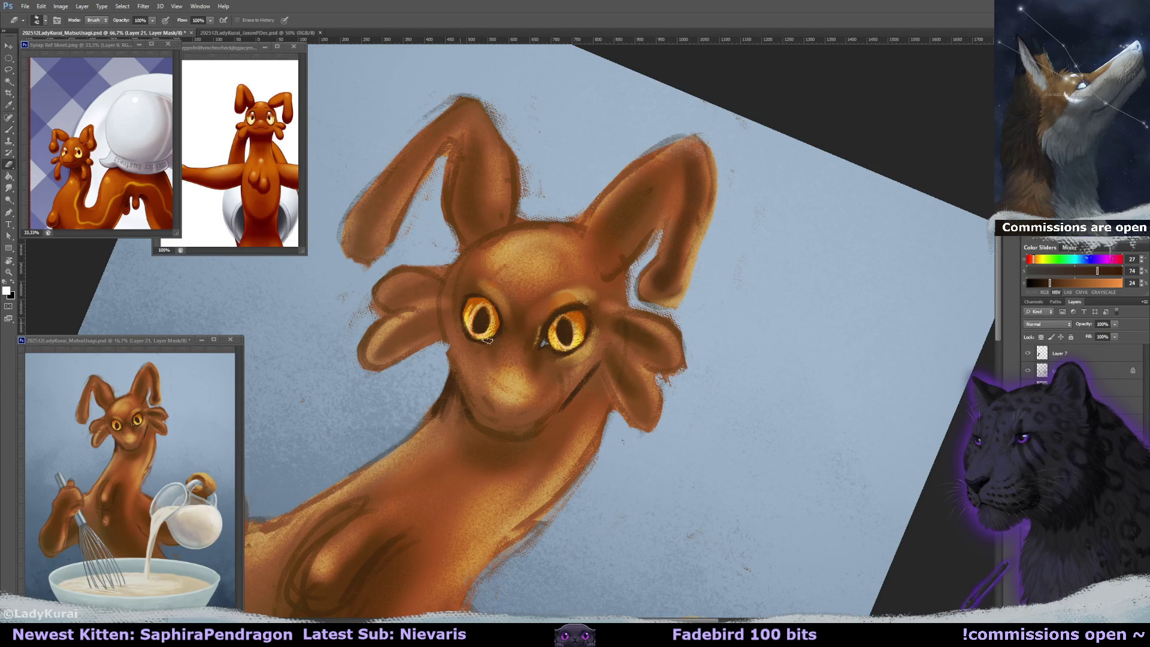
key("x")
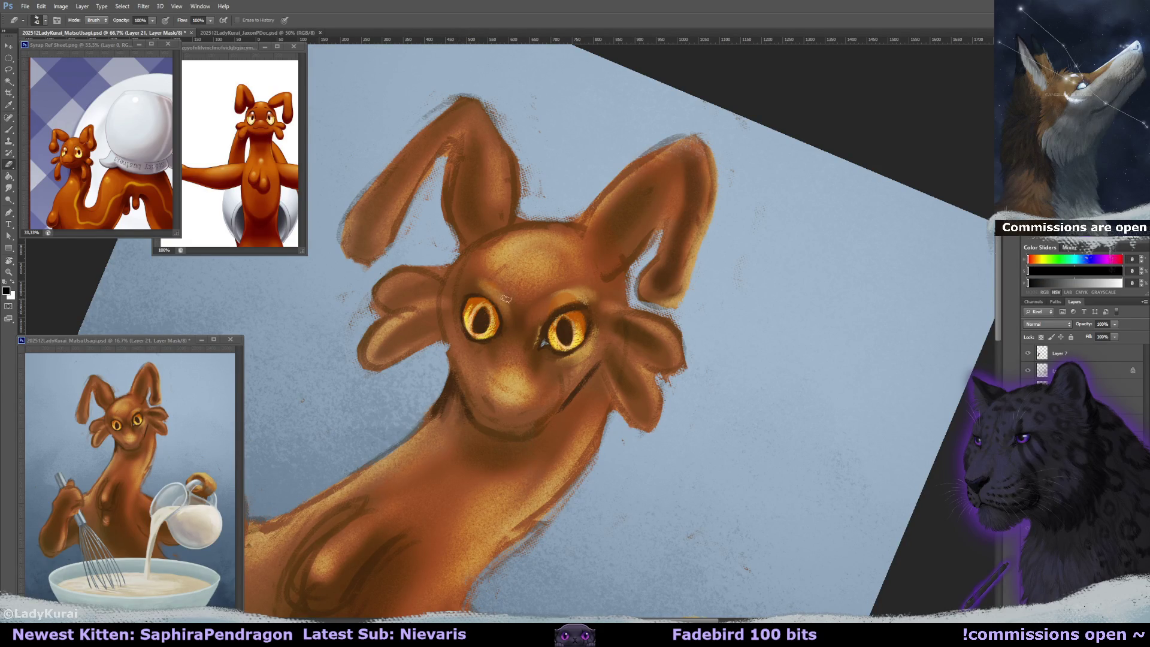
left_click_drag(505, 298, 542, 194)
key("b")
key("b")
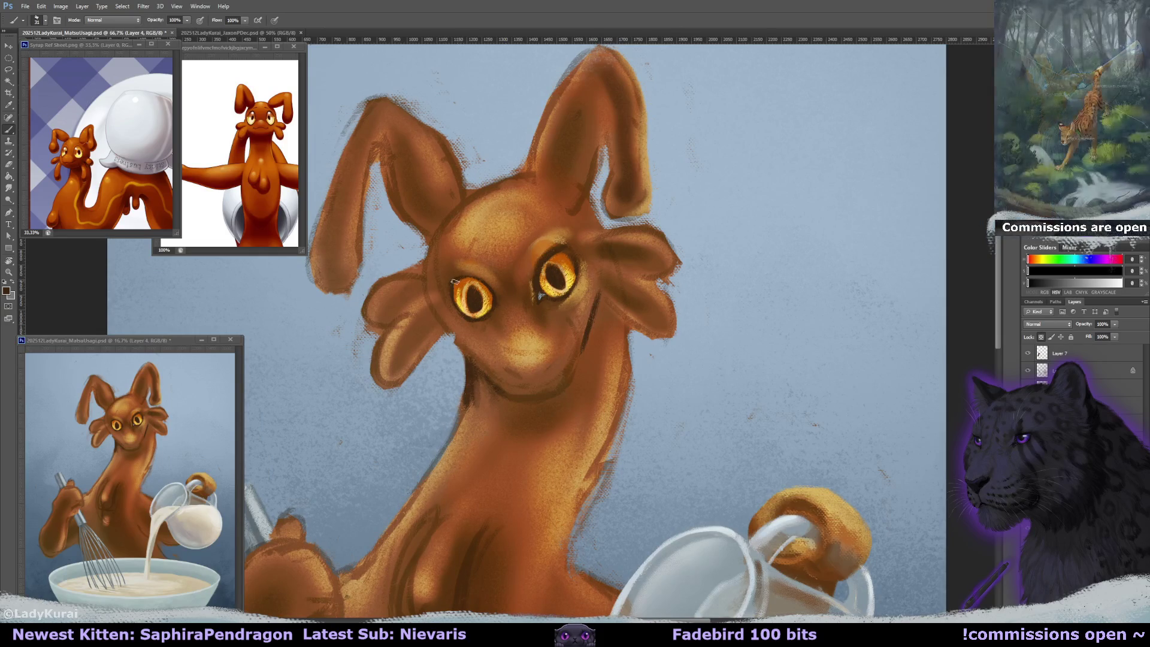
- Lighten the eyelid above the right eye, then undo it with Ctrl+Z and two Ctrl+Alt+Z
left_click(555, 239, "alt")
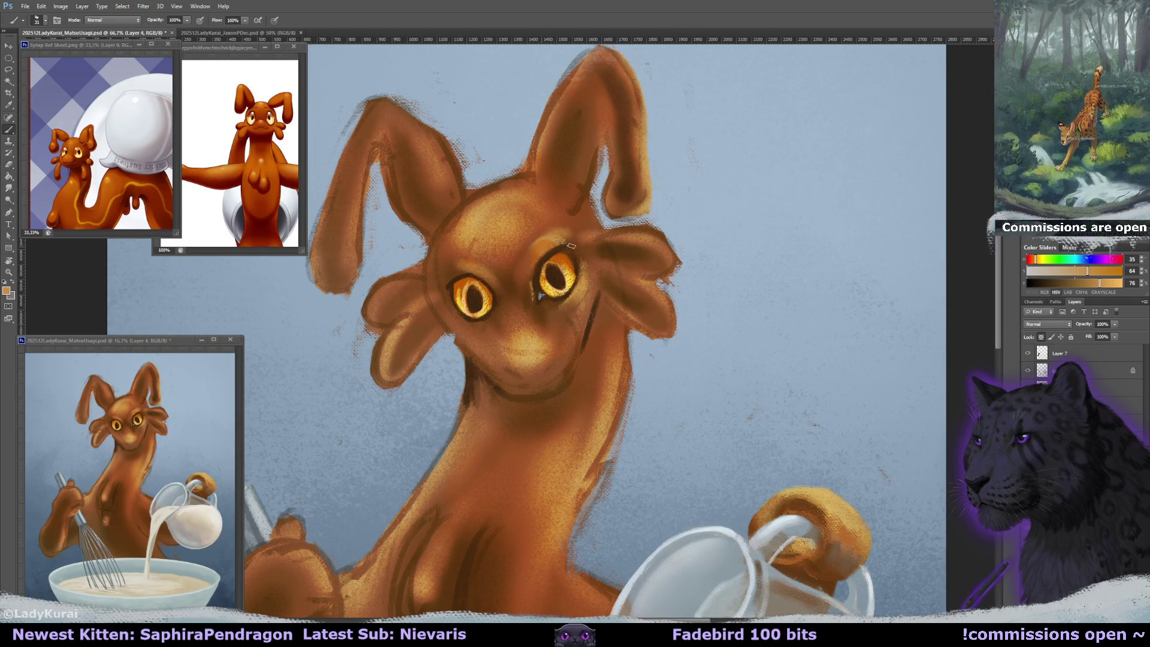
left_click_drag(545, 252, 535, 273)
left_click(566, 248, "alt")
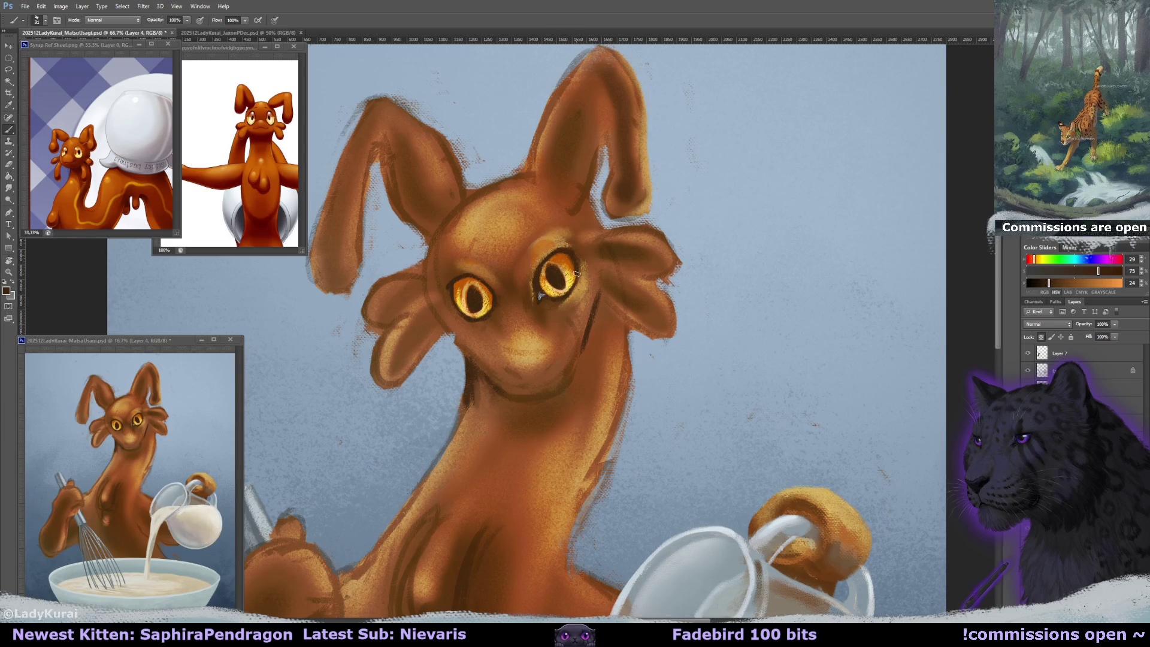
key("ctrl+z")
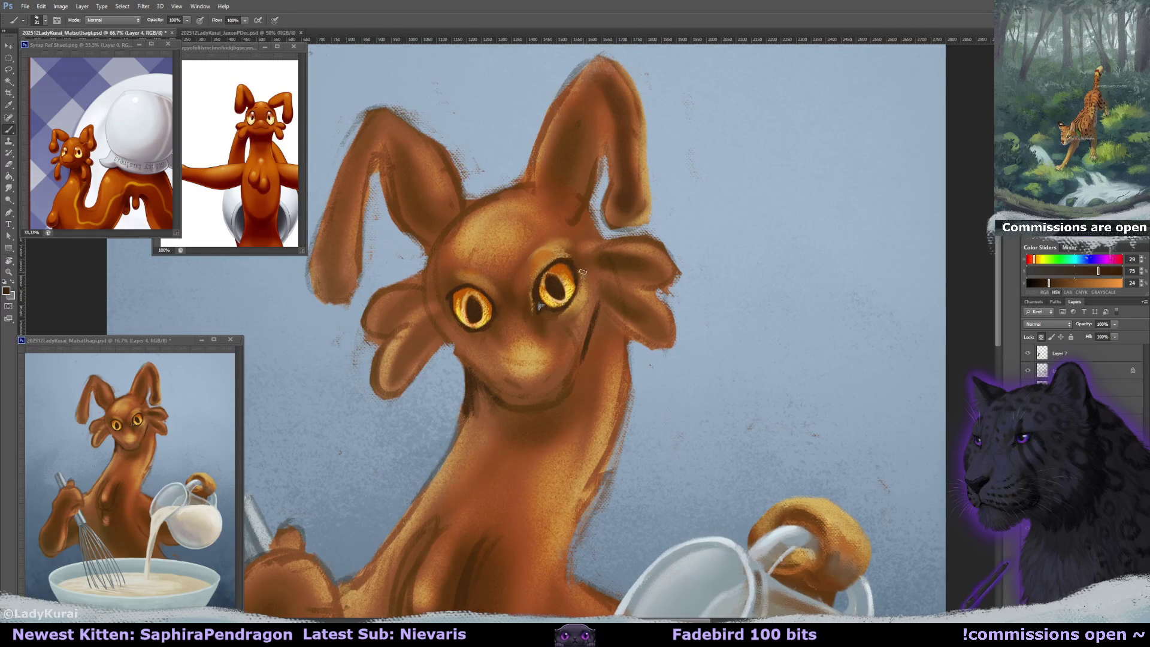
key("ctrl+alt+z")
key("ctrl+alt+z")
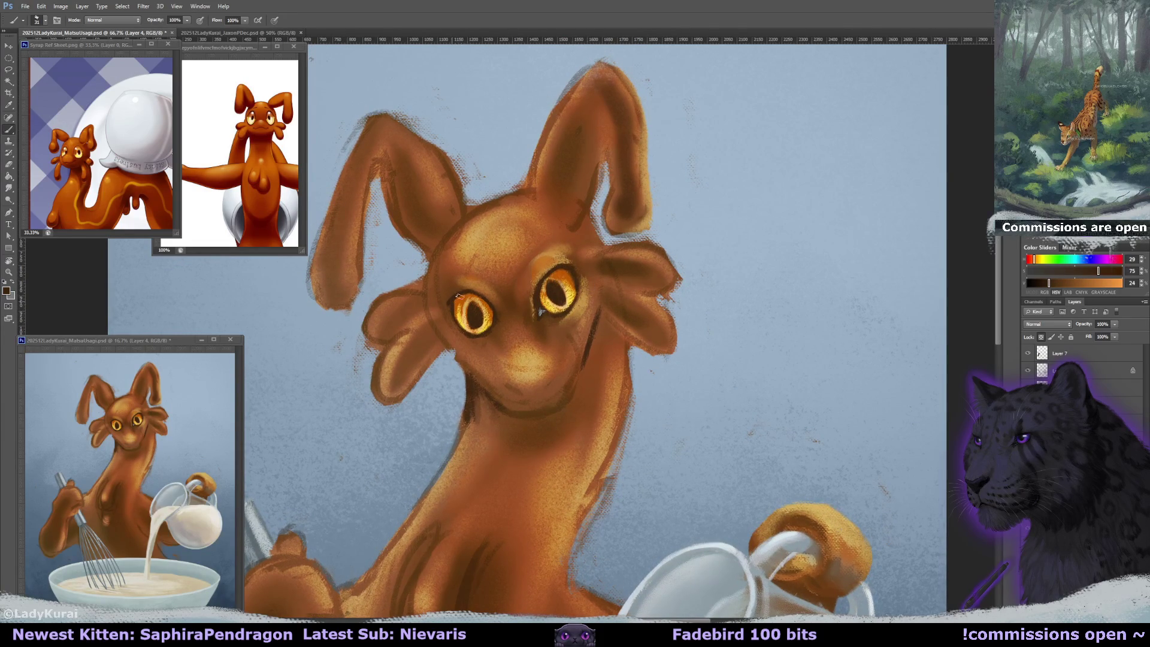
key("ctrl+alt+z")
- Darken the top edge of the left eye on Layer 21's mask and sample eye browns
key("d")
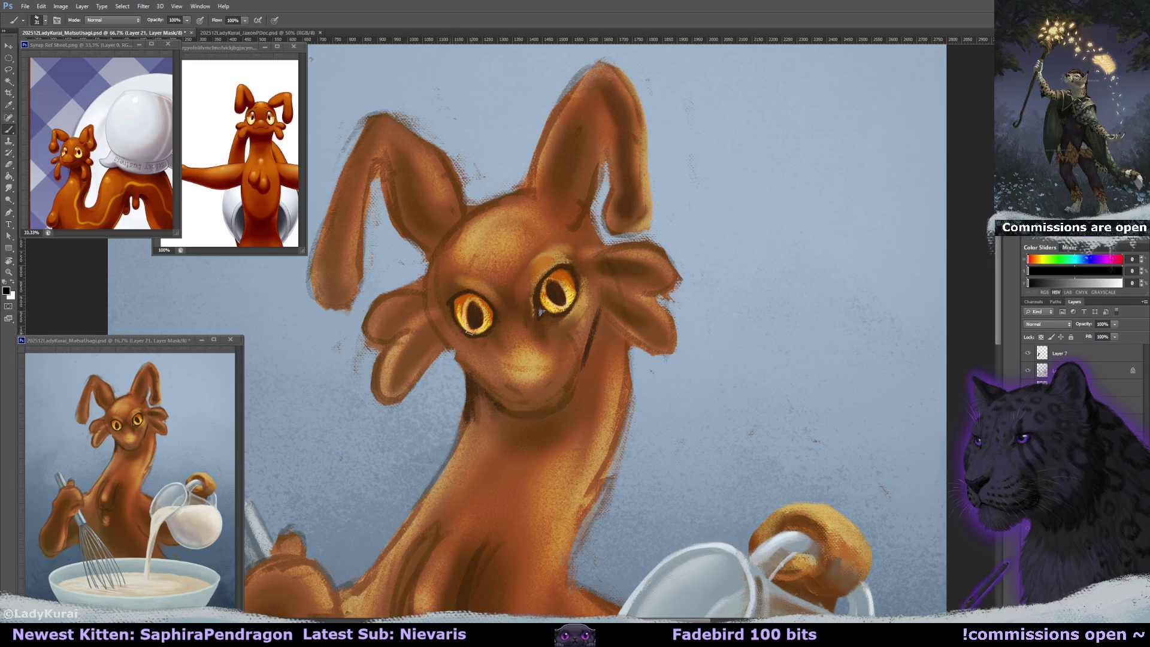
left_click_drag(459, 295, 488, 302)
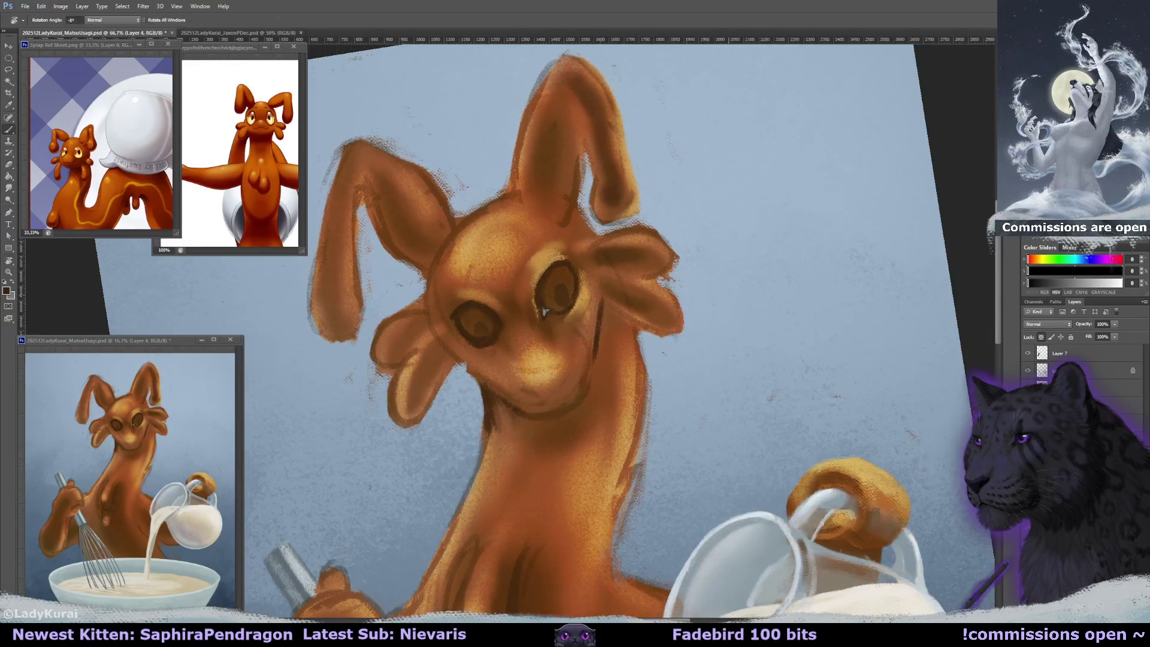
left_click(553, 271, "alt")
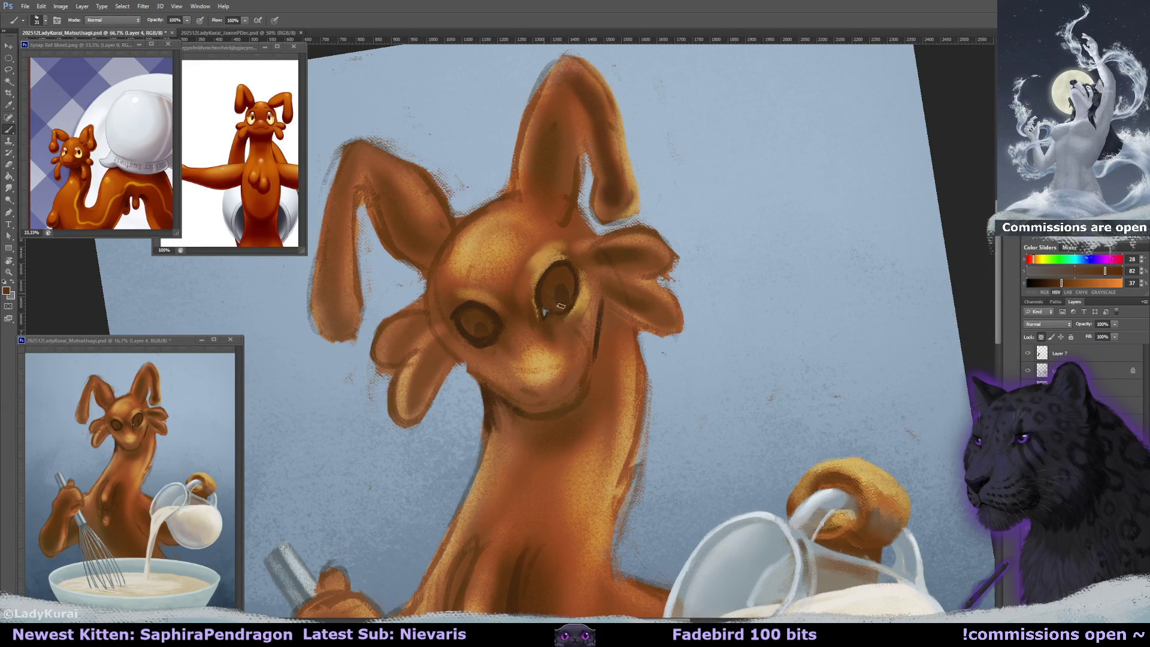
left_click(542, 289, "alt")
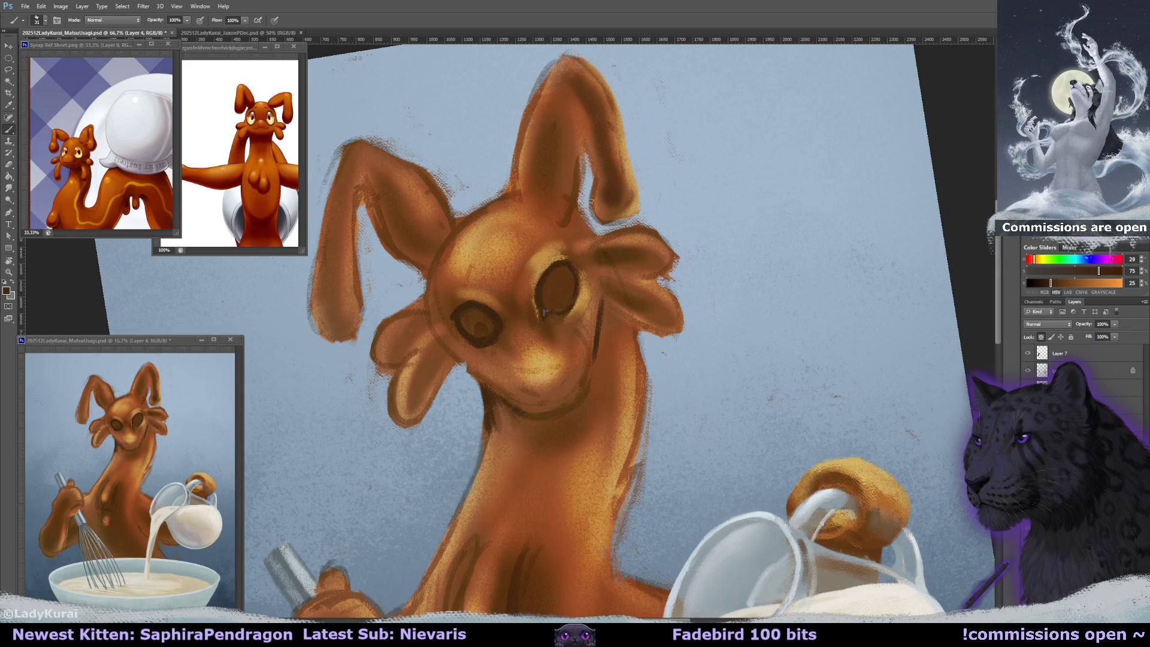
left_click_drag(591, 200, 507, 276)
left_click(527, 303, "alt")
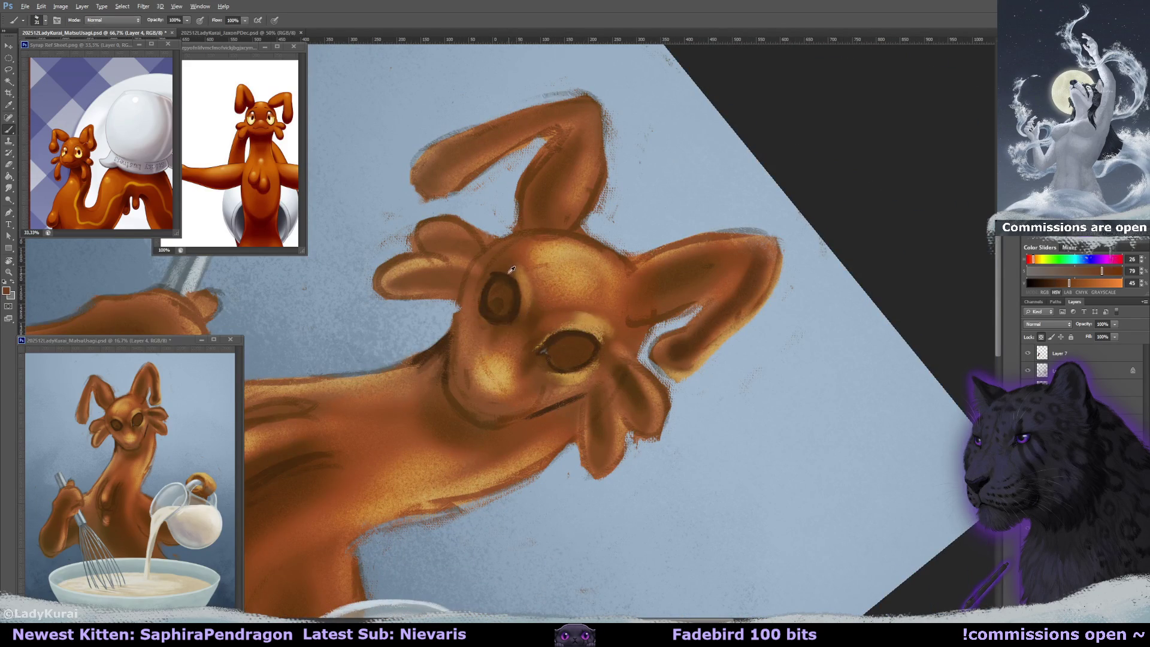
- Tilt the view to -16°, sample darker and lighter browns near the eye, then rotate about 150°
key("r")
left_click_drag(508, 274, 515, 248)
key("b")
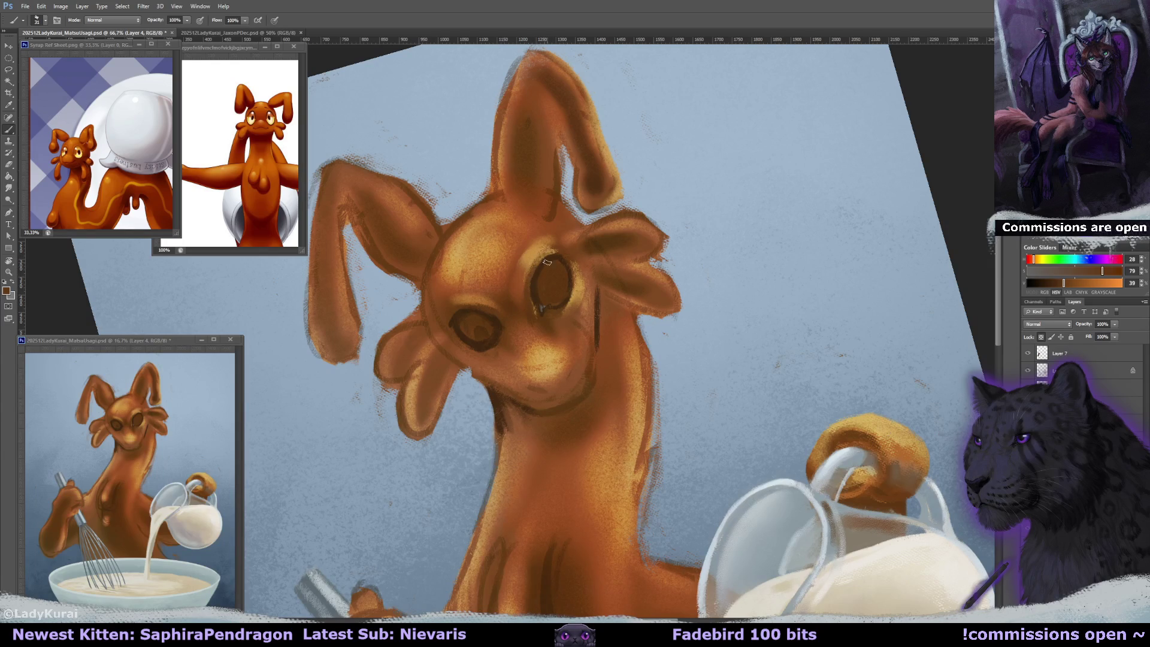
left_click(536, 301, "alt")
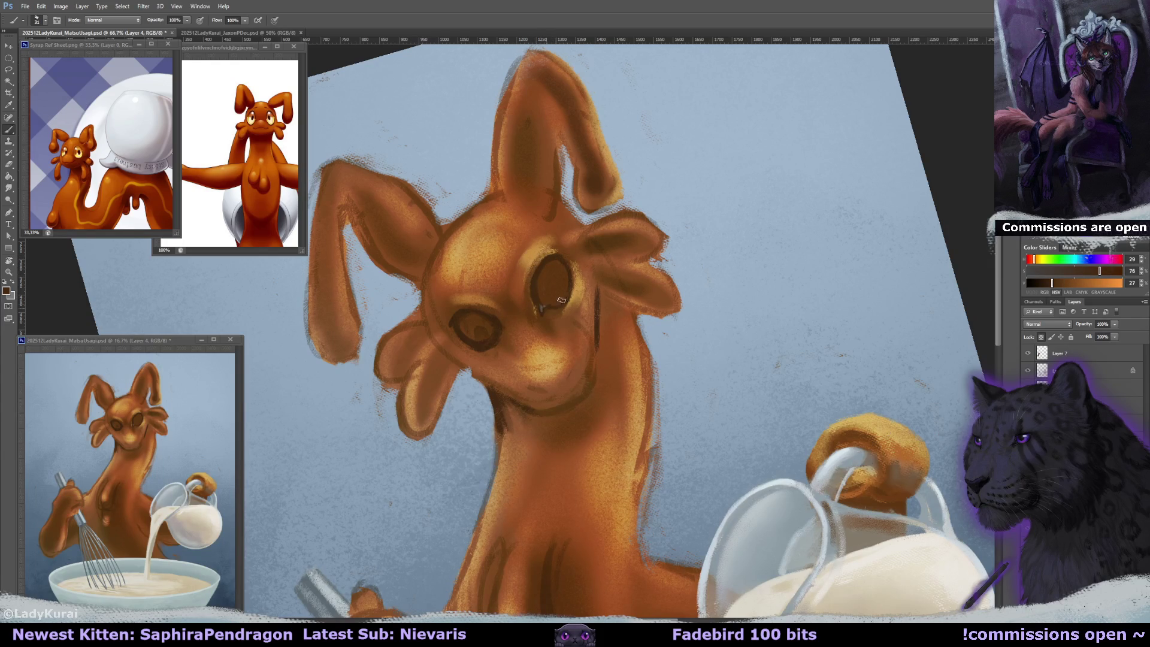
left_click(547, 300, "alt")
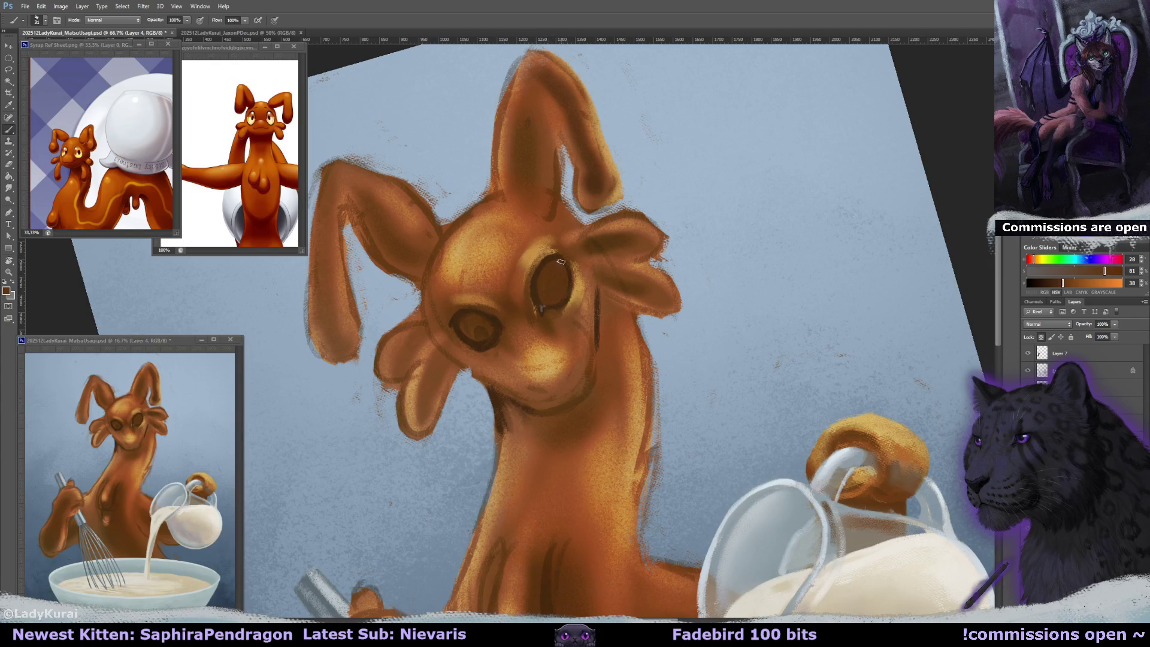
left_click_drag(561, 261, 577, 265)
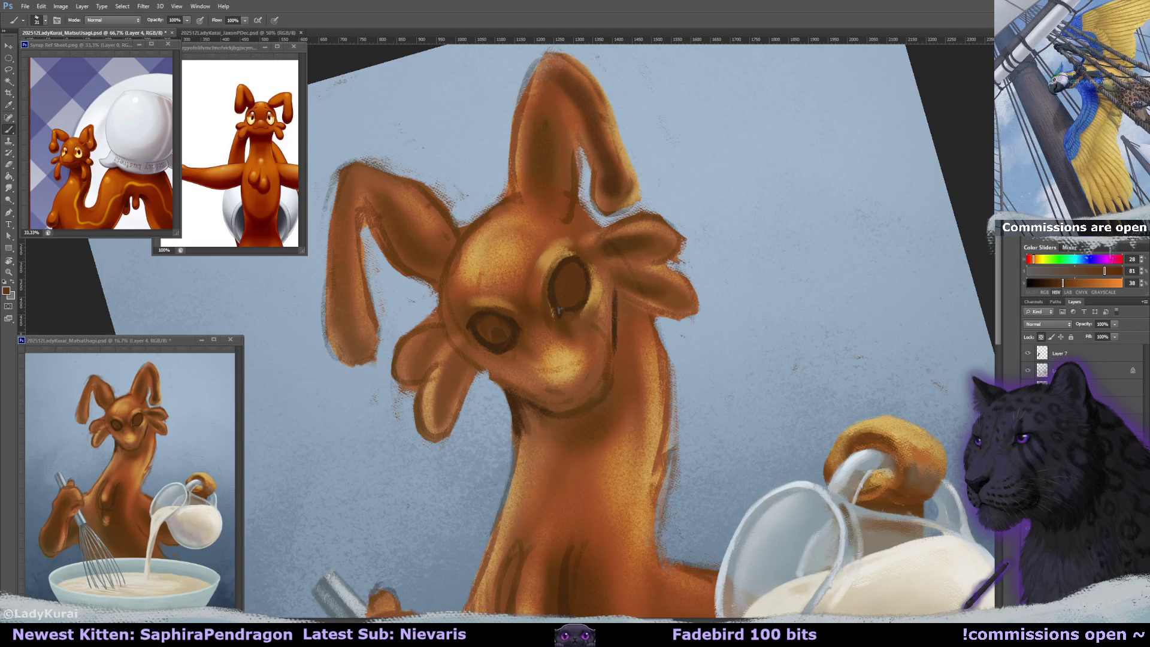
key("r")
left_click_drag(528, 315, 515, 332)
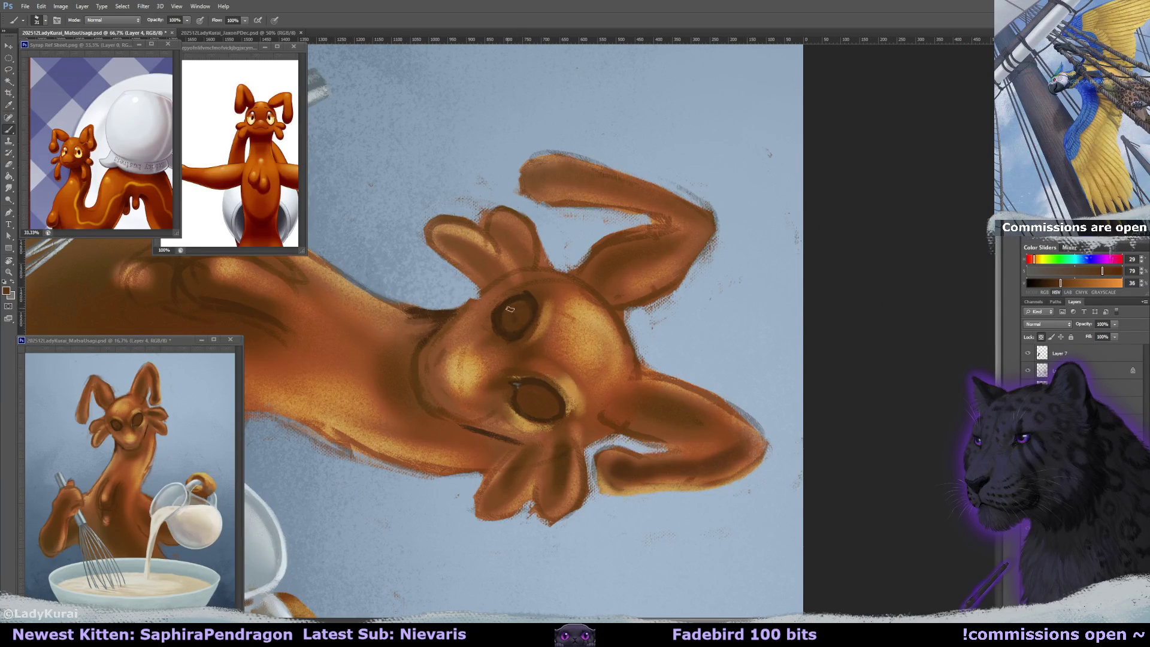
- Rotate the view back upright and smooth the orange pitcher handle, enlarging the brush to 70
key("r")
mouse_move(574, 219)
left_mouse_down()
mouse_move(610, 250)
mouse_move(589, 286)
left_mouse_up()
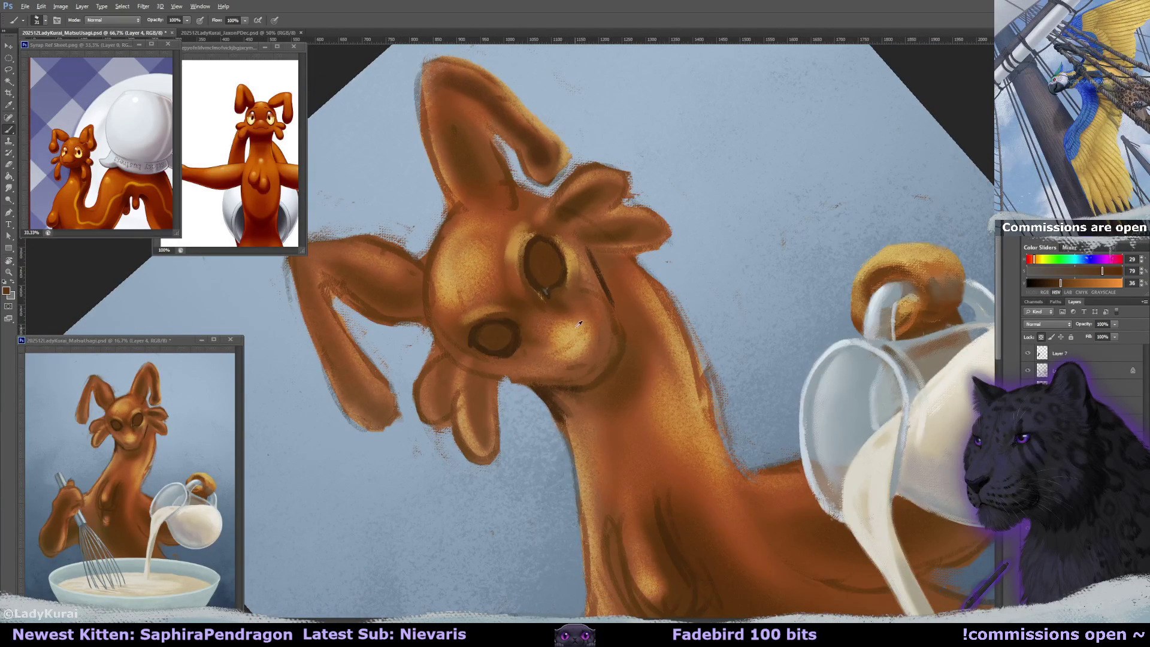
left_click(588, 290, "alt")
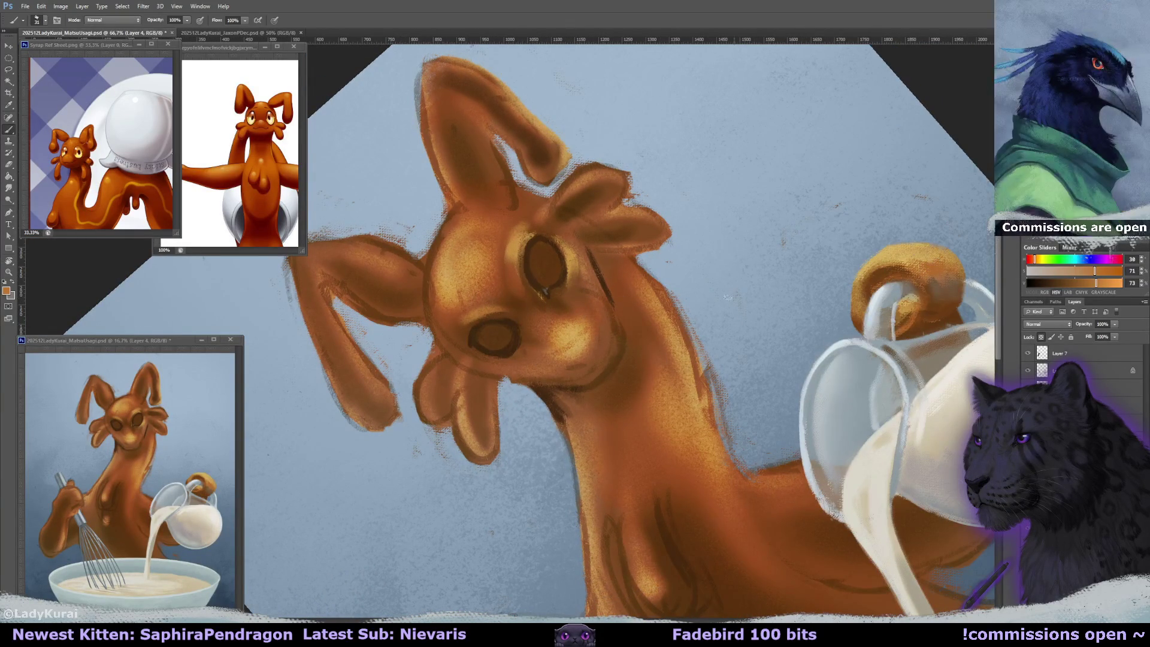
mouse_move(771, 302)
left_mouse_down()
mouse_move(758, 304)
mouse_move(794, 306)
left_mouse_up()
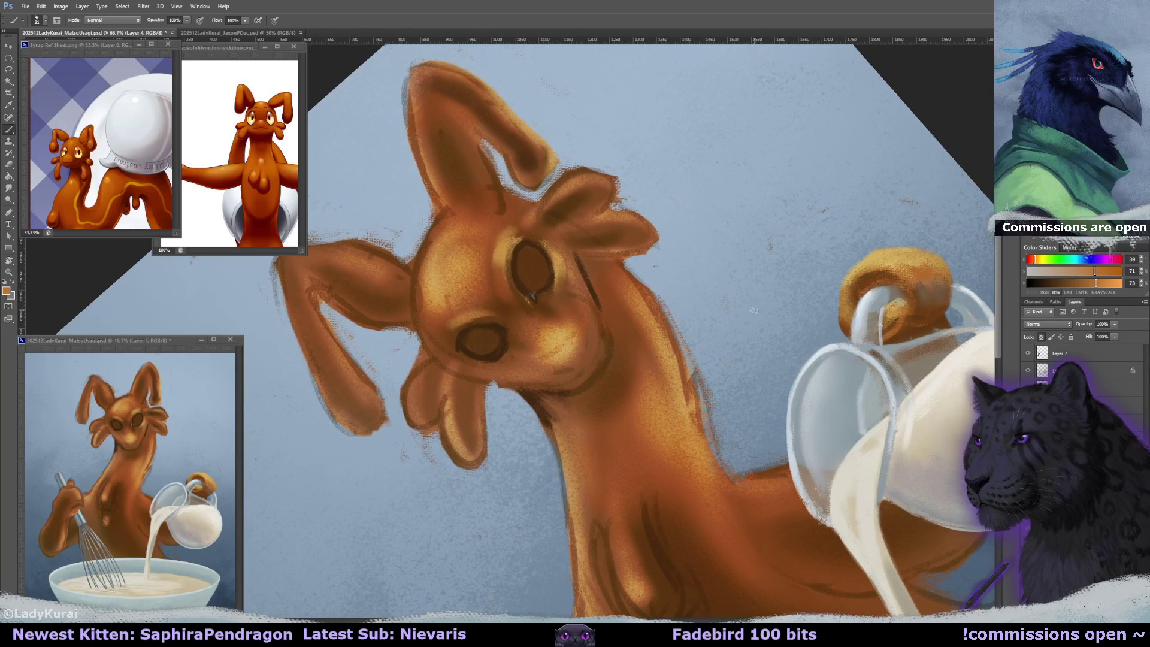
left_click_drag(927, 273, 910, 287)
left_click(922, 282, "alt")
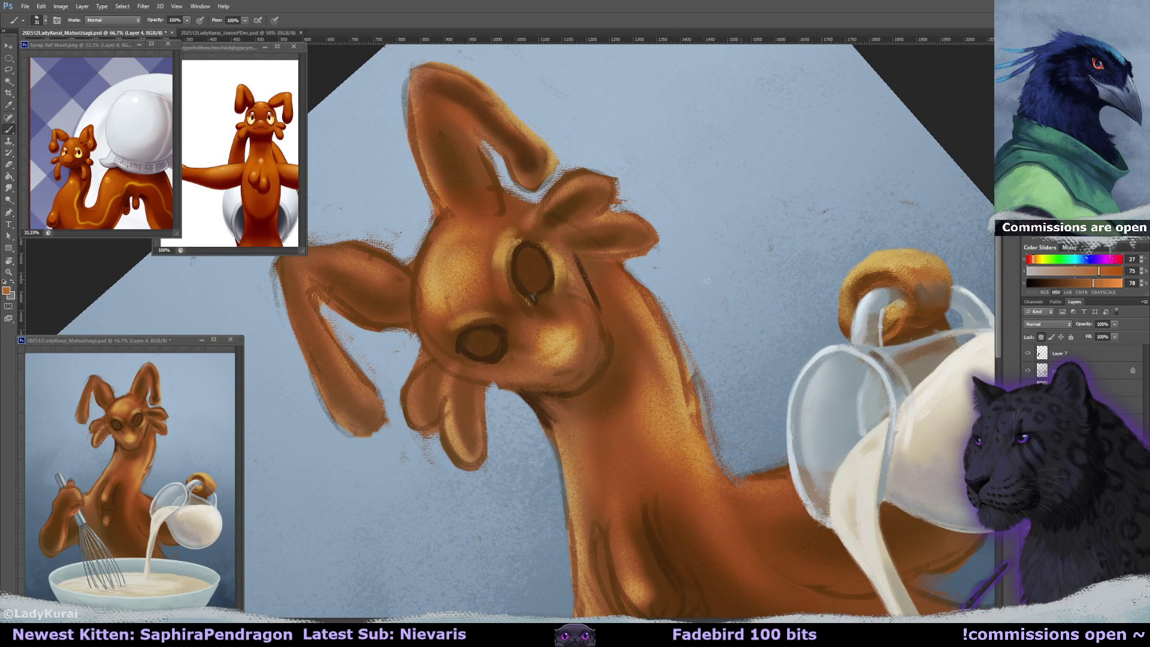
key("bracketright")
key("bracketright")
key("bracketright")
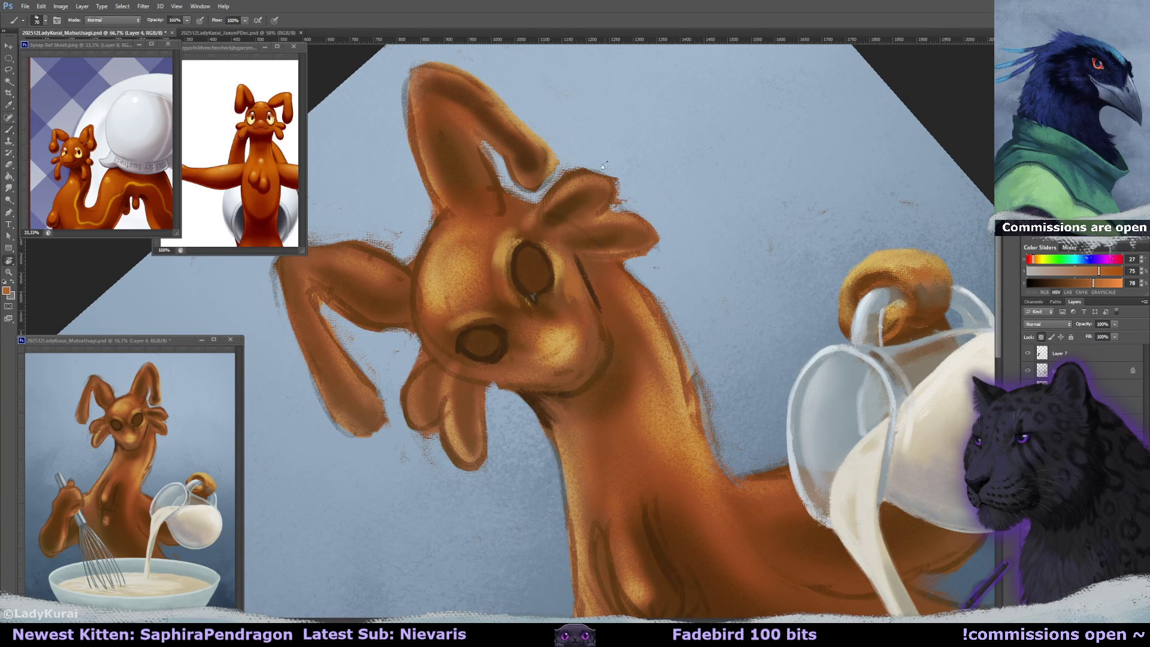
- Shrink the brush to 37 and sample a darker brown from the eye area
key("r")
left_click_drag(527, 299, 531, 283)
key("bracketleft")
key("bracketleft")
key("bracketleft")
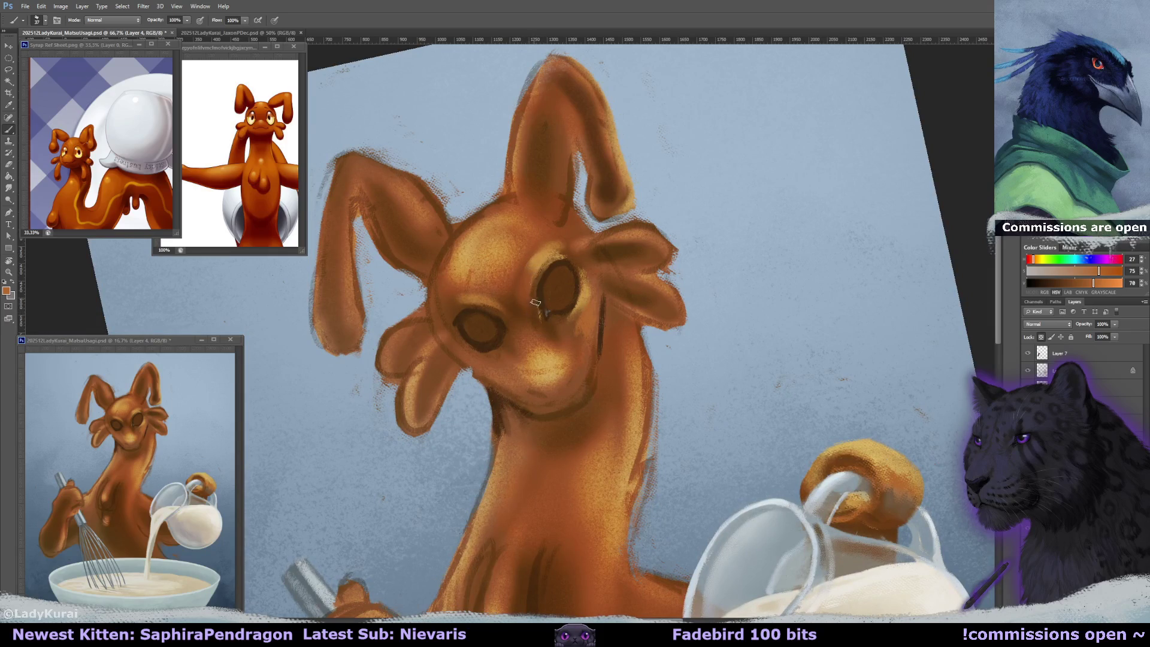
key("r")
left_click_drag(536, 296, 547, 292)
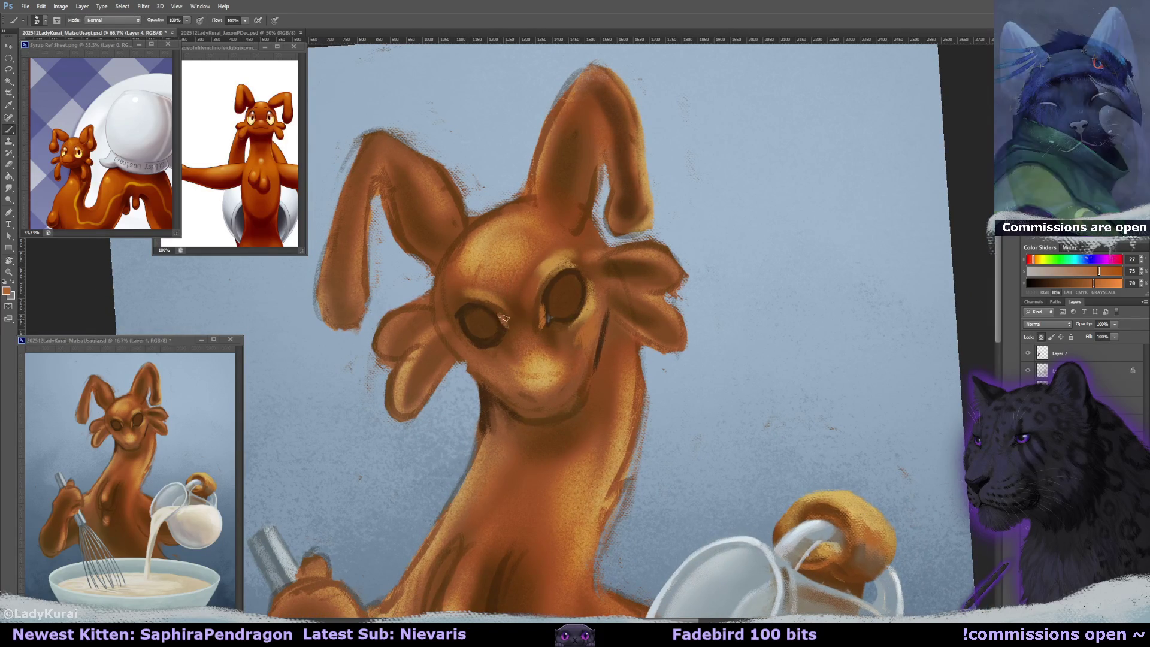
left_click(548, 292, "alt")
- Sample dark, mid and light orange browns around the eye, then reset the view upright
key("r")
mouse_move(587, 253)
left_mouse_down()
mouse_move(646, 303)
mouse_move(641, 359)
left_mouse_up()
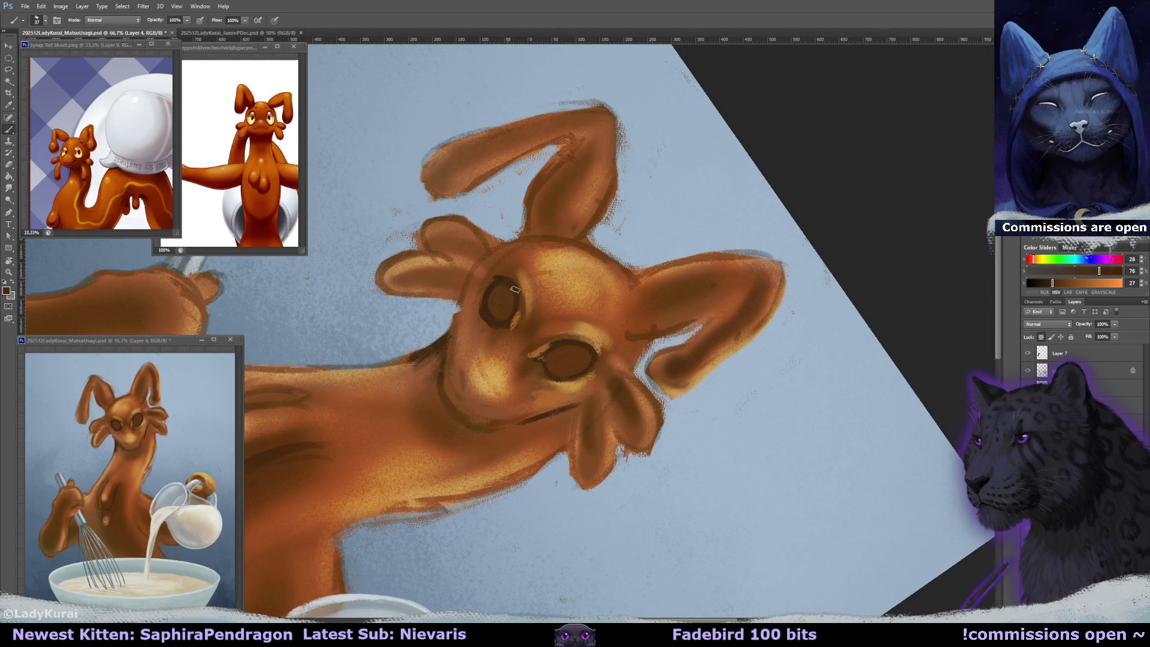
left_click(492, 285, "alt")
left_click(503, 291, "alt")
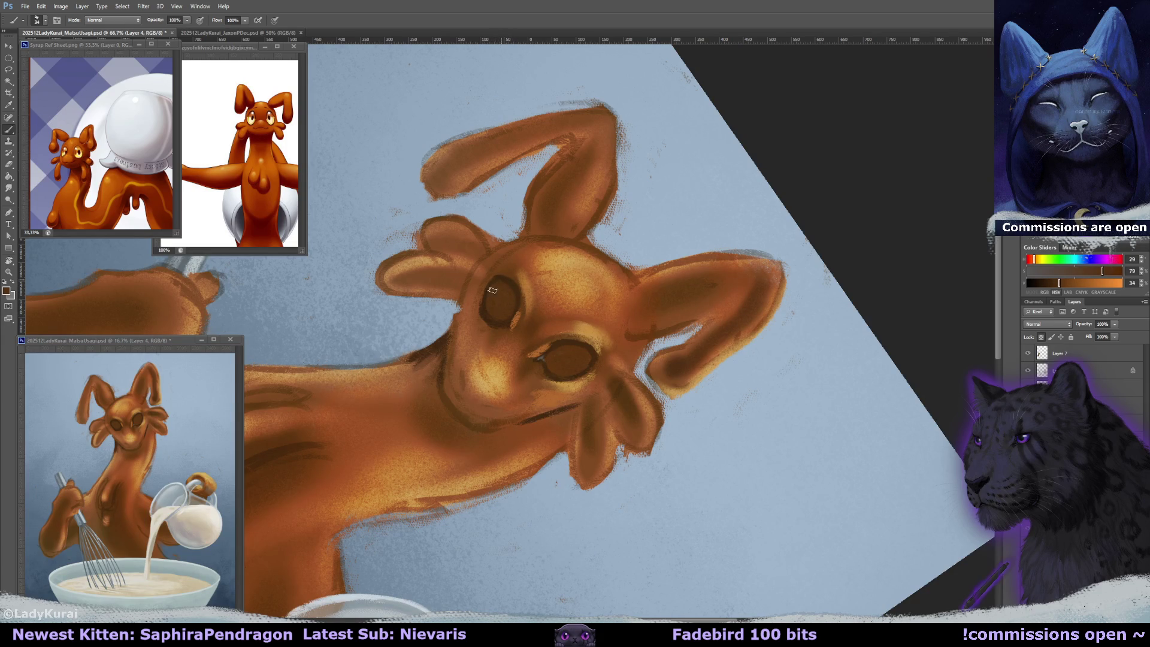
left_click(512, 275, "alt")
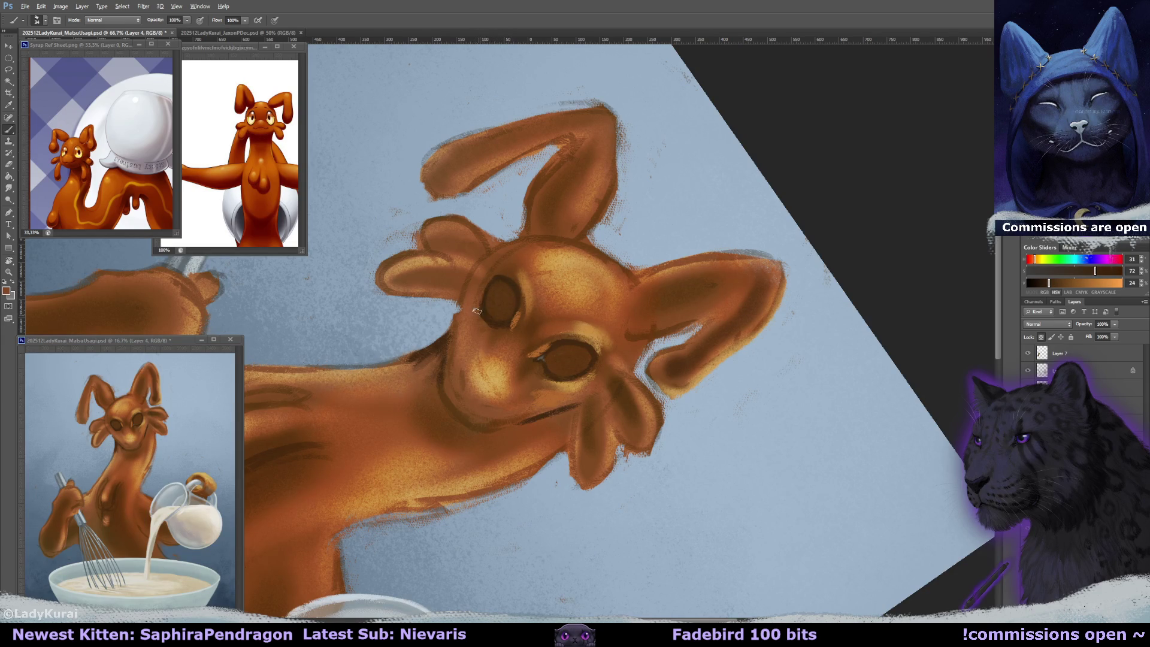
left_click(477, 311, "alt")
mouse_move(479, 308)
left_mouse_down()
mouse_move(518, 297)
mouse_move(498, 289)
left_mouse_up()
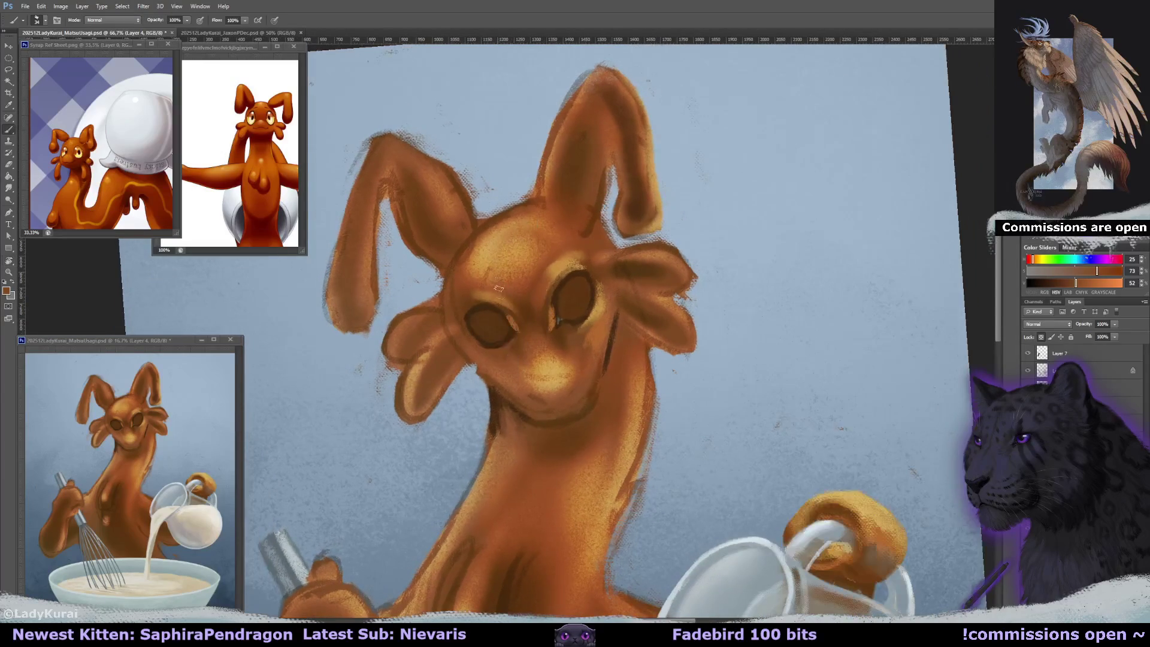
left_click(502, 312, "alt")
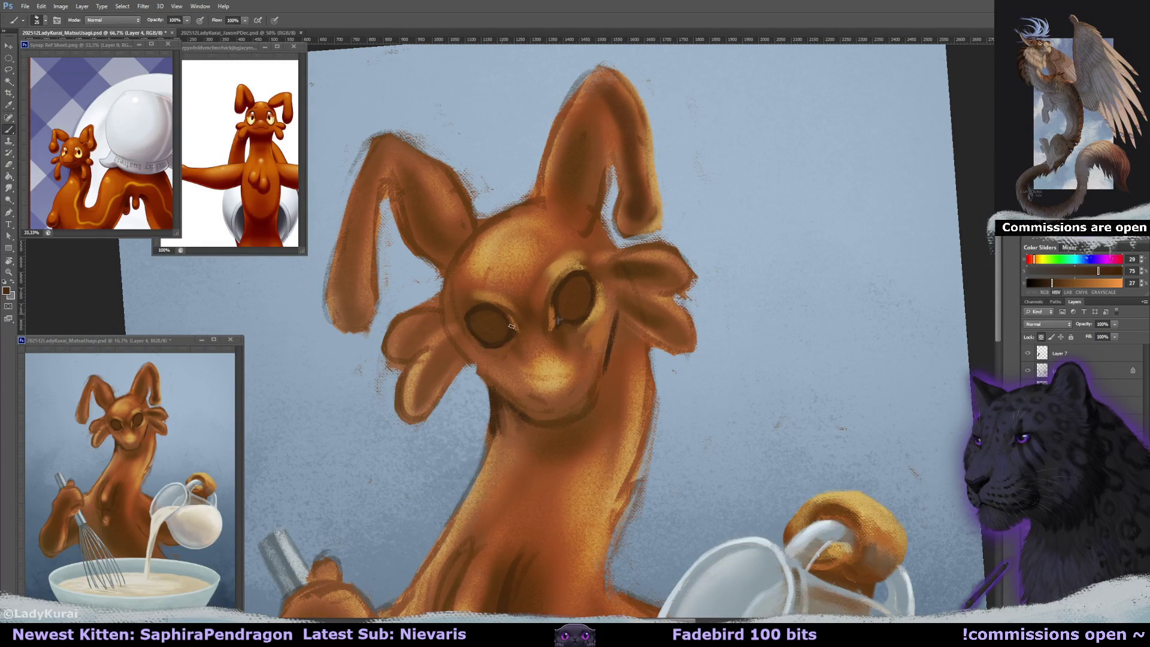
key("r")
key("Escape")
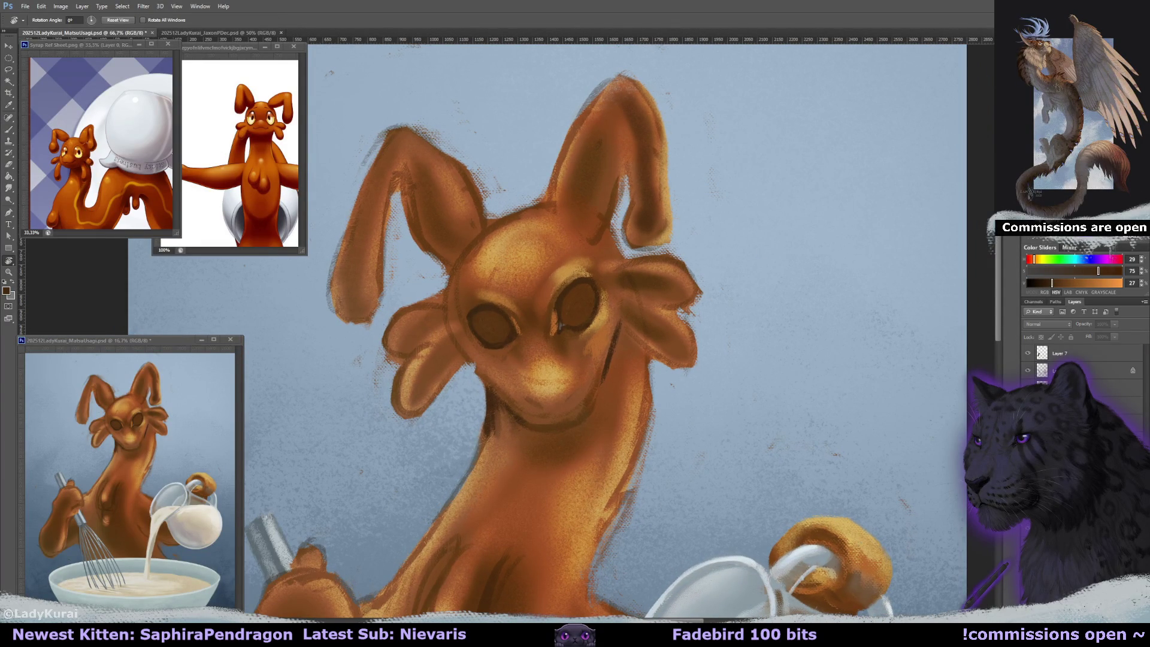
- Paint a sampled dark brown into both eyes' irises, adding a small pupil mark
key("ctrl+shift+alt+n")
key("ctrl+z")
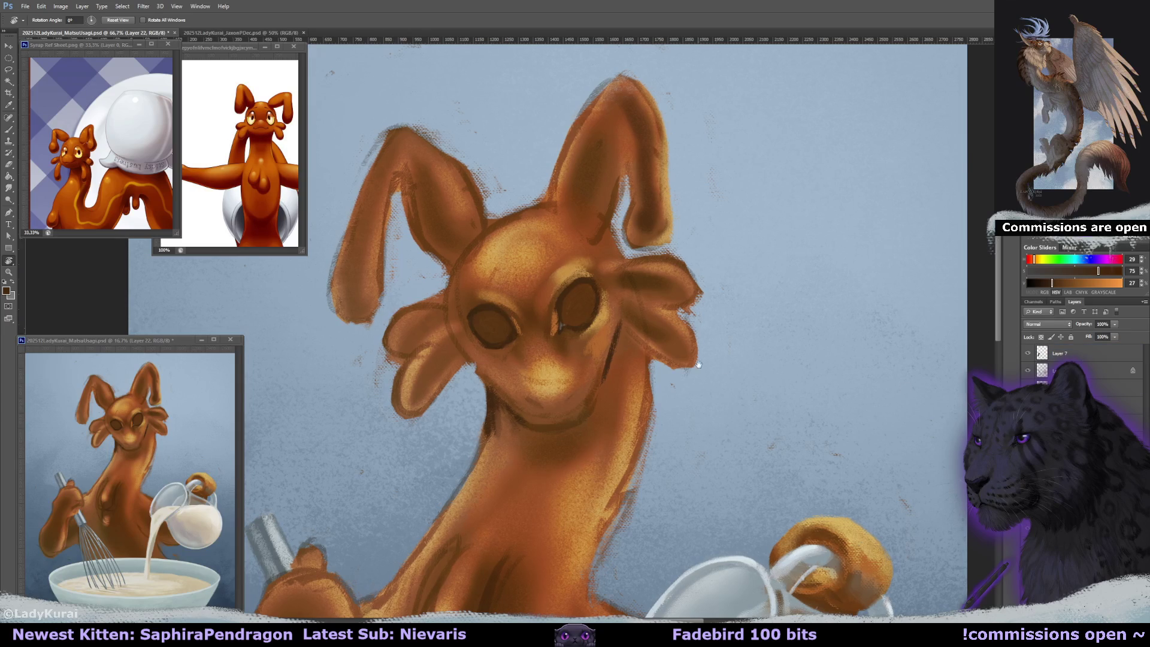
left_click_drag(598, 285, 591, 332)
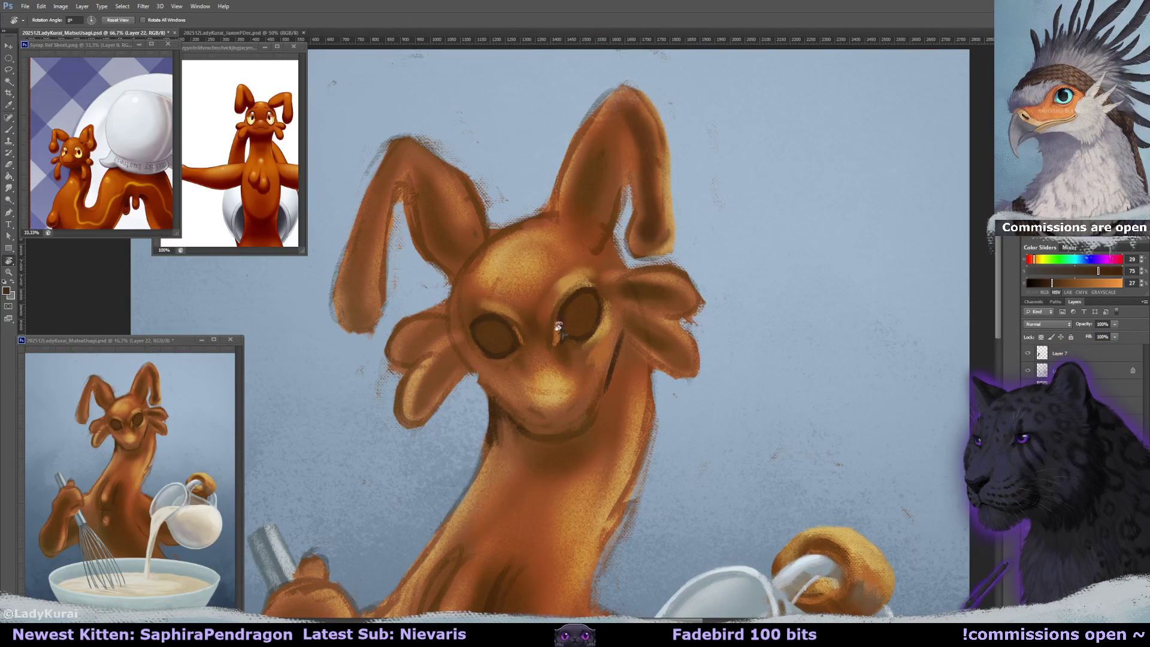
key("b")
left_click(580, 318, "alt")
mouse_move(581, 327)
left_mouse_down()
mouse_move(589, 315)
mouse_move(574, 323)
mouse_move(587, 332)
left_mouse_up()
mouse_move(509, 338)
left_mouse_down()
mouse_move(494, 332)
mouse_move(503, 351)
left_mouse_up()
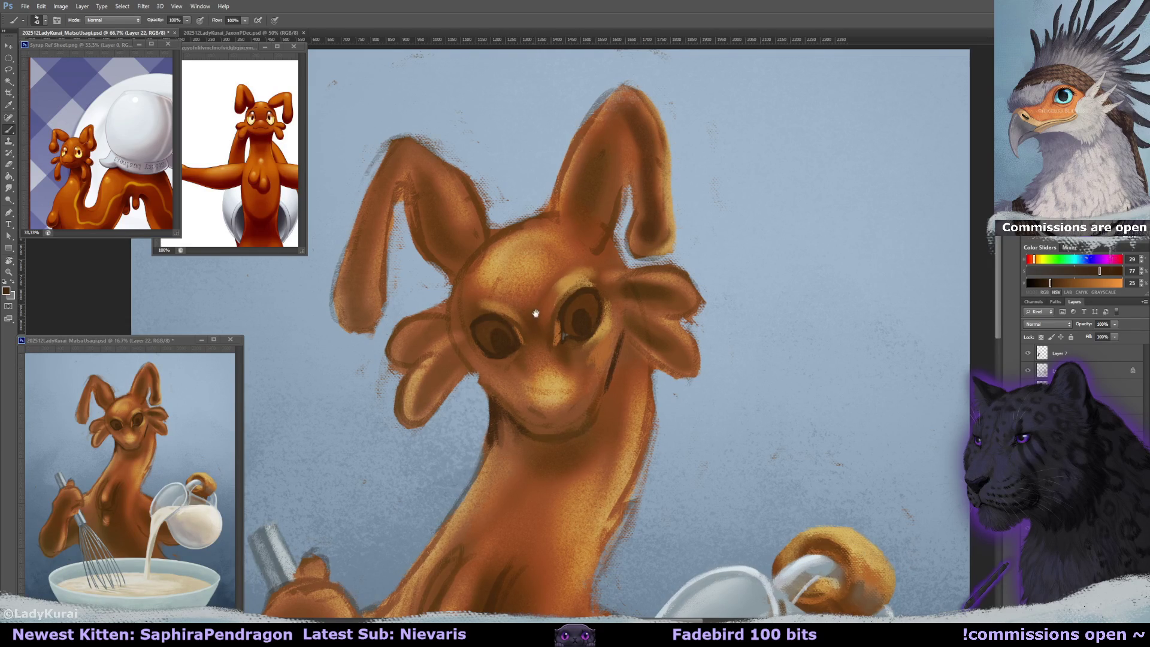
- Refine the dark irises with alternating eraser and brush, then add a fresh layer for eye details
key("e")
key("b")
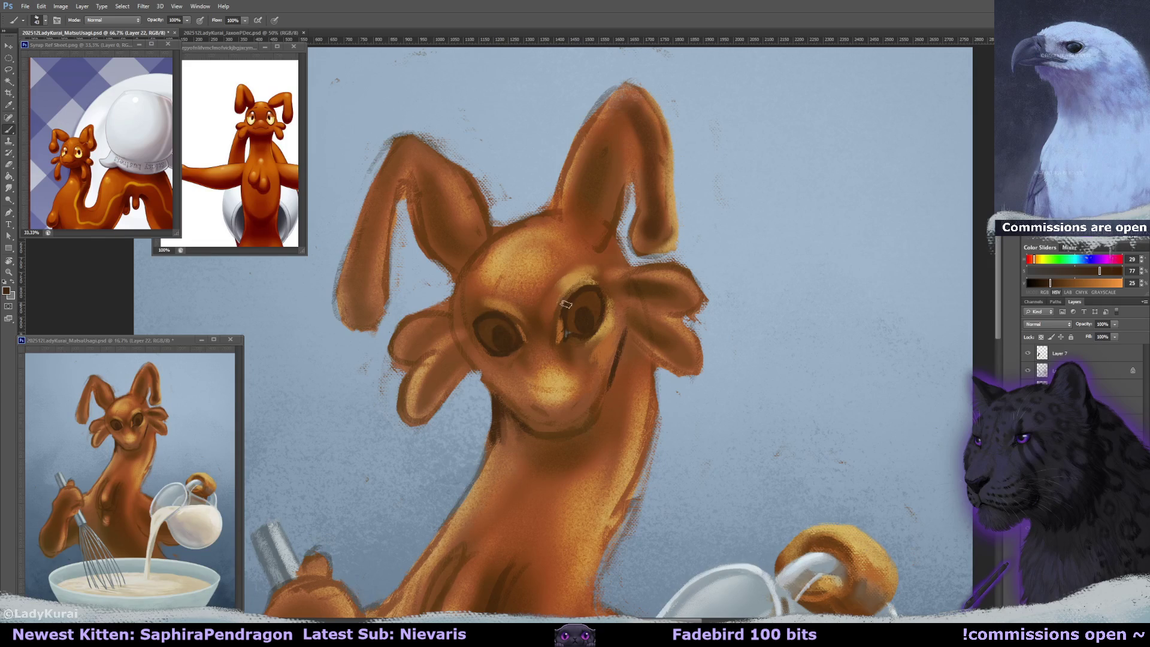
key("e")
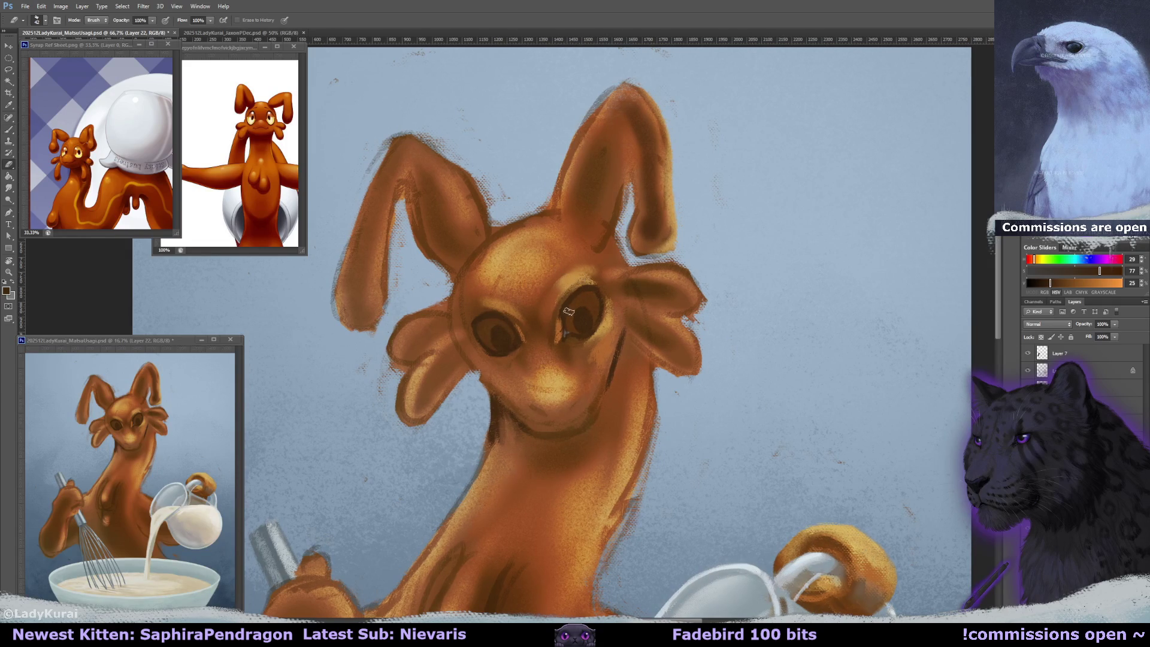
key("b")
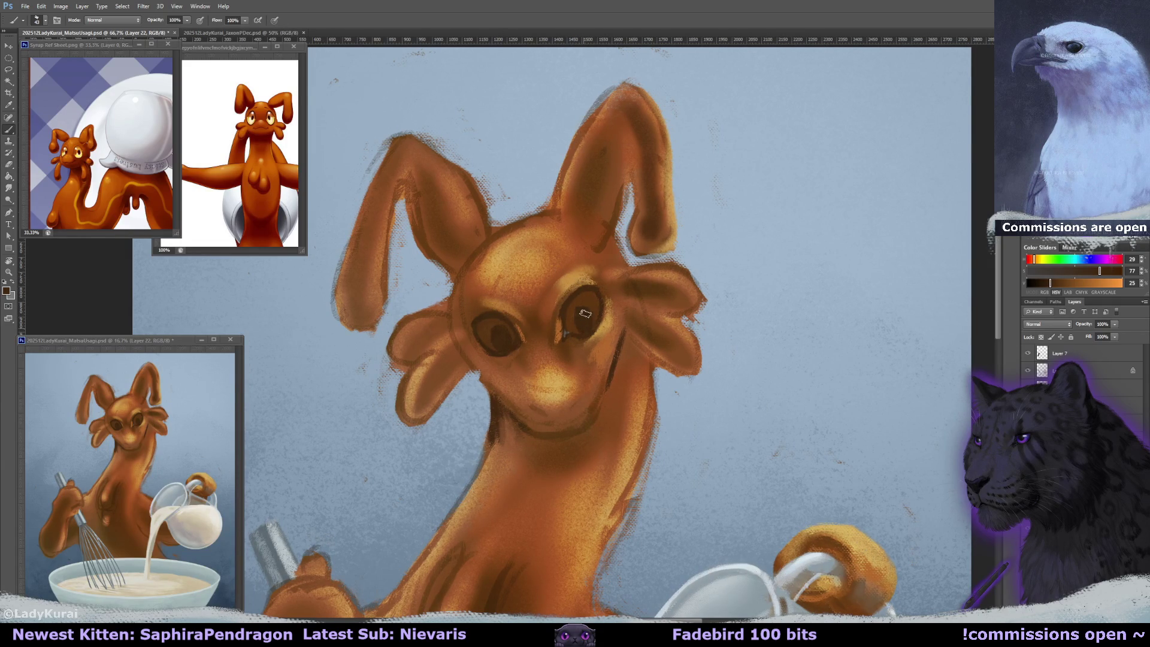
key("e")
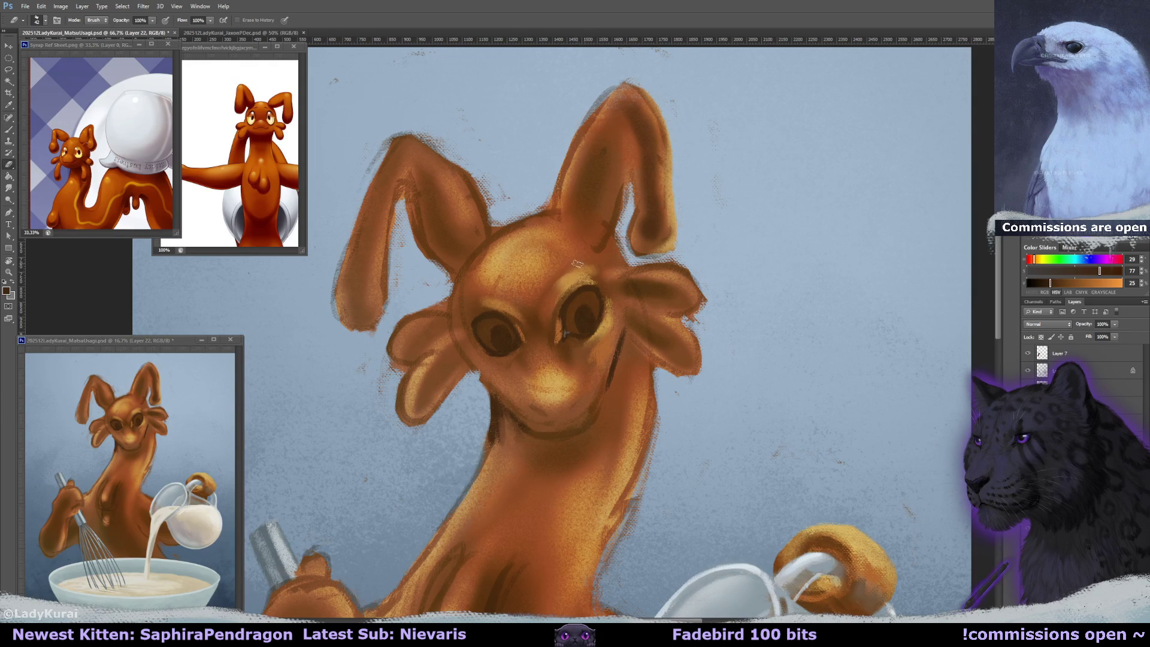
key("b")
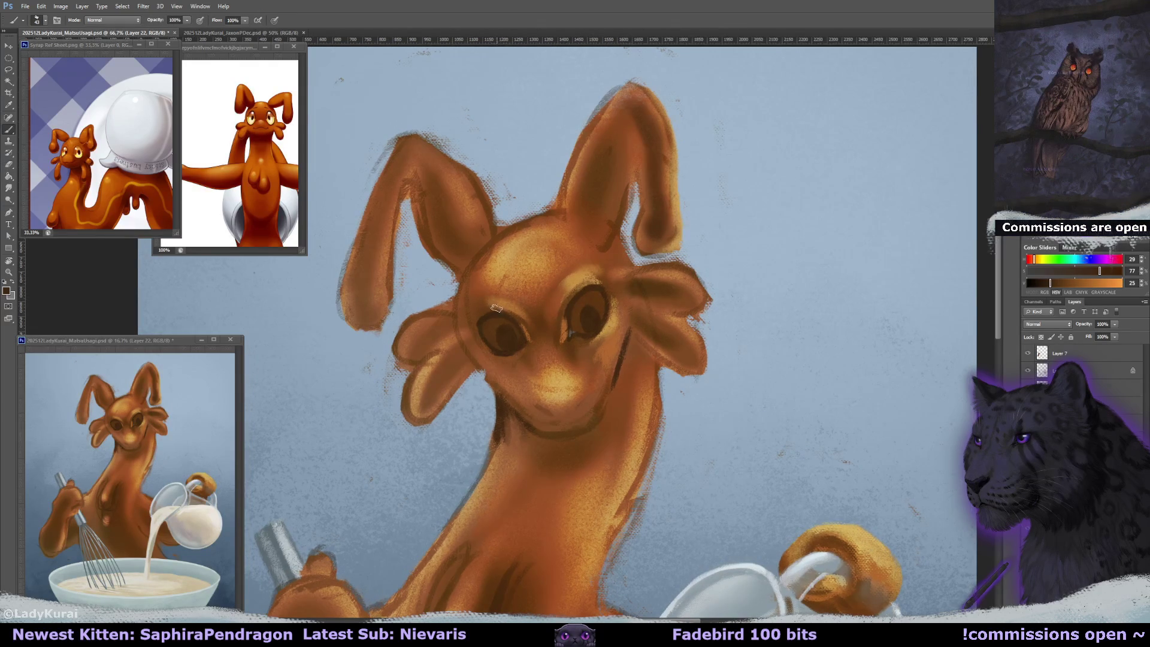
key("ctrl+z")
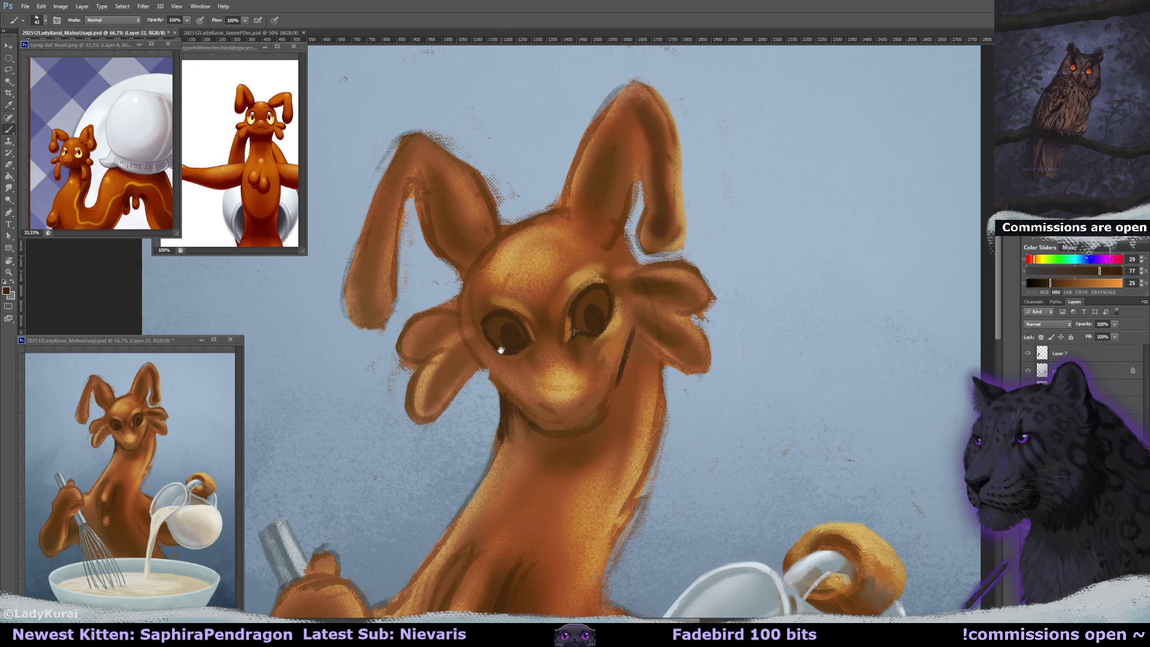
key("ctrl+z")
key("e")
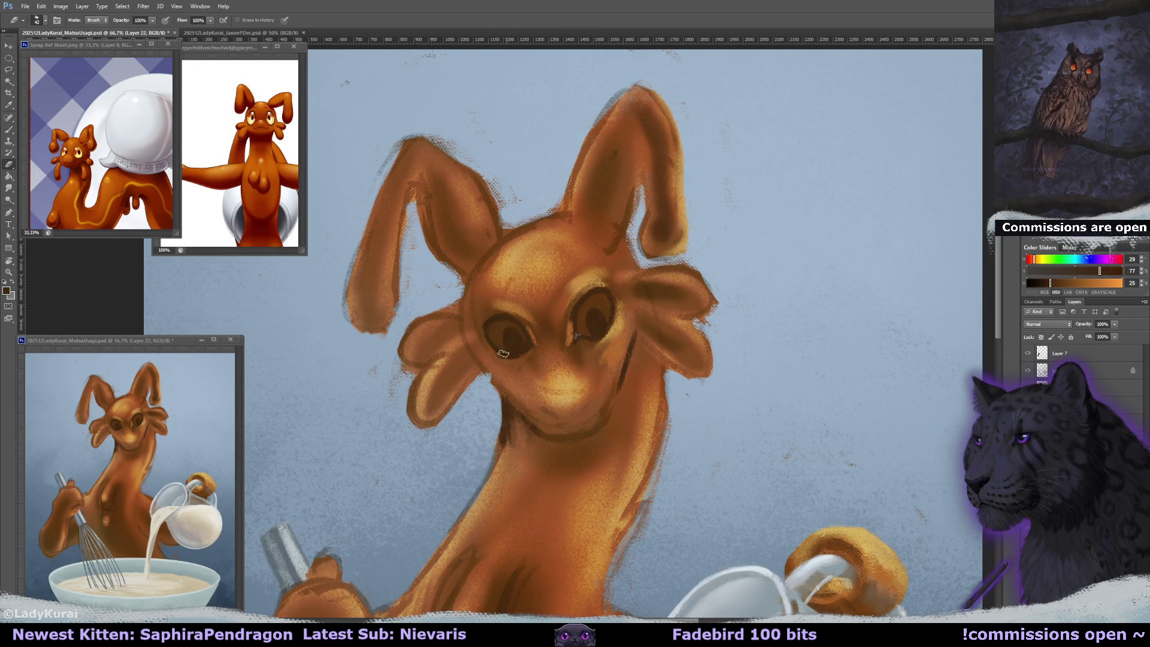
key("b")
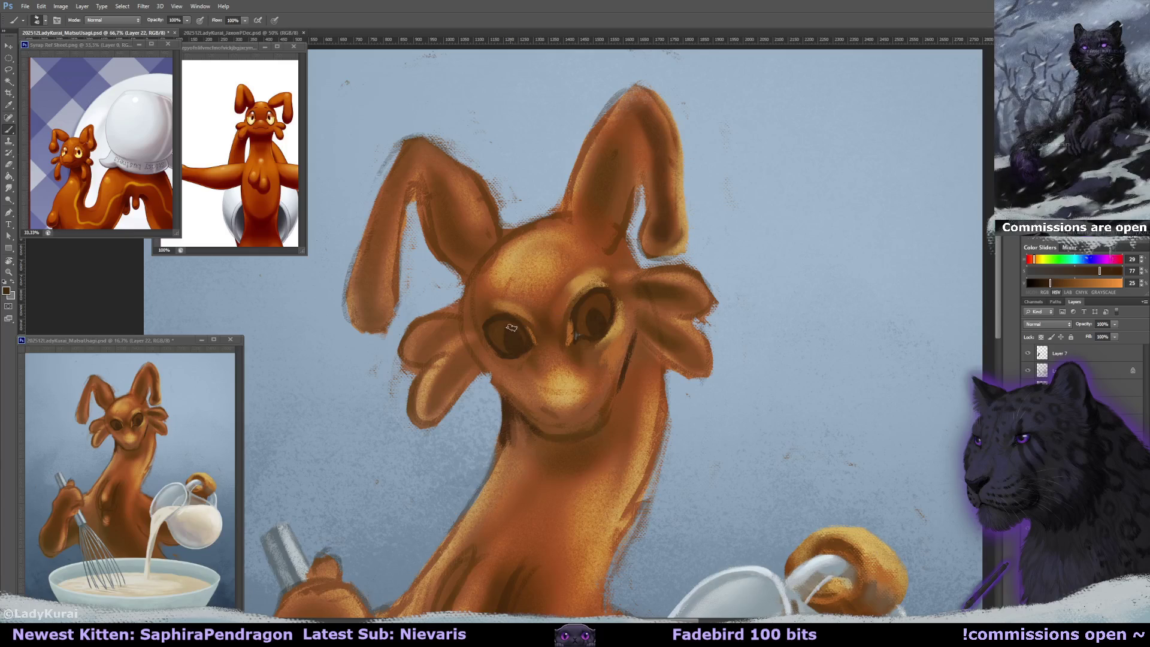
key("e")
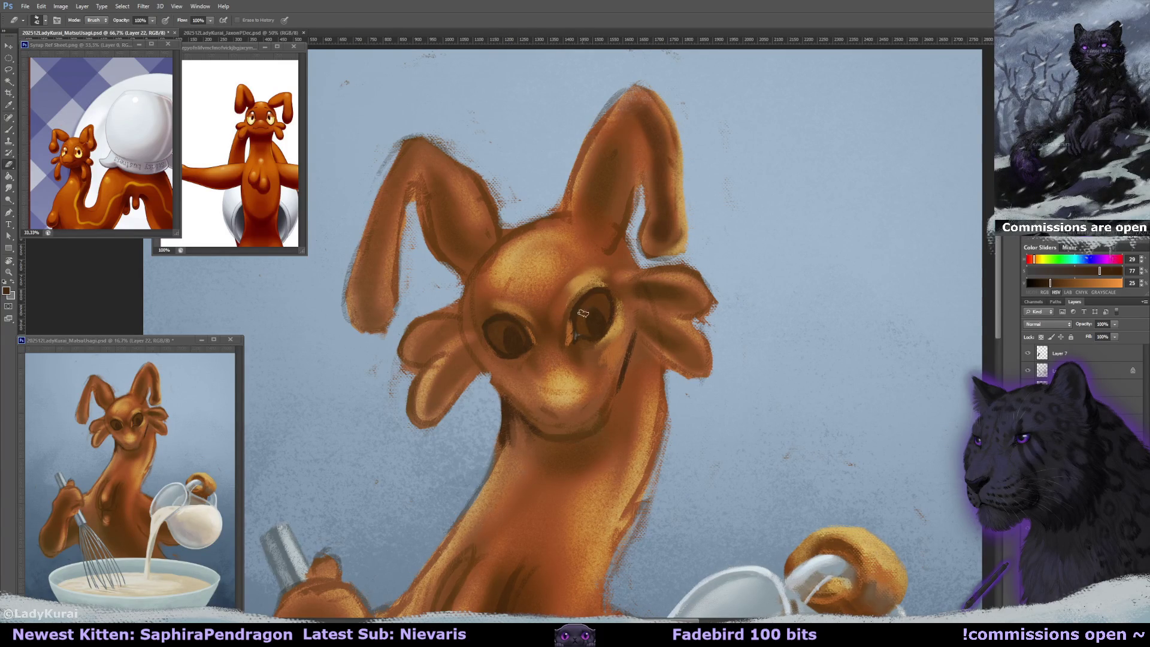
key("b")
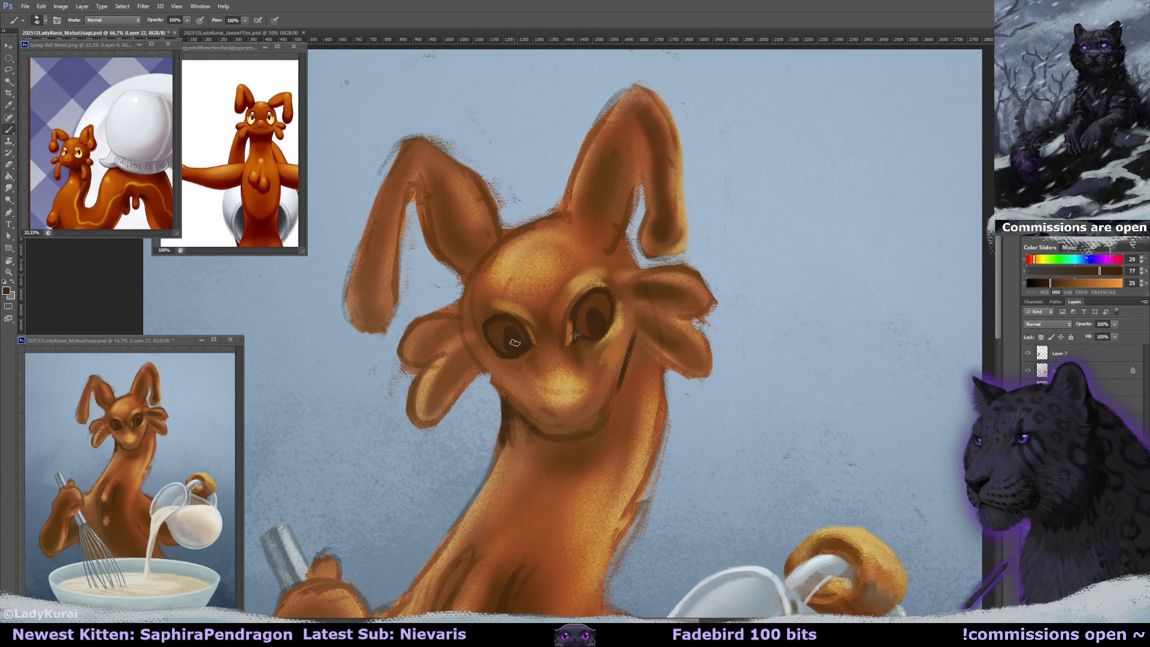
key("e")
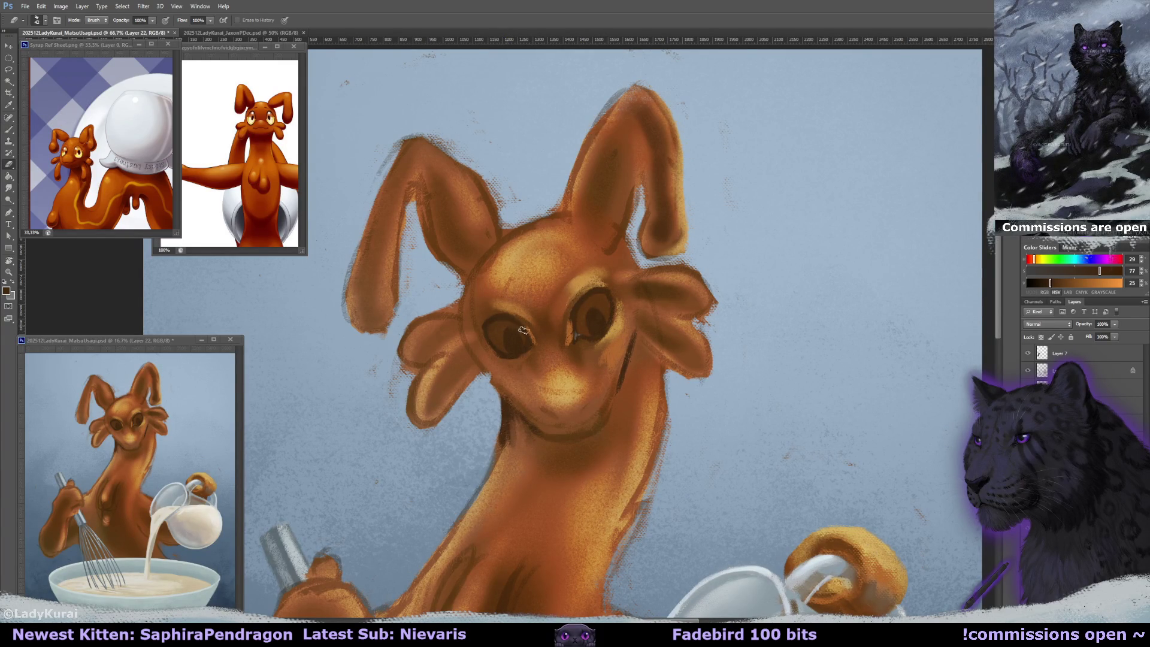
key("b")
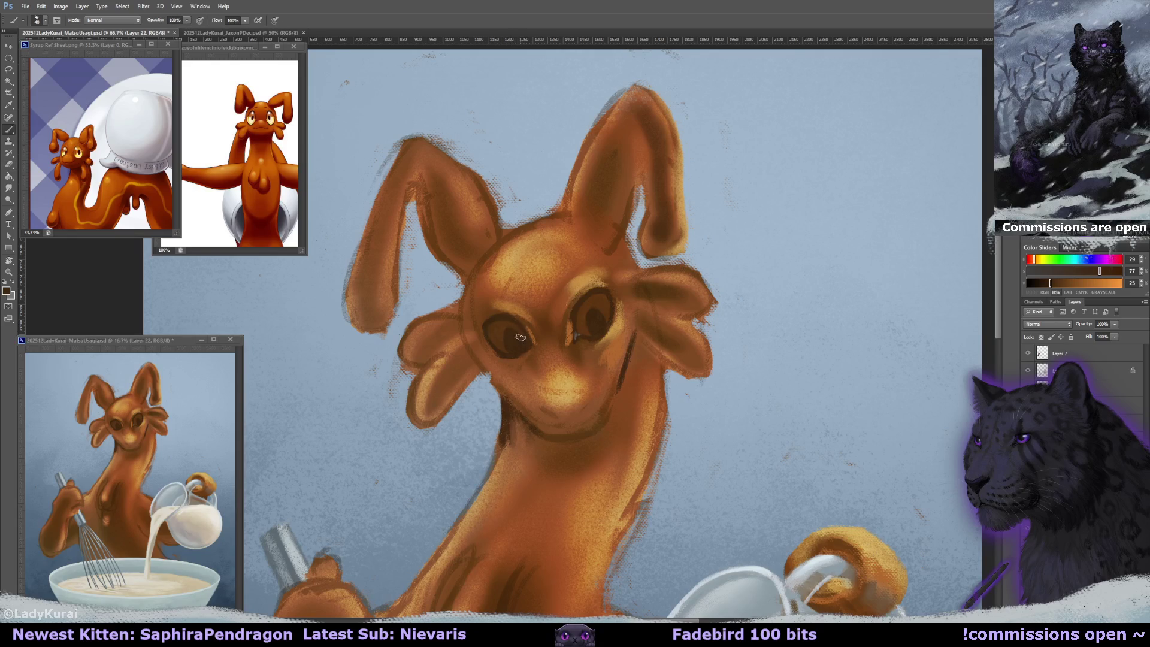
scroll(520, 339, "down", 1)
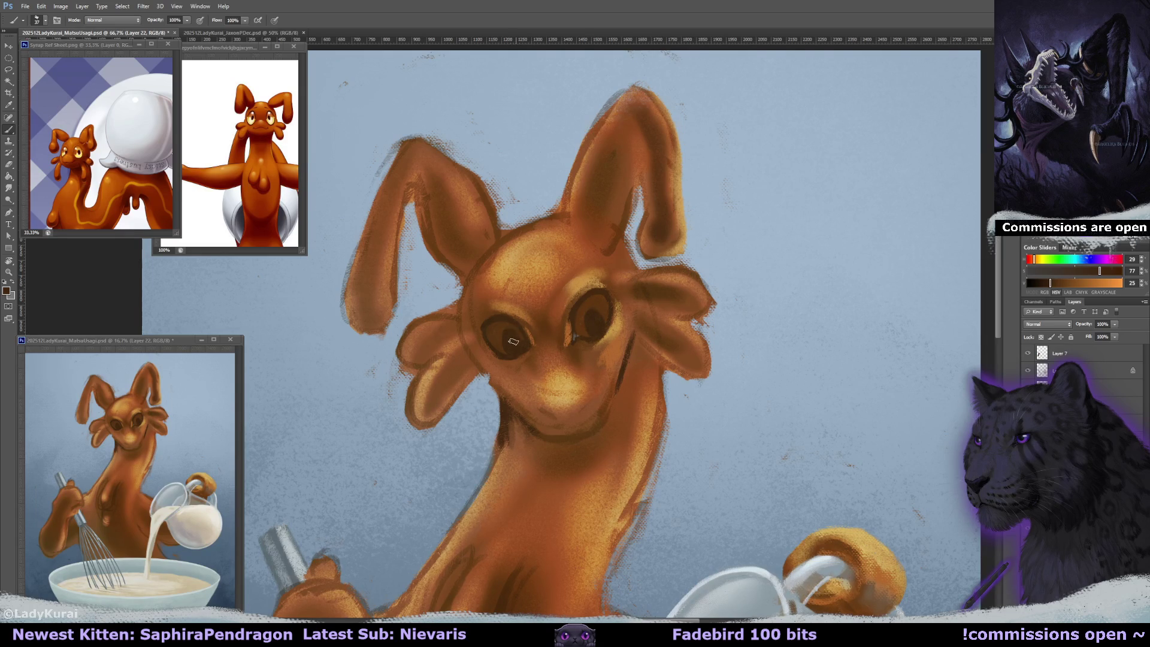
left_click_drag(574, 336, 568, 340)
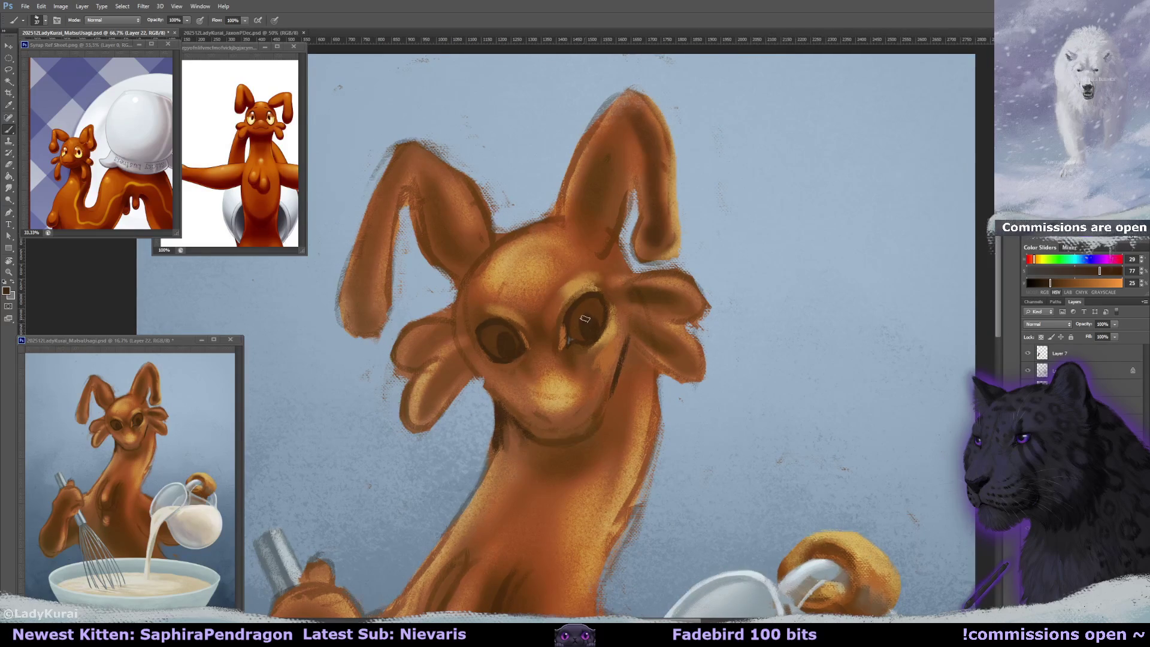
key("ctrl+shift+alt+n")
- Paint tan iris highlights sampled from the mushroom cap, then outline pupils and eye edges in dark brown
left_click(858, 535, "alt")
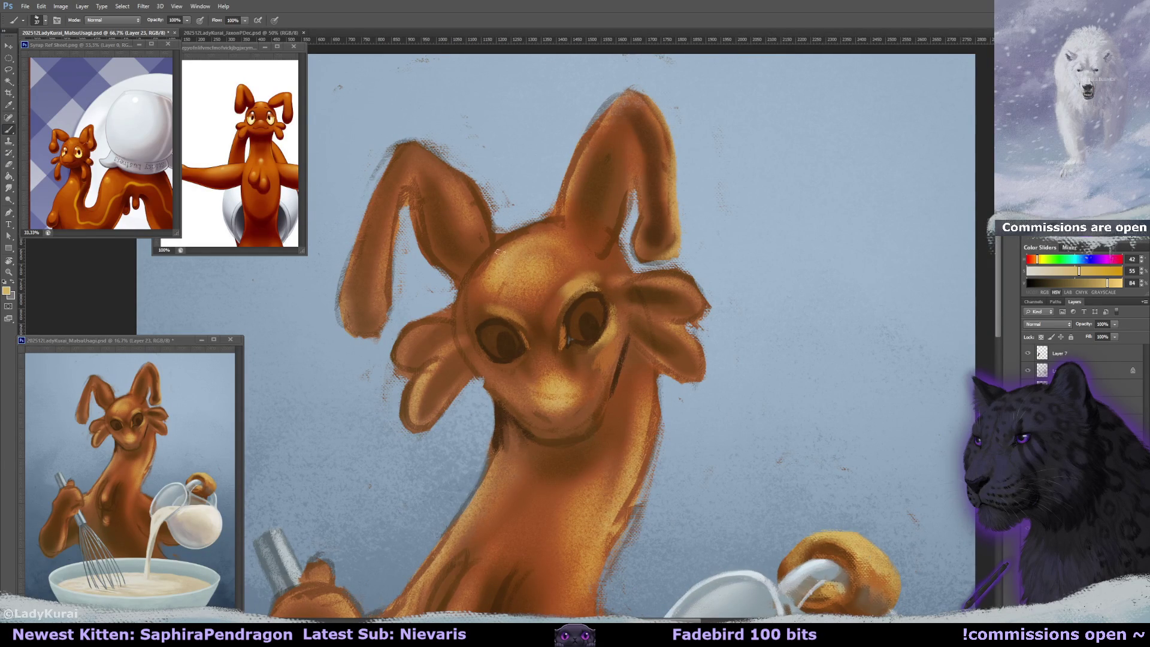
mouse_move(586, 324)
left_mouse_down()
mouse_move(572, 339)
mouse_move(601, 327)
left_mouse_up()
left_click_drag(492, 340, 495, 355)
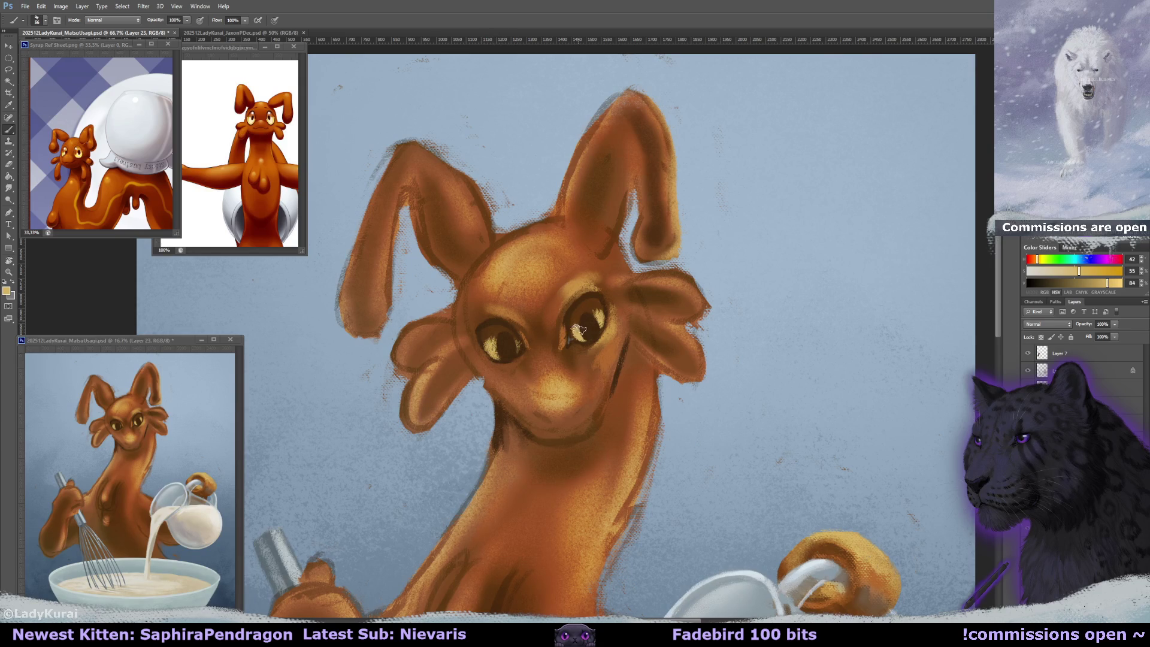
left_click(586, 256, "alt")
mouse_move(579, 303)
left_mouse_down()
mouse_move(563, 325)
mouse_move(587, 301)
left_mouse_up()
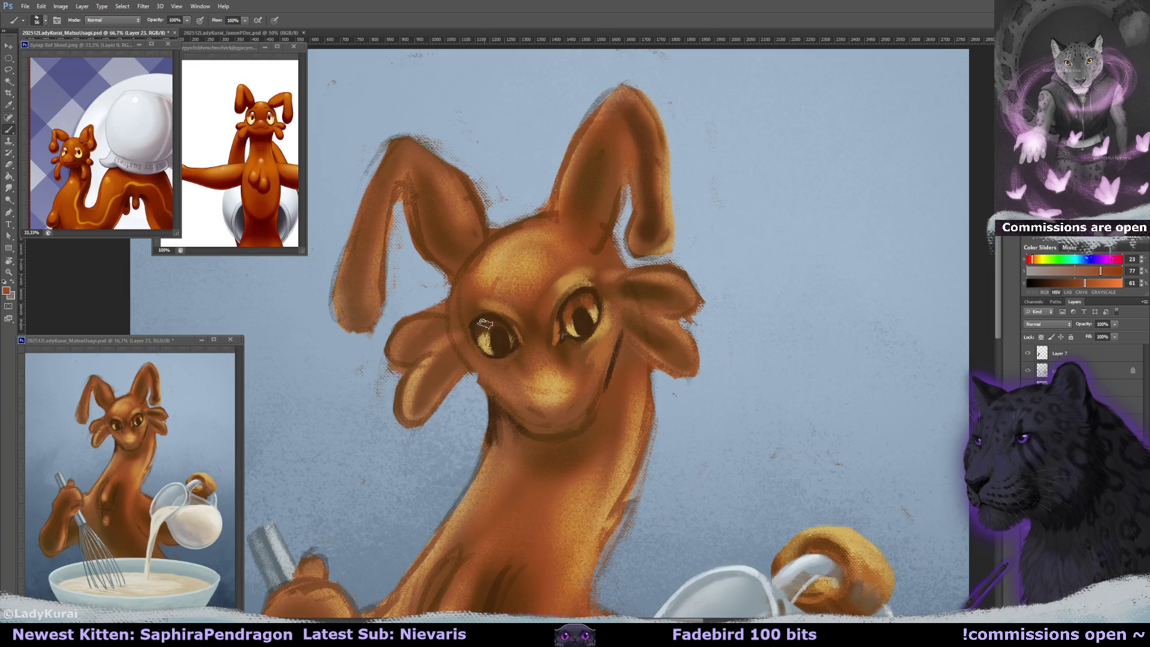
mouse_move(487, 335)
left_mouse_down()
mouse_move(520, 323)
mouse_move(502, 321)
left_mouse_up()
key("e")
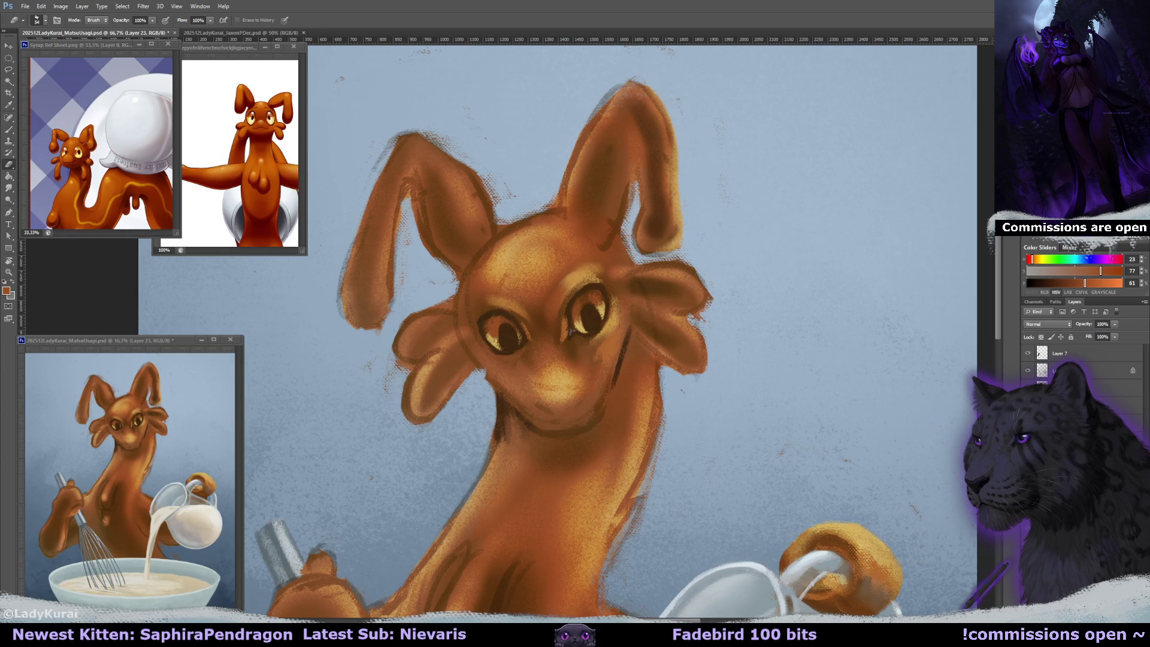
- Make the eraser smaller and switch to Layer 22
scroll(657, 309, "down", 1)
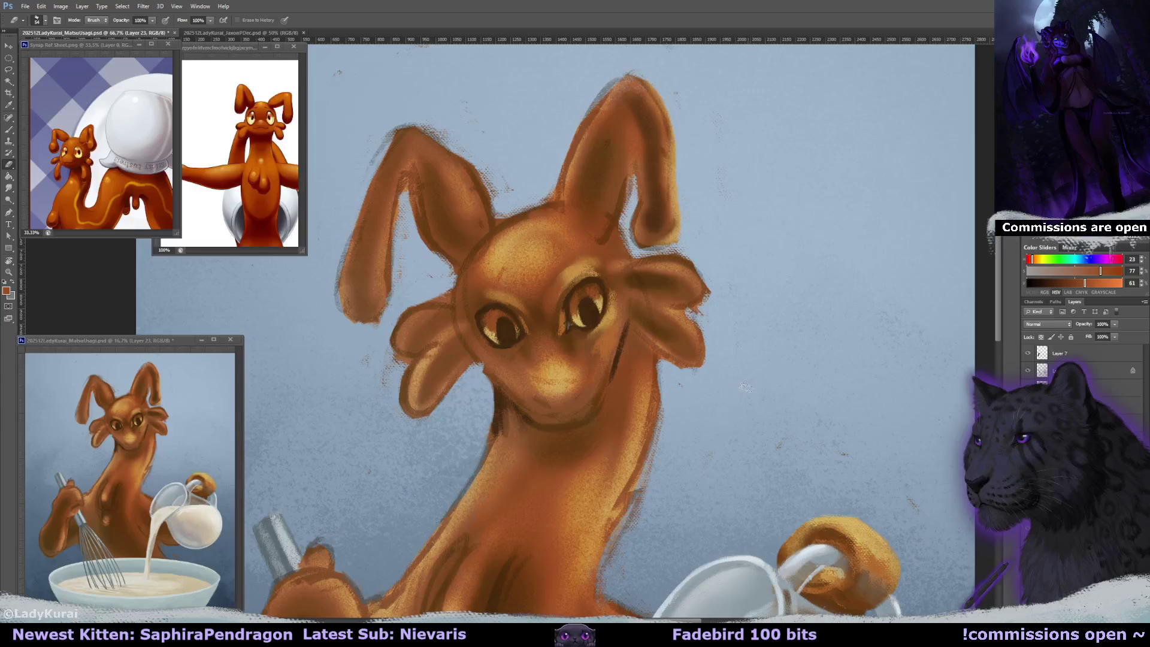
key("b")
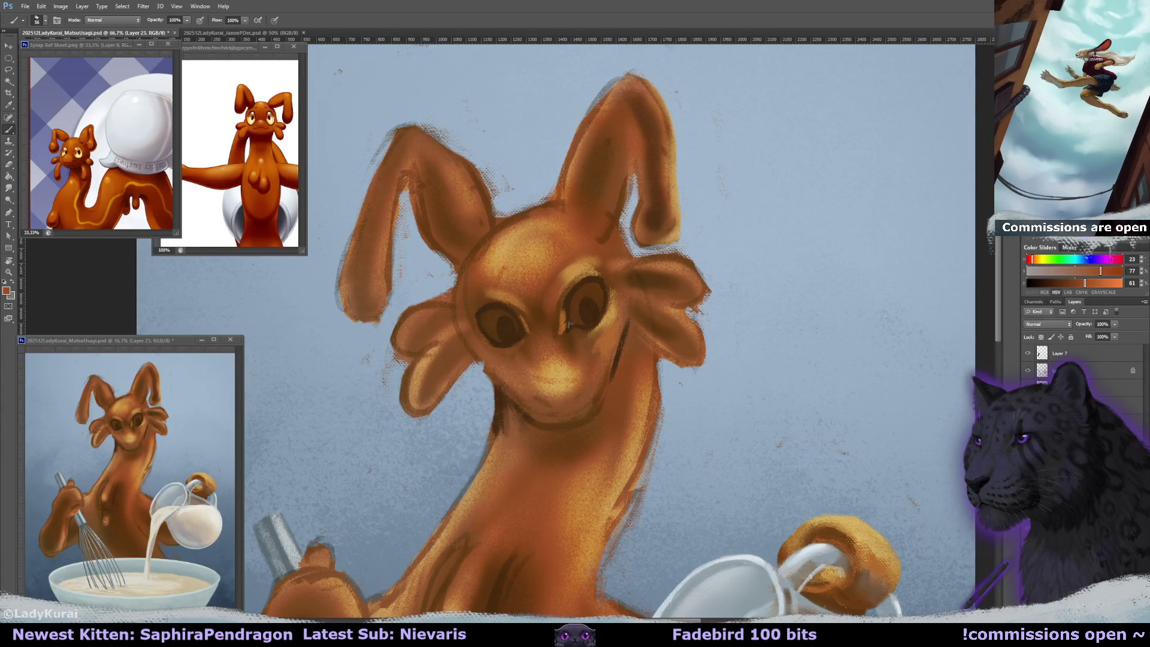
key("e")
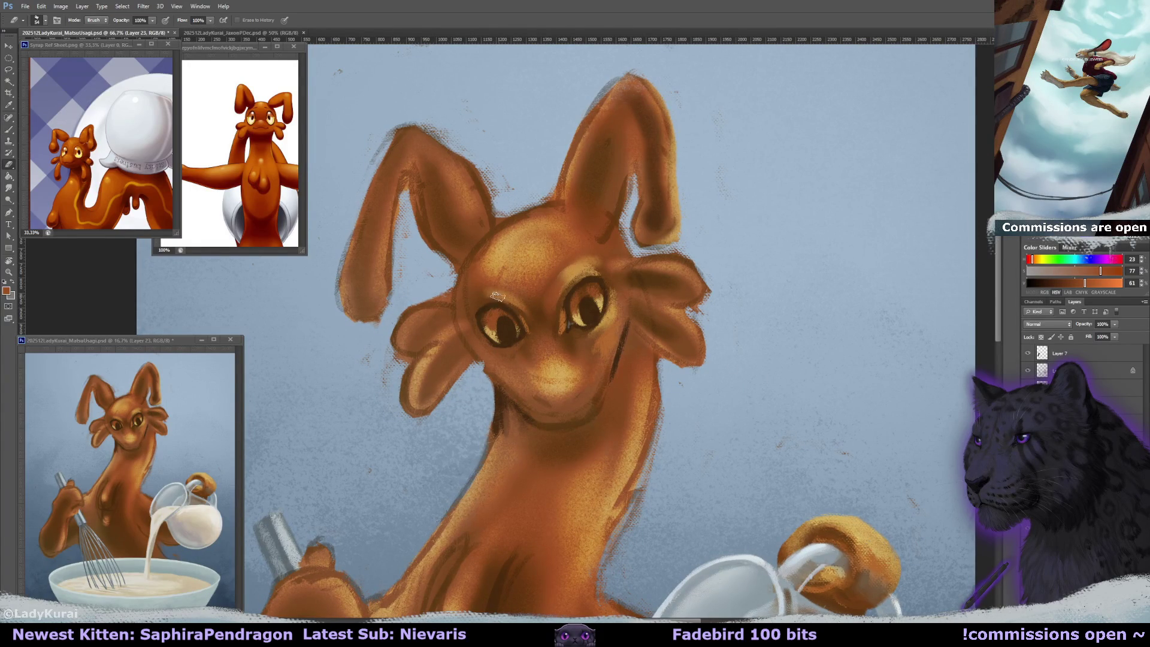
key("bracketleft")
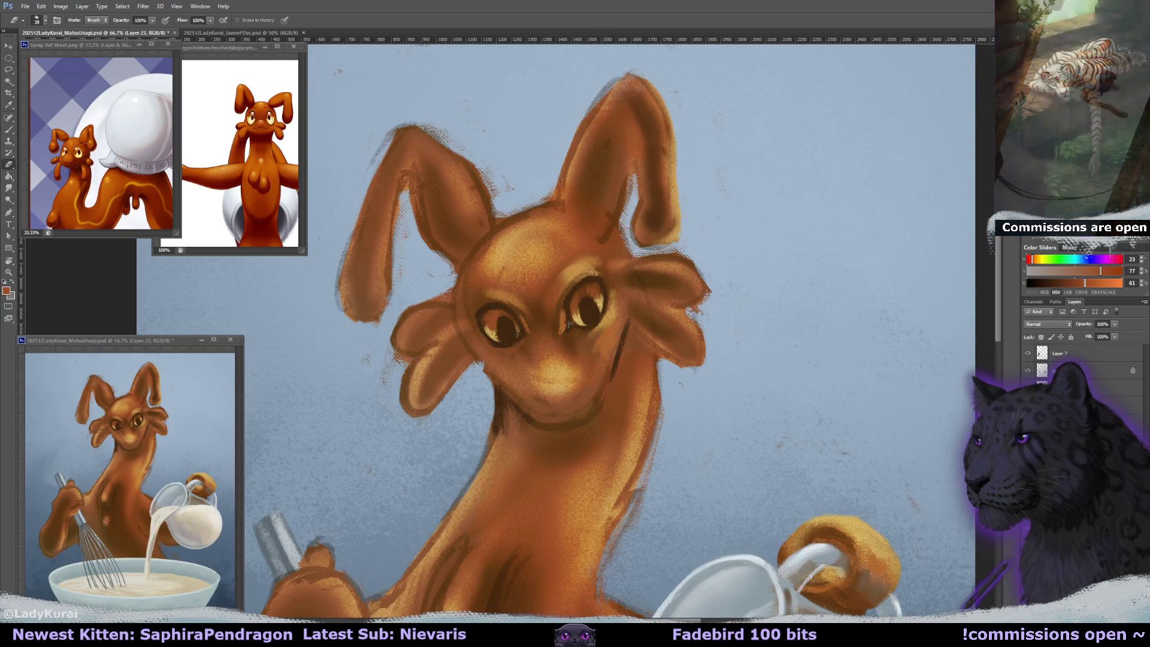
key("alt+bracketleft")
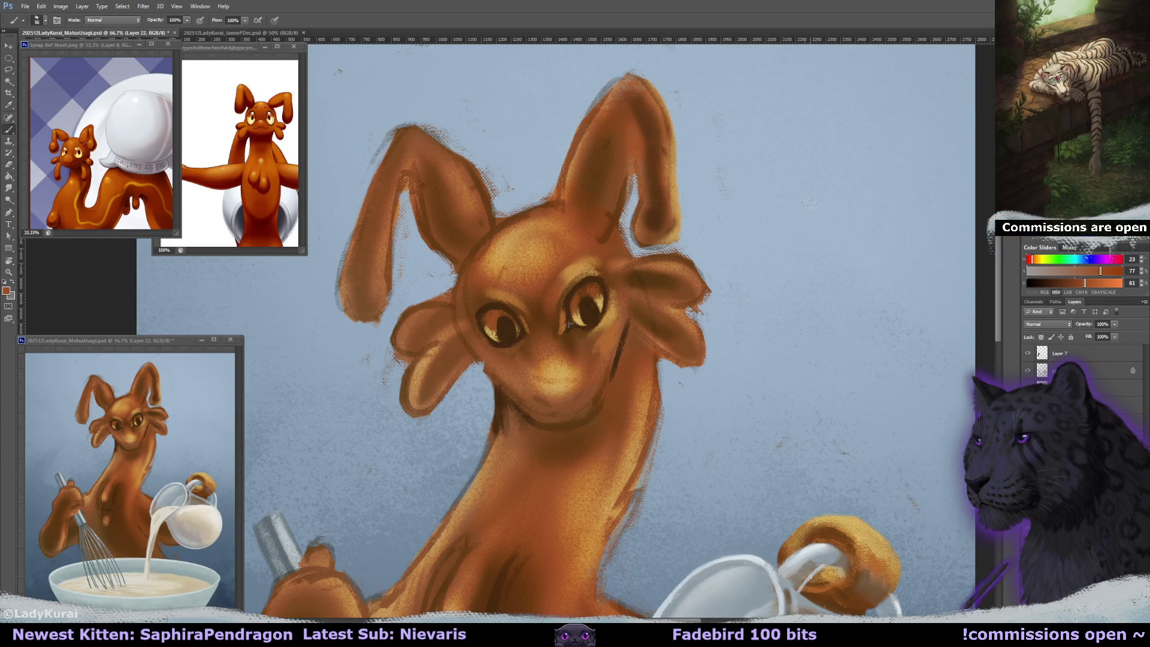
- Paint small blue-grey catchlights, sampled from the background, into the right and left eyes
key("b")
left_click(663, 177, "alt")
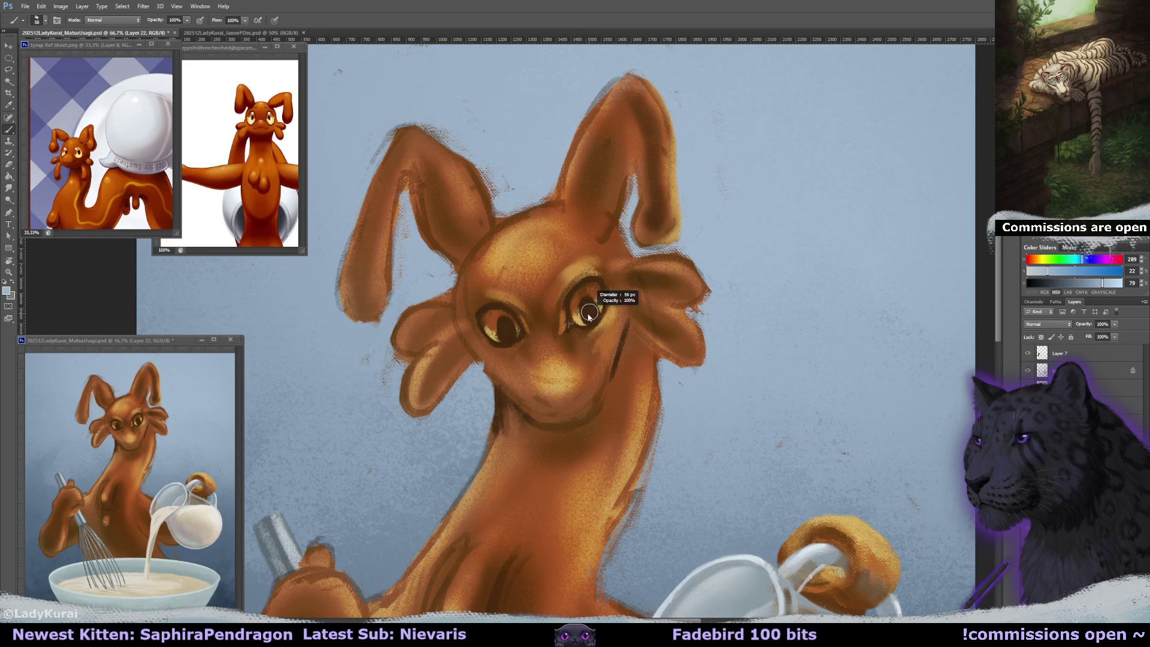
left_click(589, 317)
left_click(588, 316)
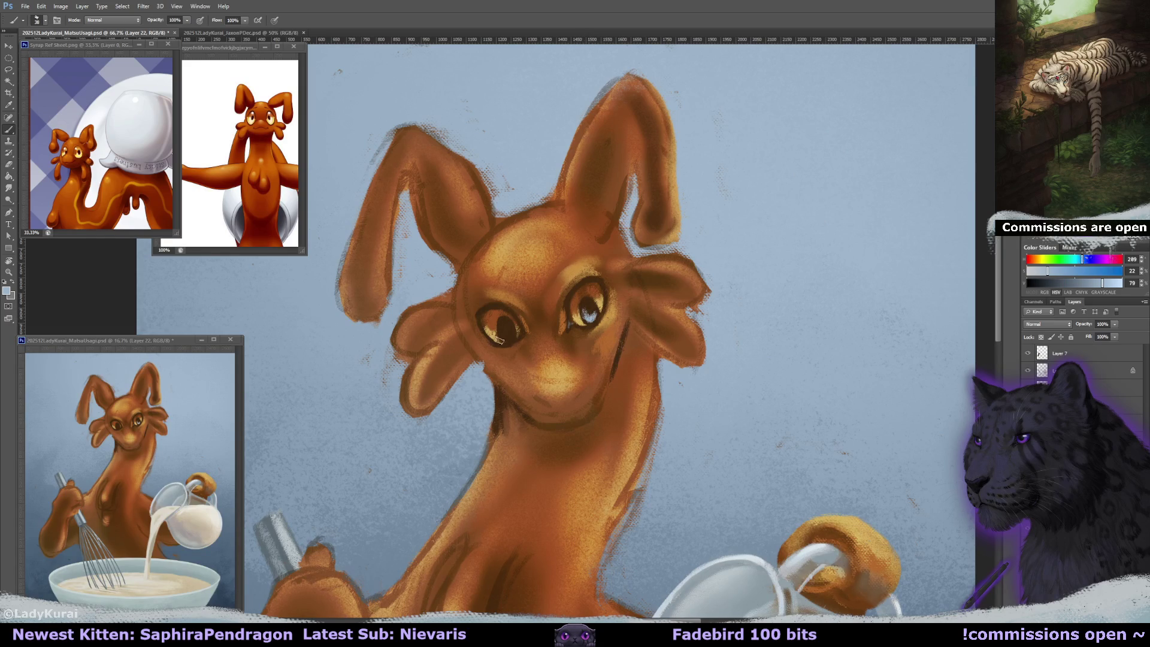
key("ctrl+alt+z")
key("ctrl+alt+z")
left_click(589, 314)
left_click(504, 331)
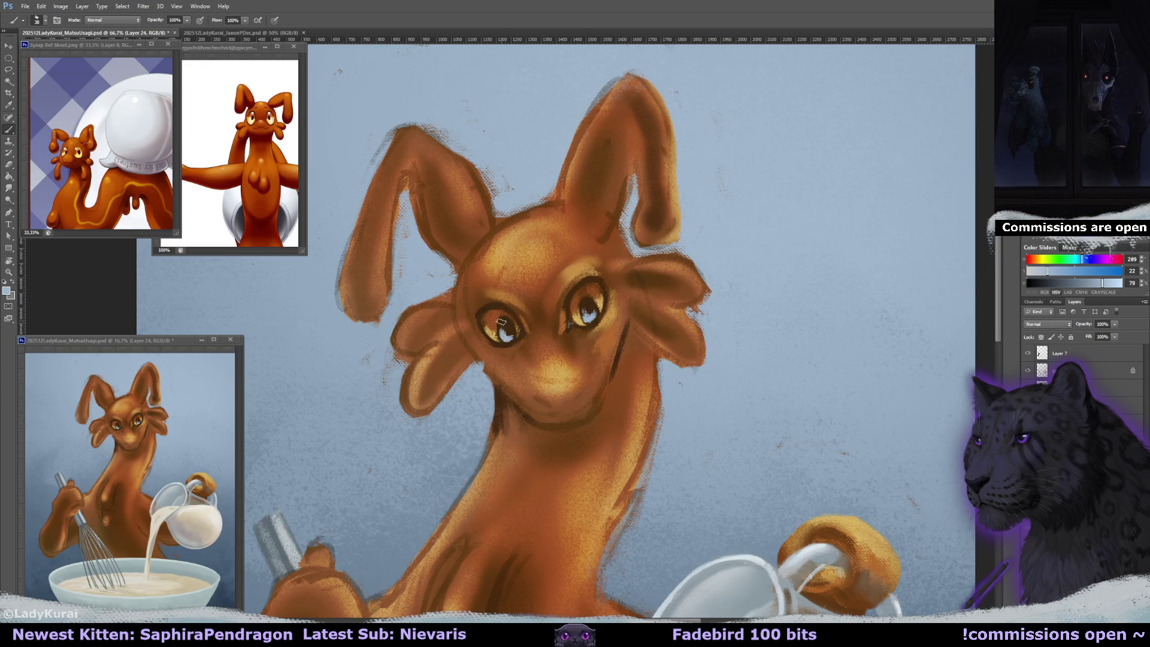
- Switch the Smudge tool to the custom smudge test preset
key("r")
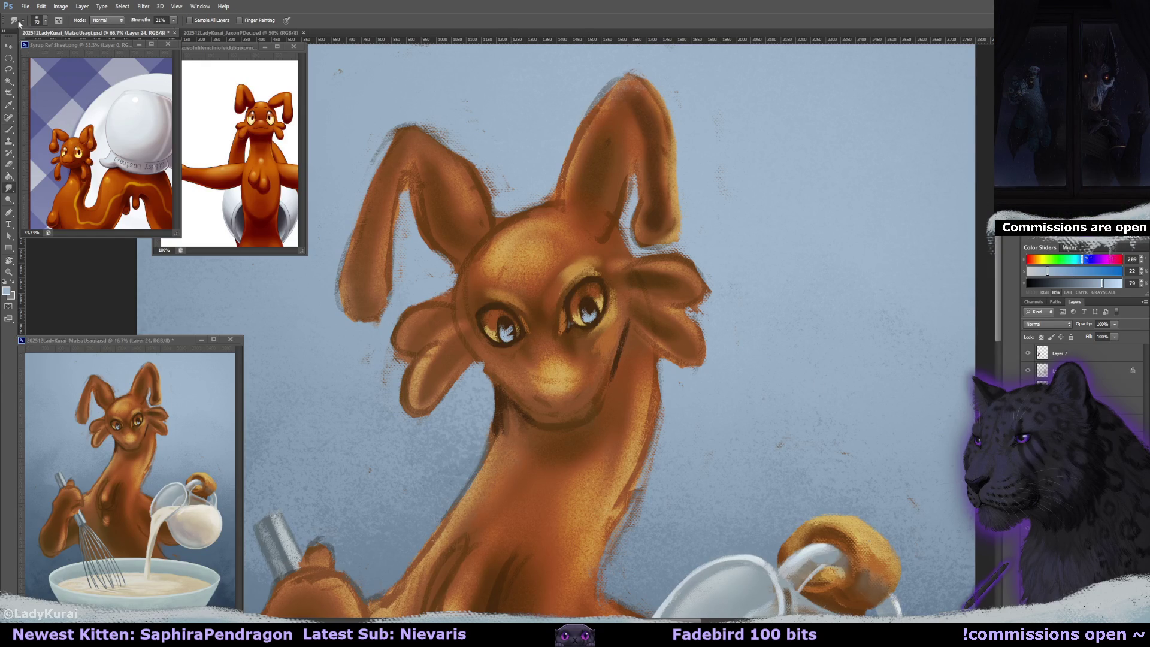
left_click(21, 21)
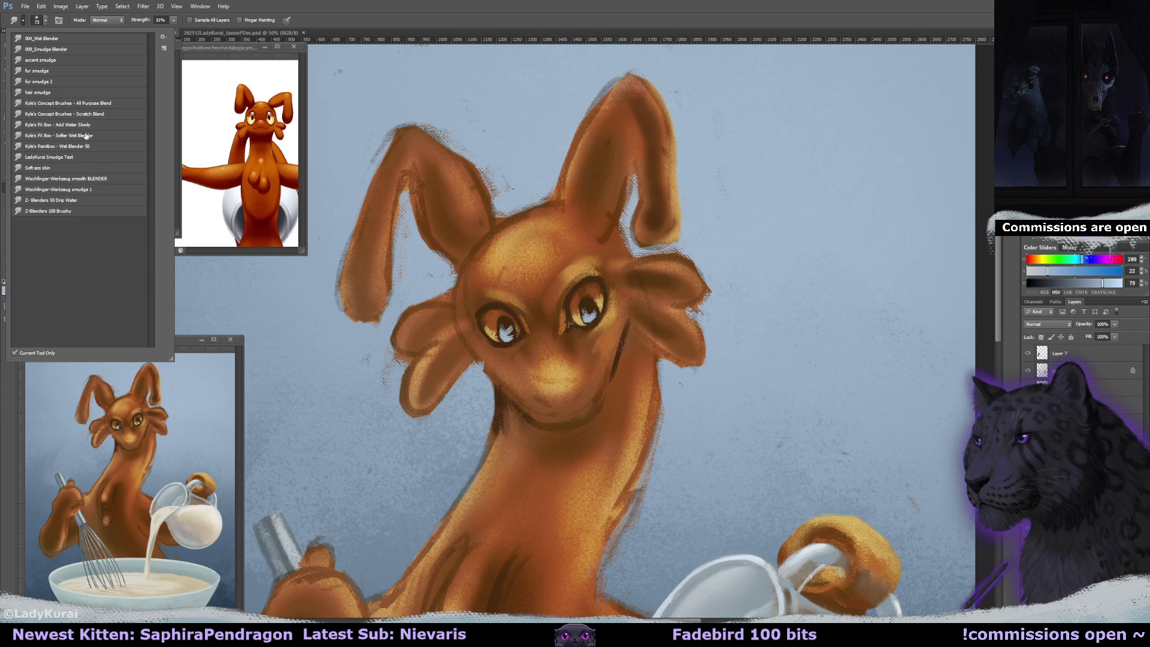
left_click(77, 159)
left_click(520, 318)
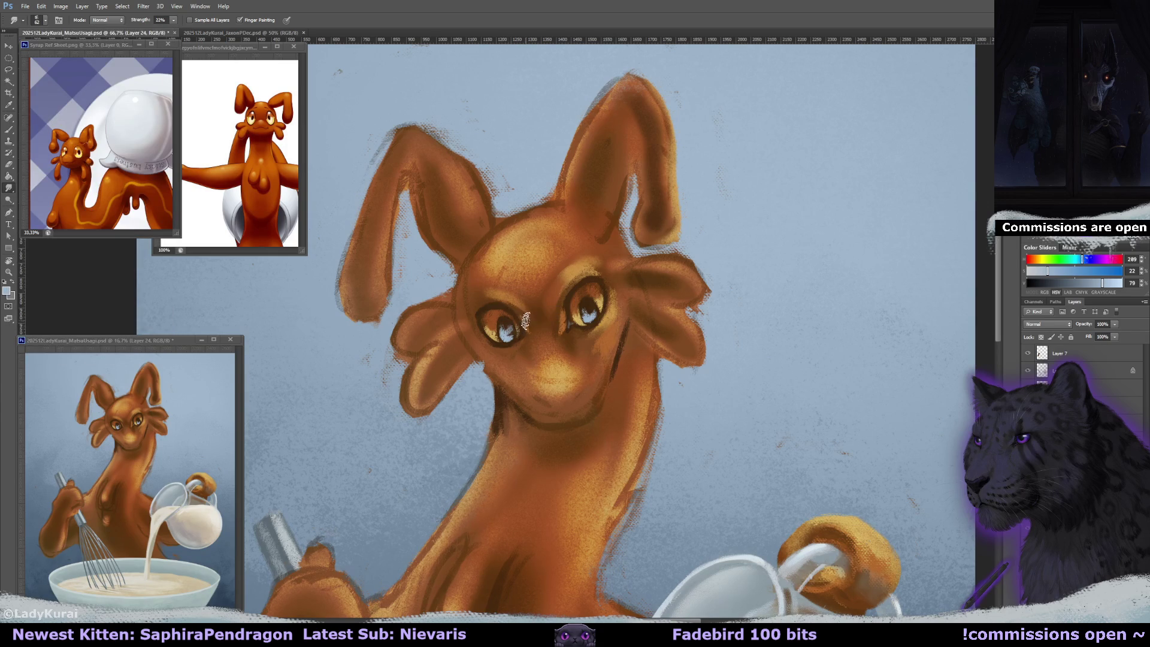
- Erase a stray mark, then smudge both eyes' catchlights into soft glints
key("e")
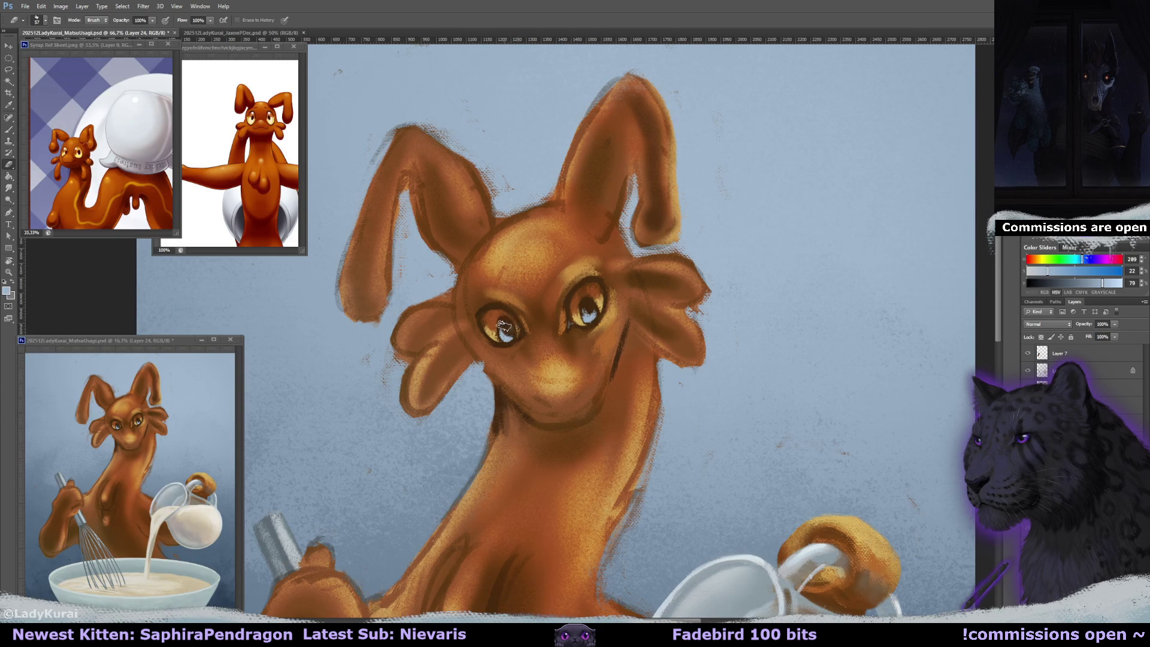
left_click_drag(582, 313, 586, 315)
key("r")
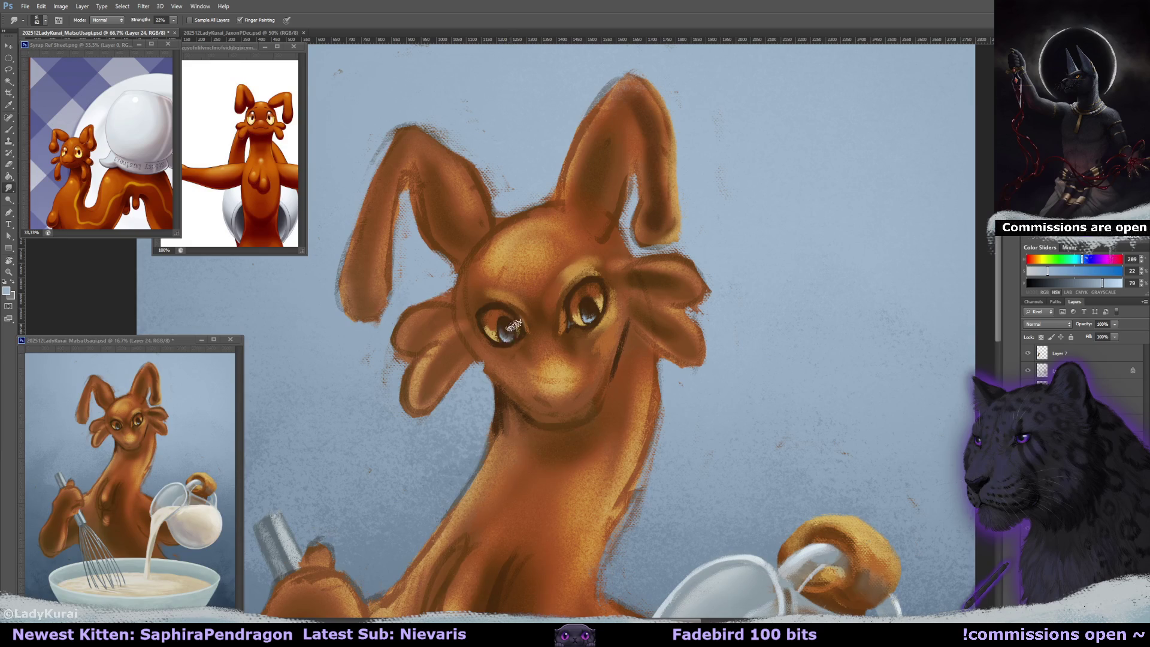
left_click_drag(502, 323, 512, 333)
left_click_drag(585, 309, 591, 295)
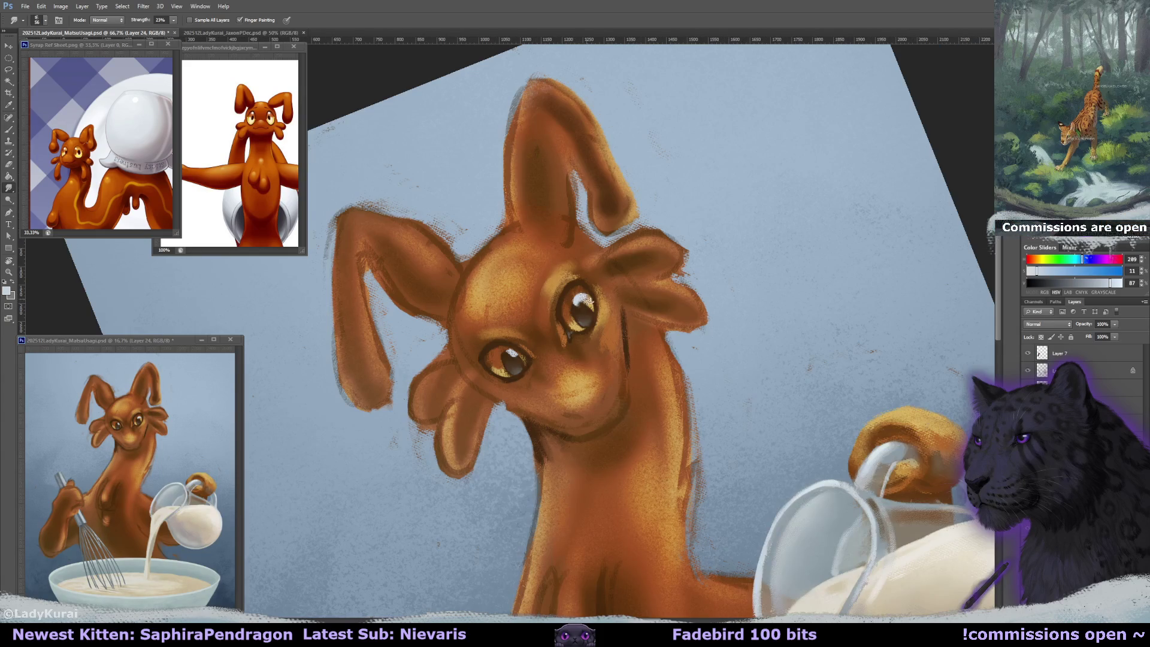
key("e")
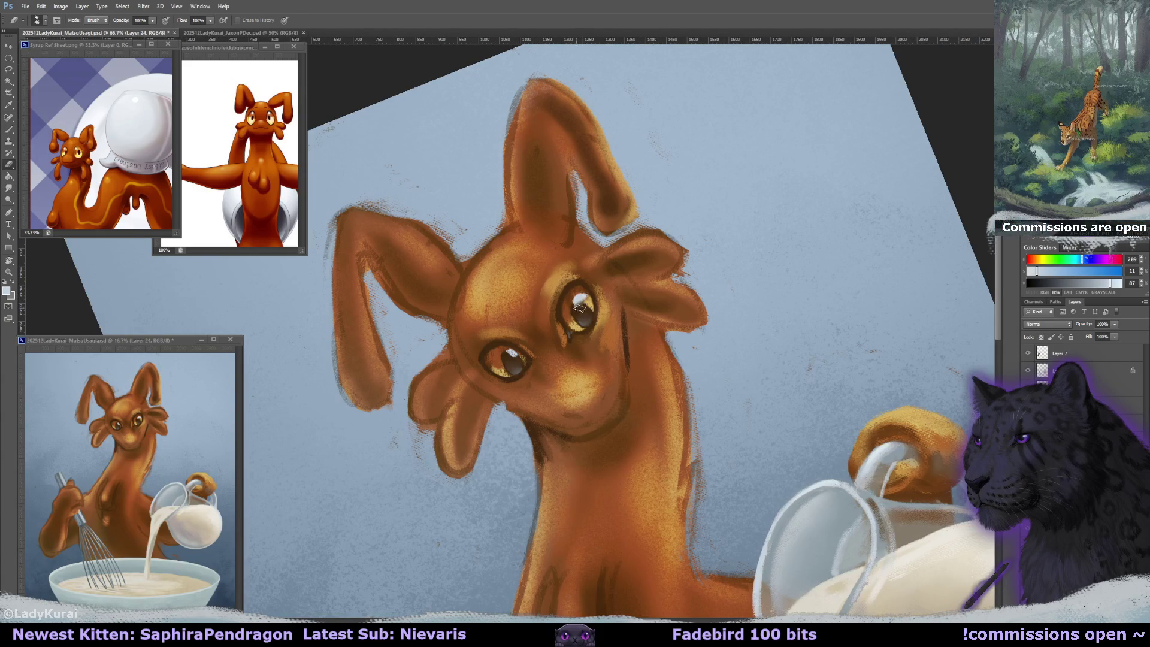
- Erase the right eye's highlight into a cleaner arc and tilt the canvas view
mouse_move(584, 305)
left_mouse_down()
mouse_move(591, 297)
mouse_move(589, 321)
left_mouse_up()
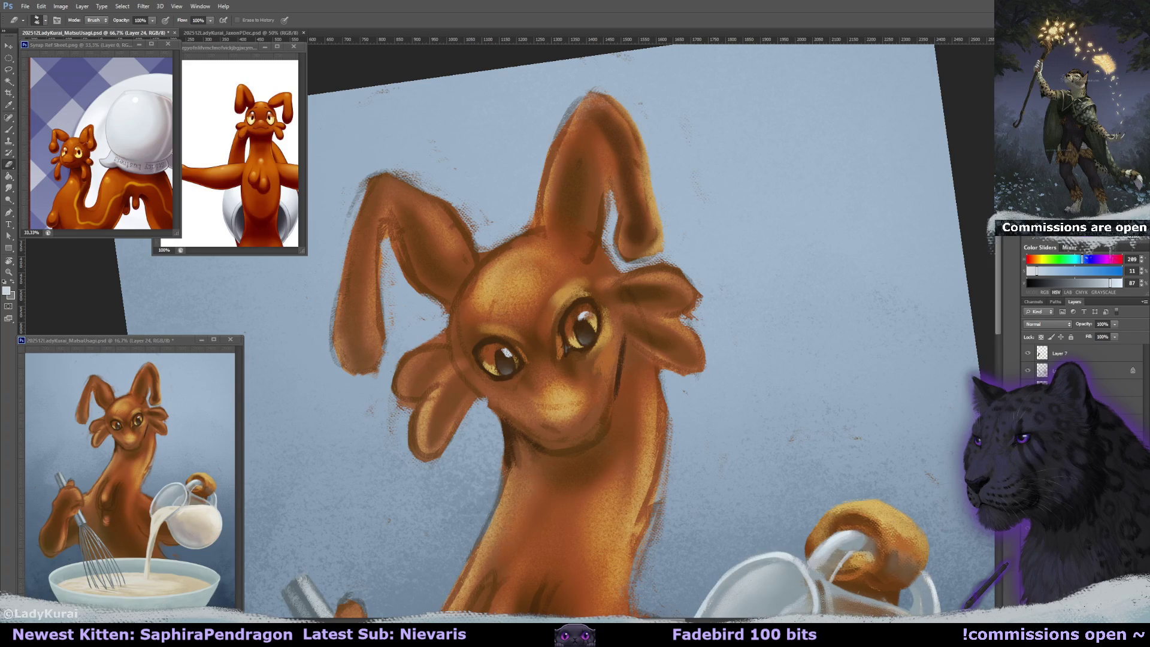
key("r")
mouse_move(561, 326)
left_mouse_down()
mouse_move(566, 233)
mouse_move(609, 281)
left_mouse_up()
left_click(11, 70)
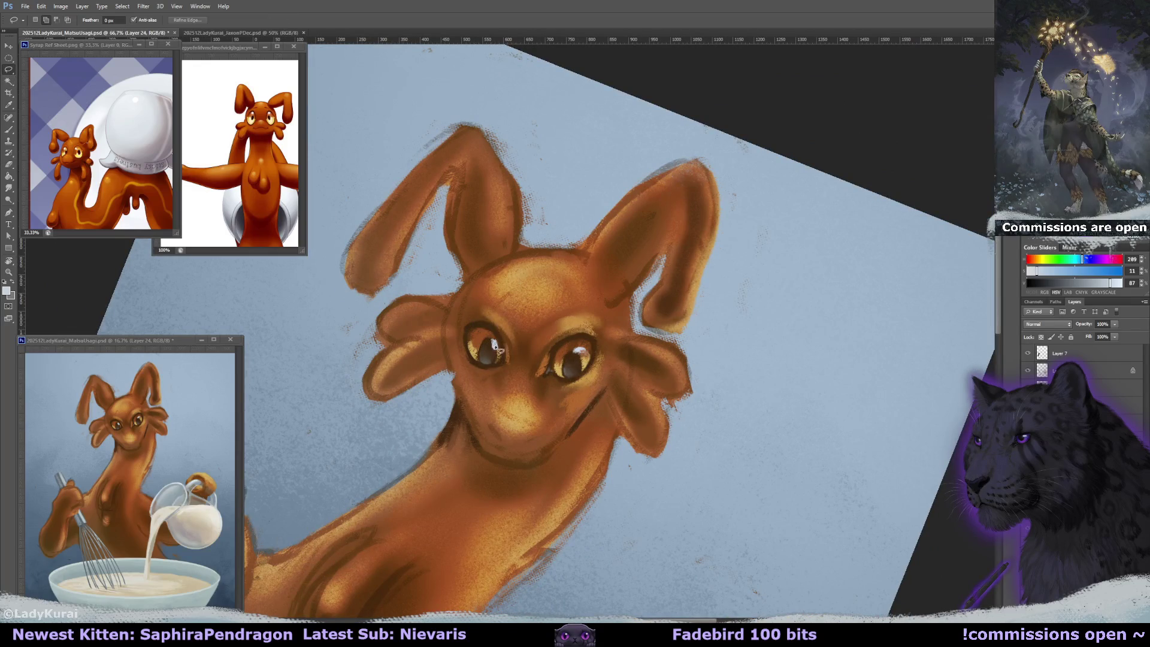
- Rotate the left eye about 14 degrees, reset the view upright, and trim its highlight to a glint
left_click_drag(482, 323, 483, 327)
key("ctrl+t")
left_click_drag(596, 248, 569, 230)
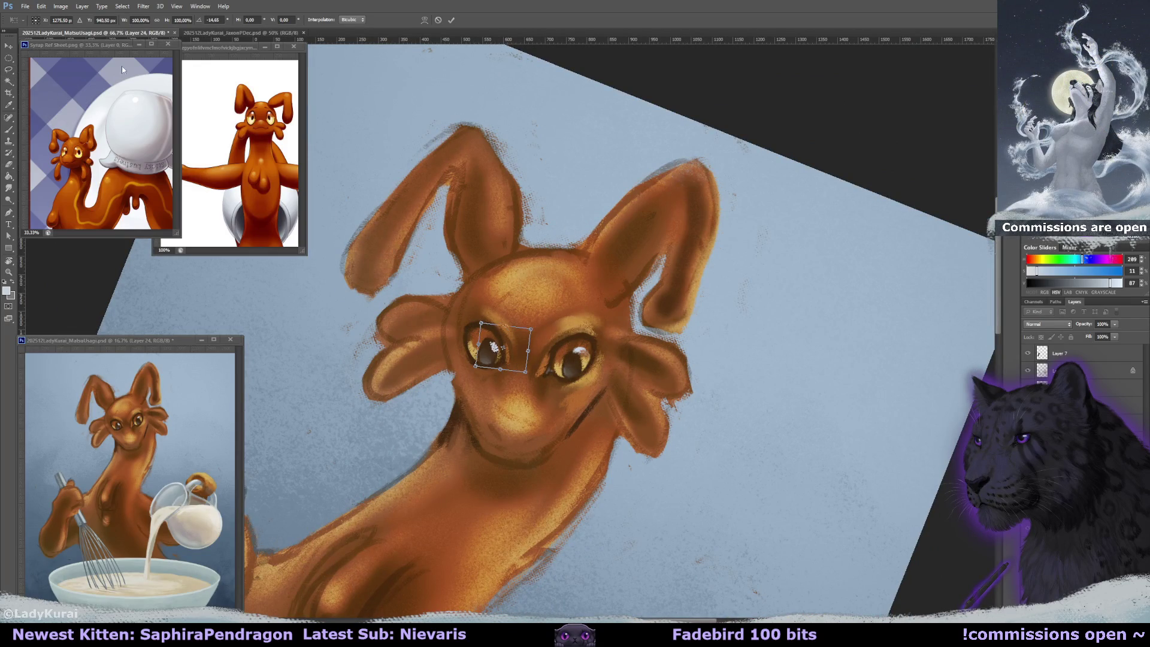
key("b")
key("Return")
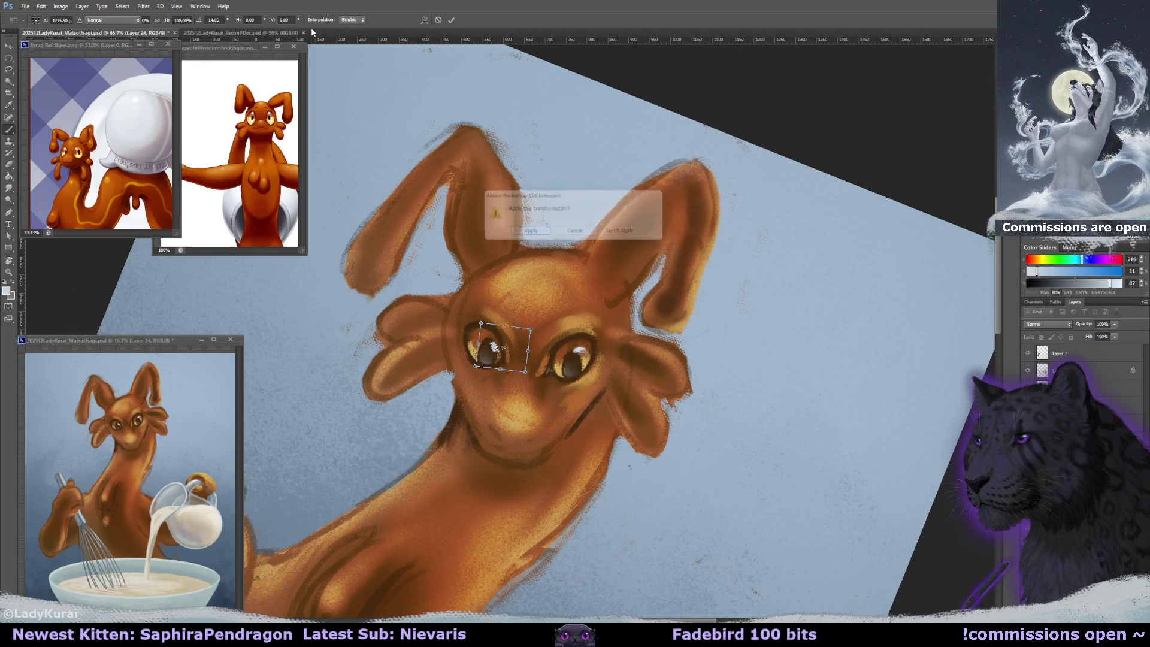
key("r")
left_click(127, 21)
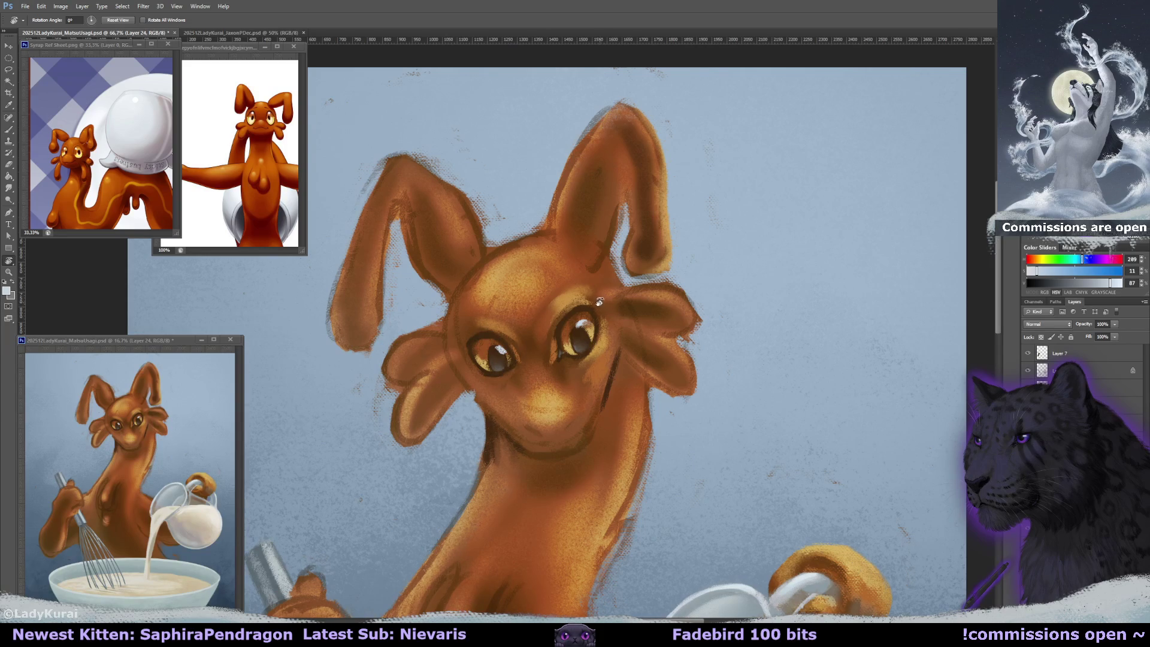
key("e")
mouse_move(508, 354)
left_mouse_down()
mouse_move(497, 350)
mouse_move(539, 356)
left_mouse_up()
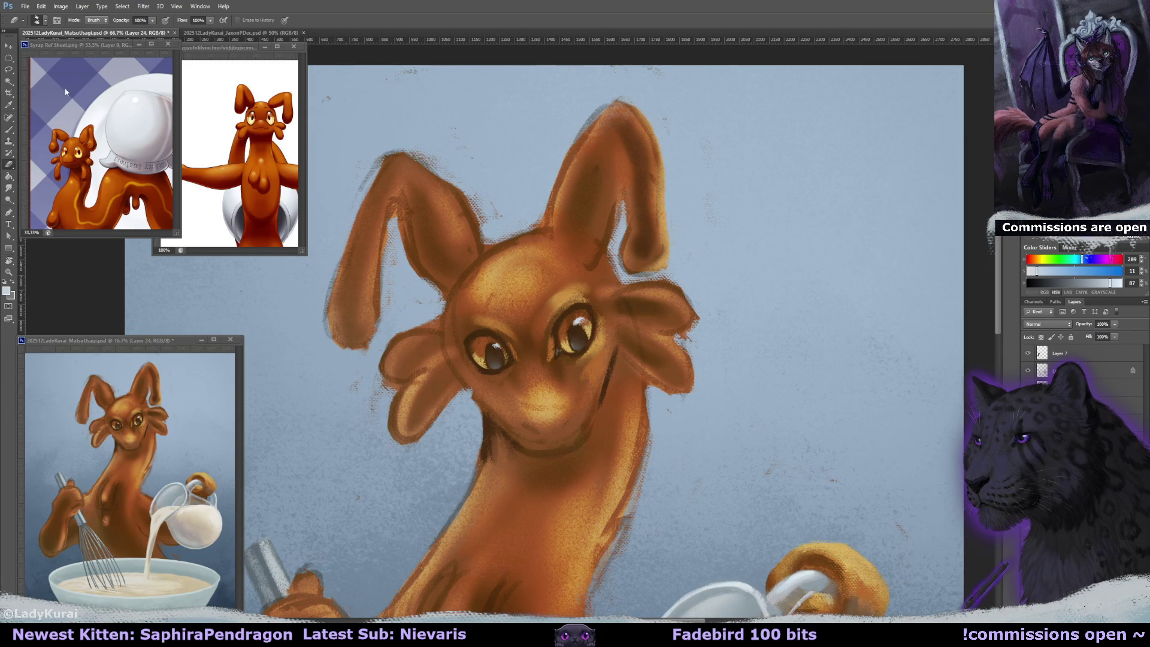
- Lasso the right eye's highlight, rotate it about 19 degrees, and nudge it down
key("l")
left_click_drag(594, 297, 620, 313)
key("ctrl+t")
left_click_drag(682, 271, 692, 303)
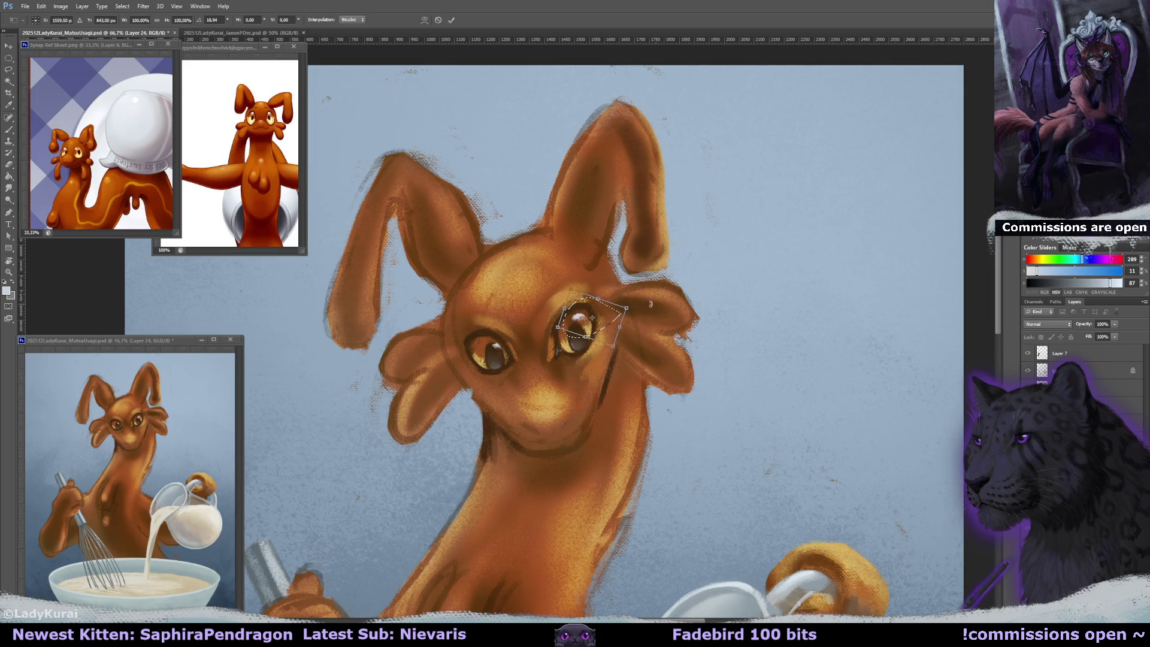
left_click_drag(609, 322, 613, 325)
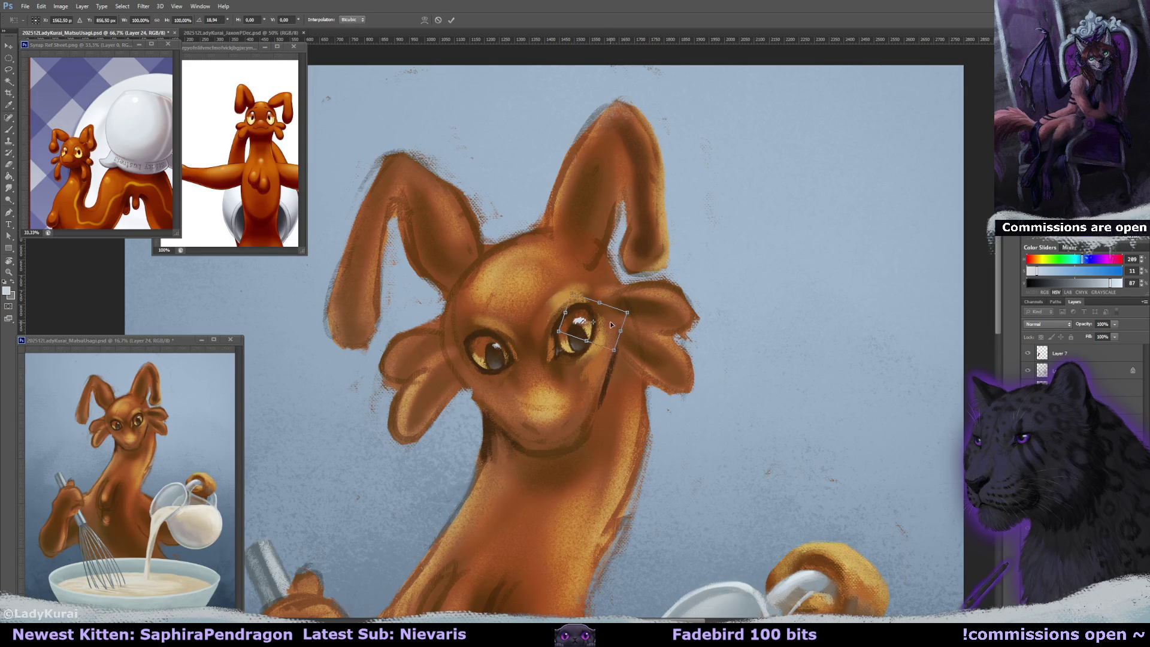
key("Return")
left_click(9, 46)
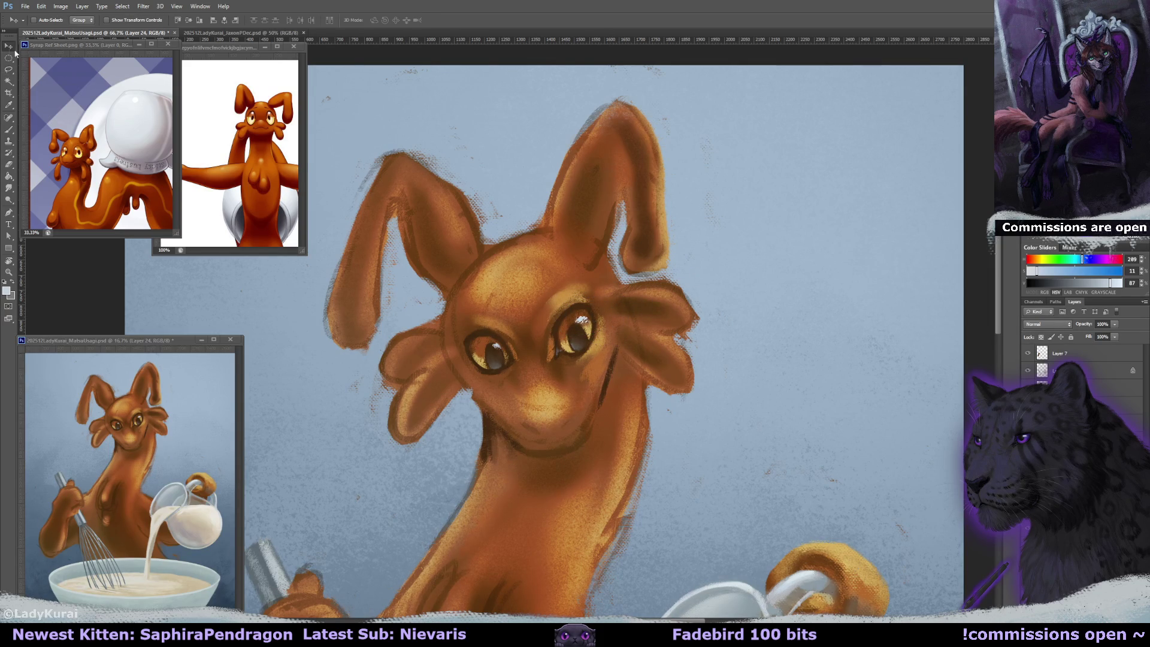
key("Down")
key("Down")
- Set Layer 22 to Hard Light at 56% opacity and paint light-blue highlights in both eyes
left_click(582, 323, "ctrl")
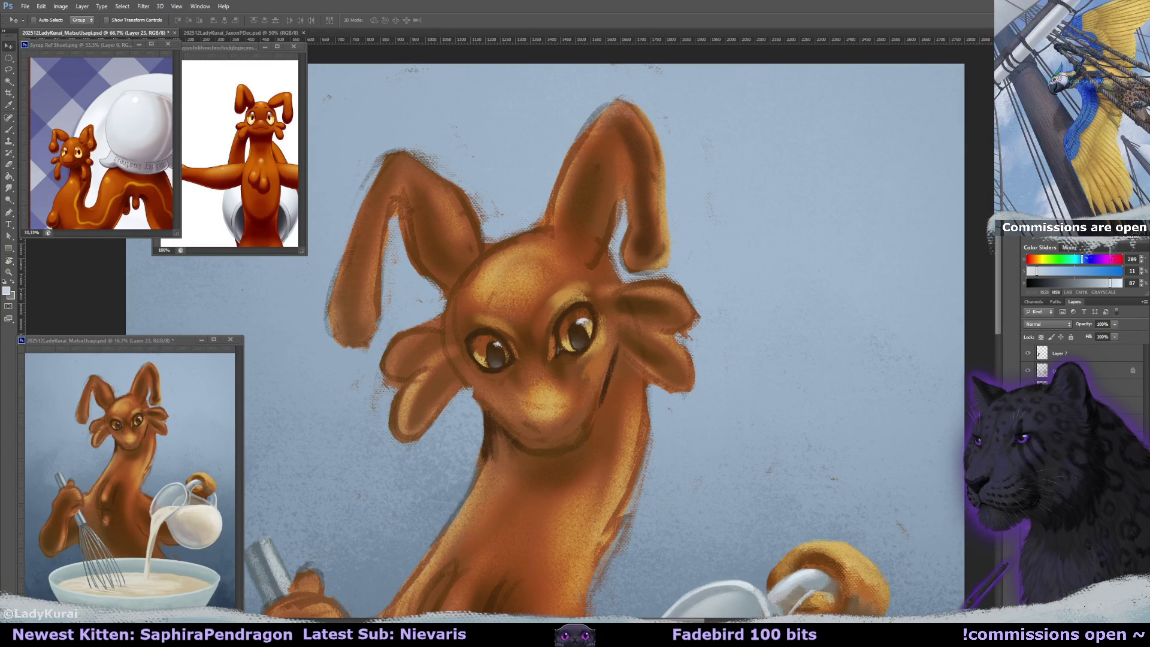
left_click(1046, 325)
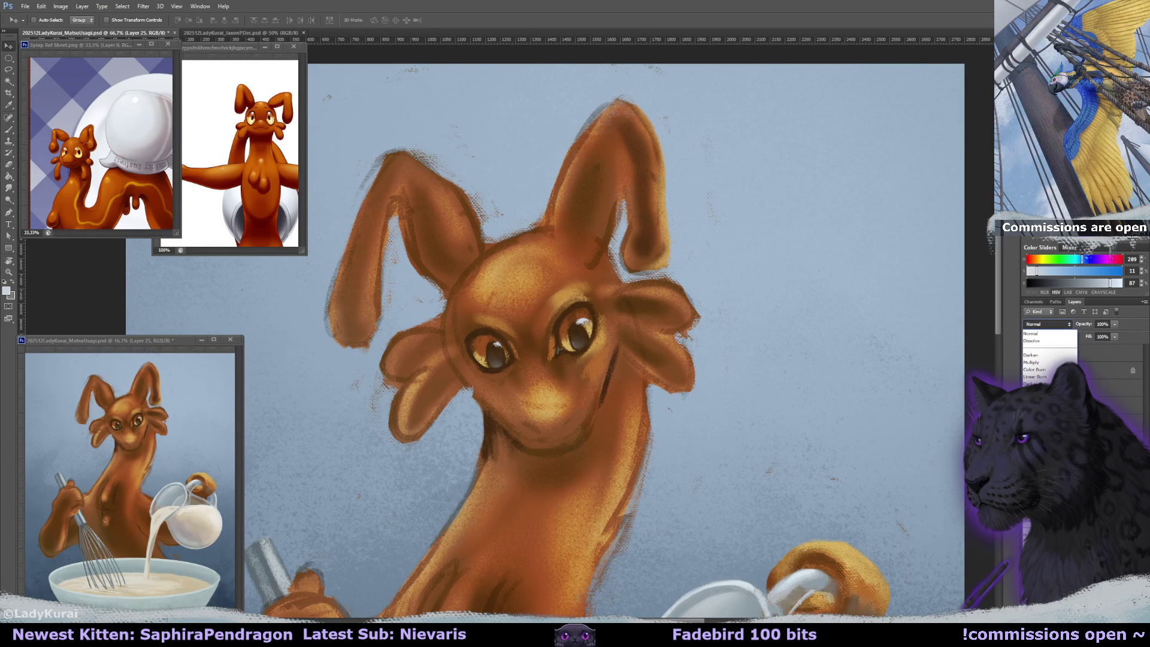
left_click(1036, 455)
left_click(295, 207, "alt")
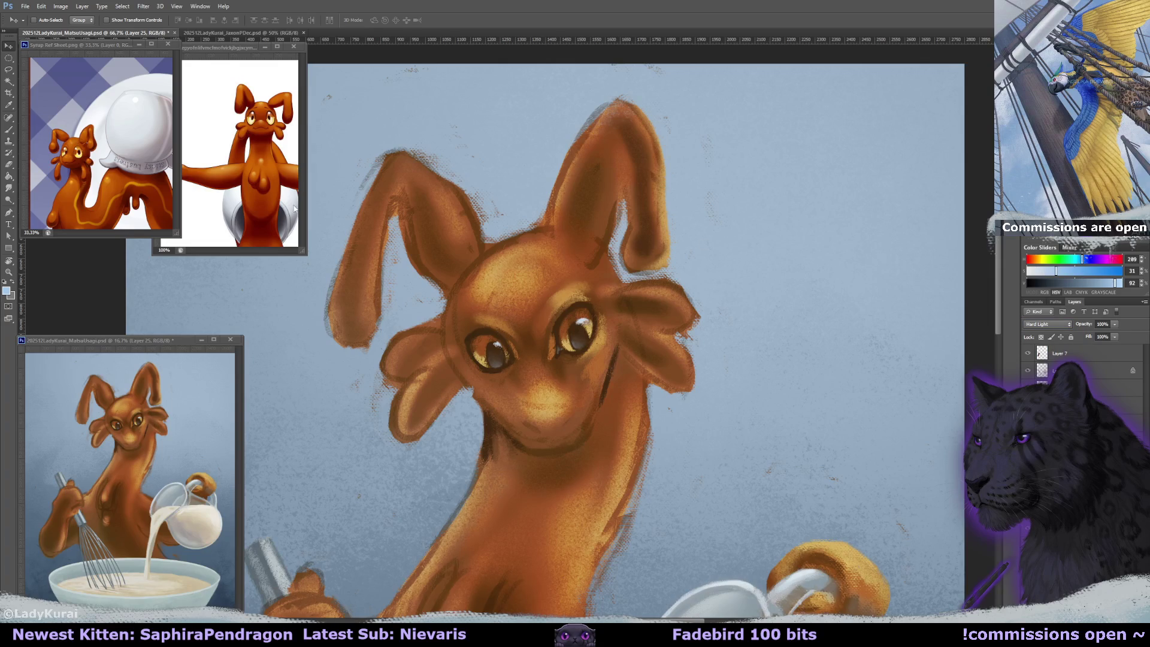
left_click(9, 130)
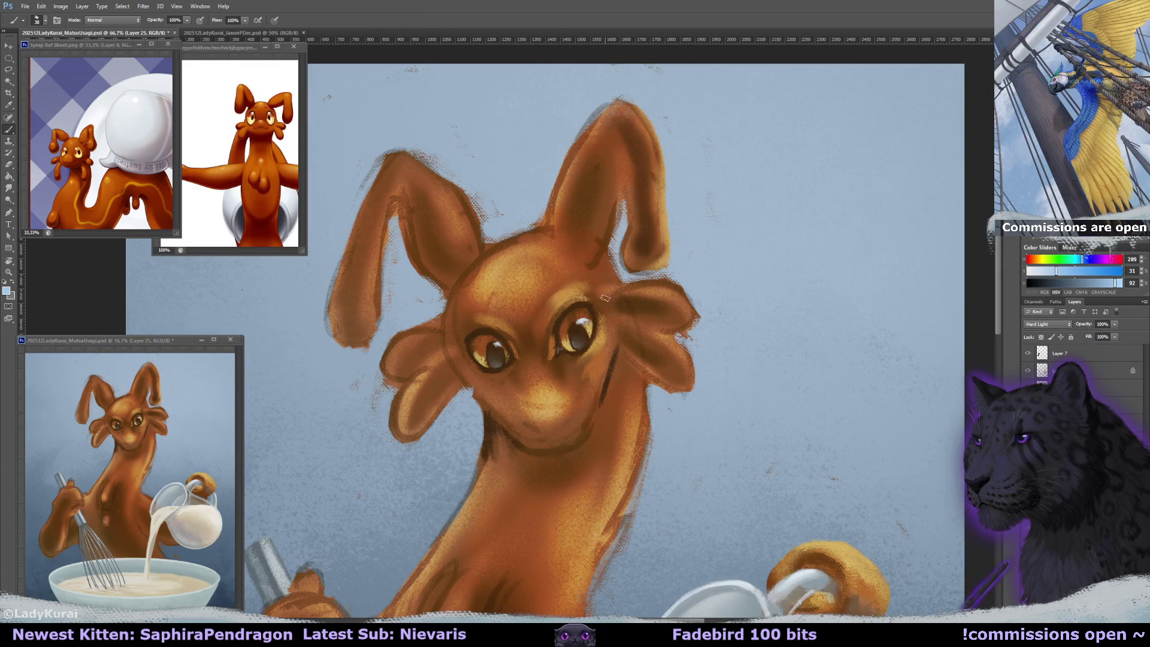
left_click_drag(579, 324, 586, 325)
left_click_drag(496, 351, 498, 351)
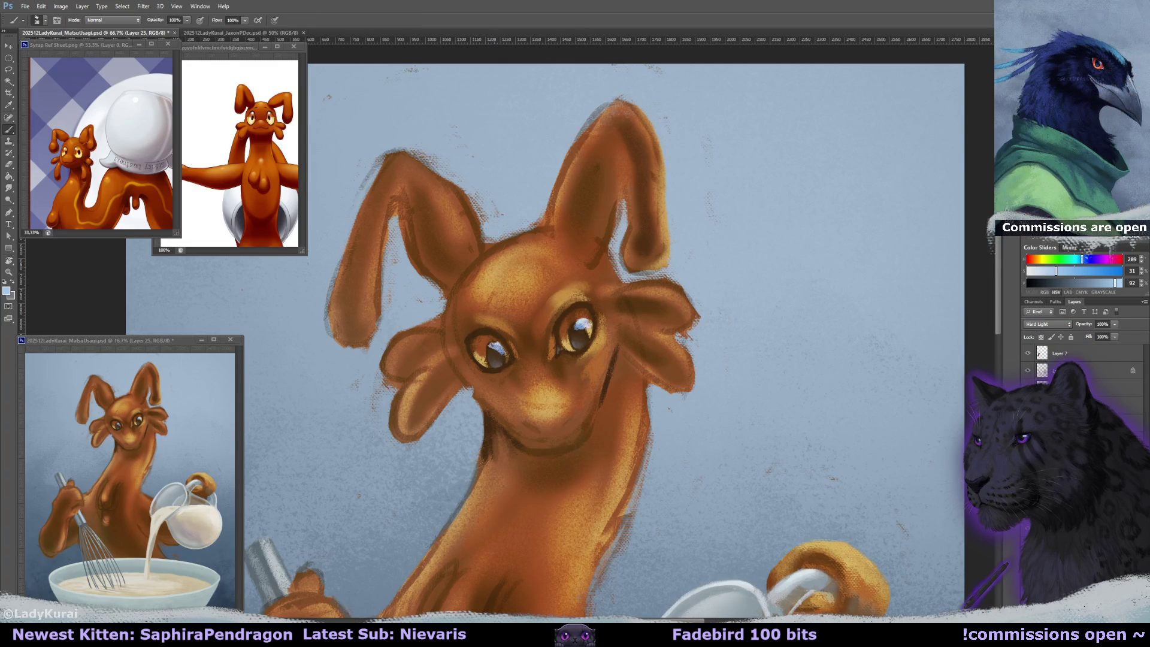
left_click_drag(1093, 337, 1092, 337)
- Smudge the light-blue highlights into both pupils, nudge them left, and select Layer 25
key("r")
left_click_drag(576, 326, 583, 337)
left_click_drag(488, 351, 498, 362)
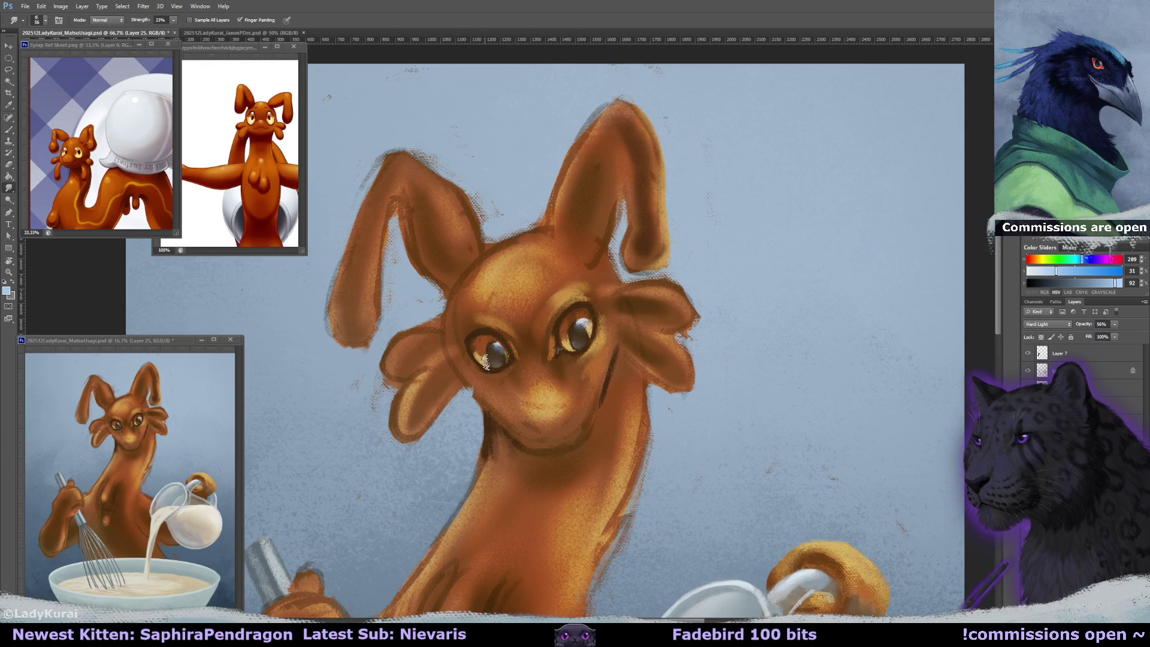
left_click_drag(500, 362, 490, 358)
left_click_drag(611, 362, 611, 359)
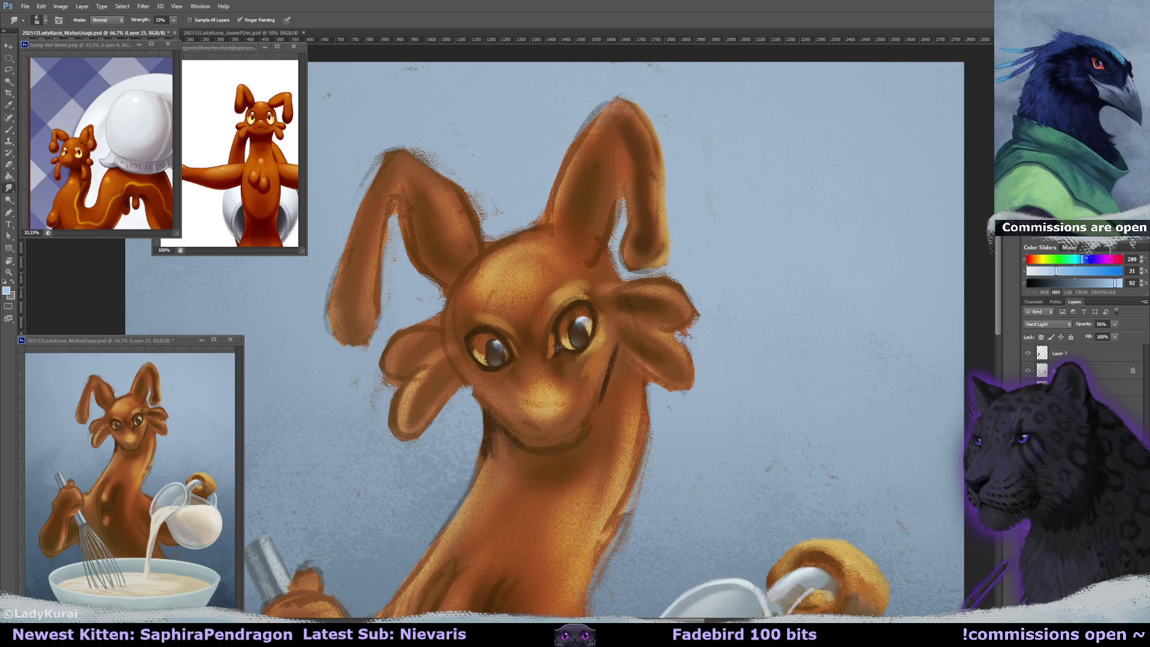
left_click(10, 43)
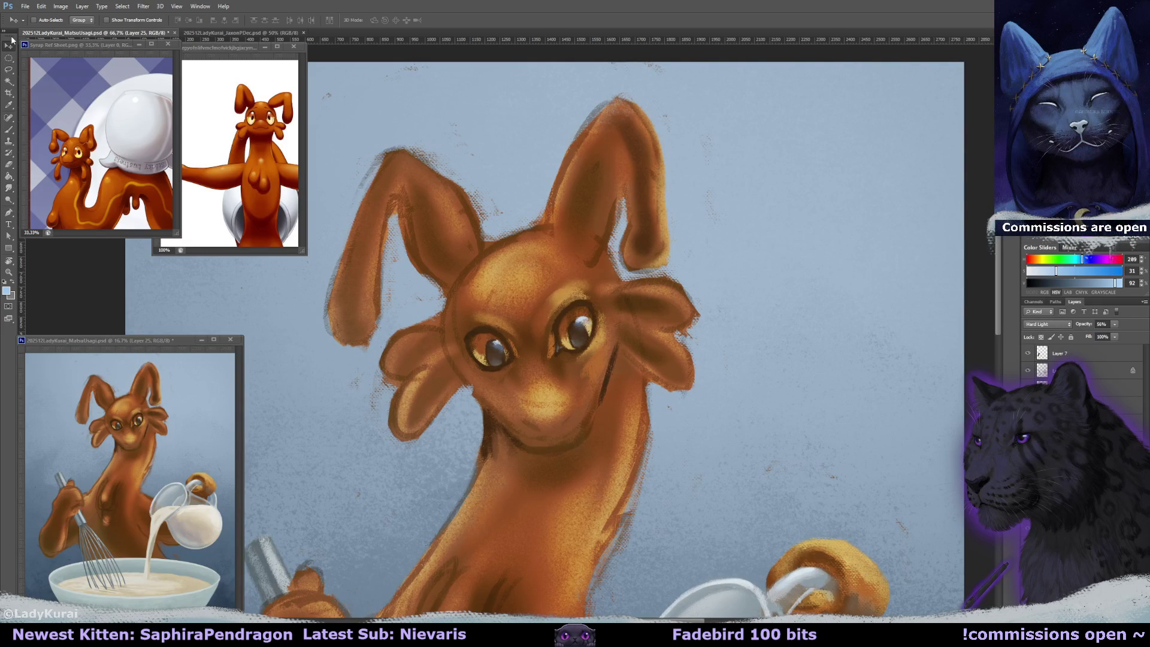
key("Left")
key("Left")
key("alt+bracketright")
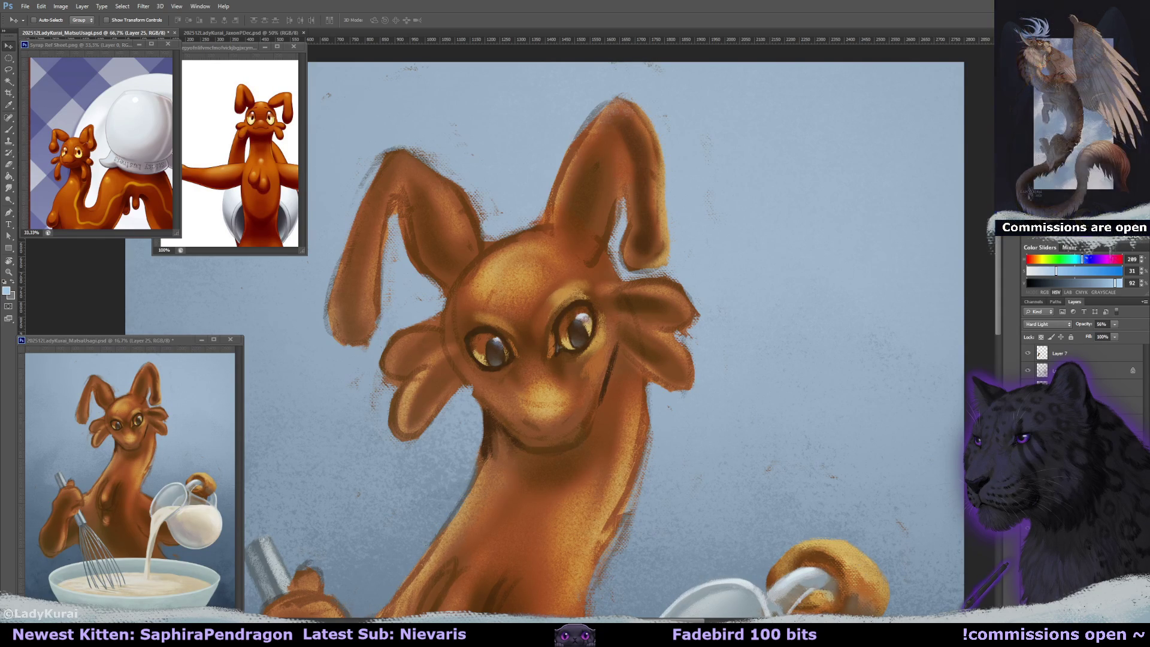
left_click(567, 314, "ctrl")
- Lasso both eyes onto a new layer, then create Layer 27 to paint on
key("l")
left_click_drag(568, 314, 566, 312)
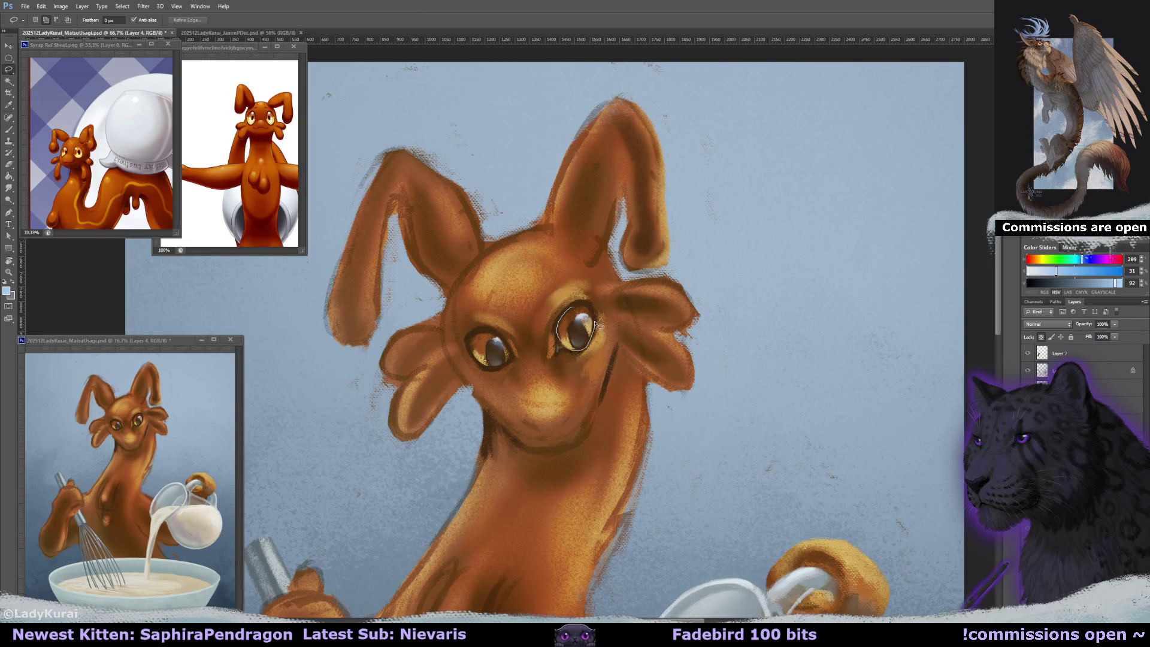
left_click_drag(485, 333, 482, 334)
key("ctrl+j")
key("alt+bracketleft")
key("alt+bracketright")
key("alt+comma")
key("alt+period")
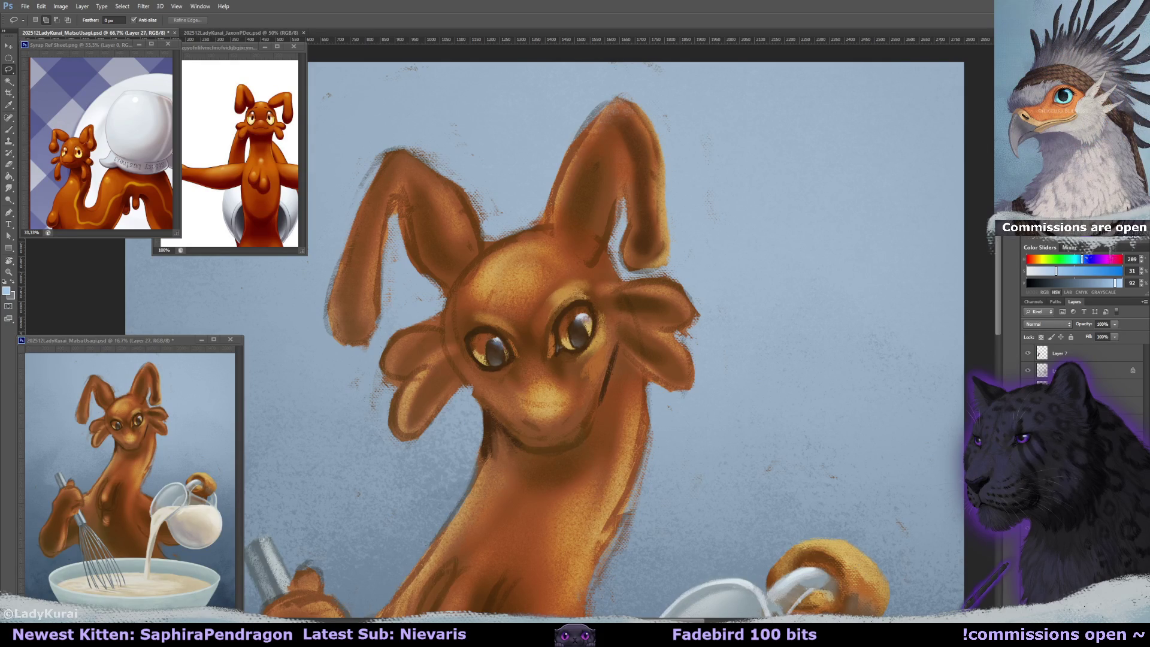
- Paint a light golden patch around the right eye's rim and erase its excess
key("b")
left_click(556, 303, "alt")
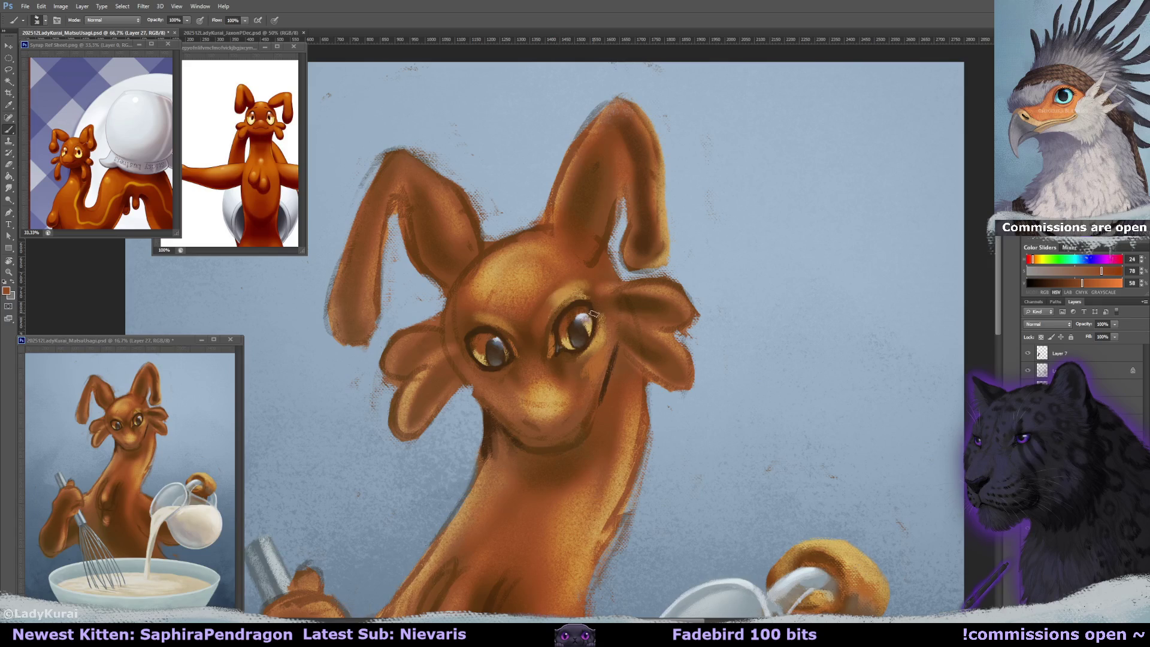
left_click(564, 299, "alt")
mouse_move(552, 309)
left_mouse_down()
mouse_move(569, 286)
mouse_move(571, 296)
left_mouse_up()
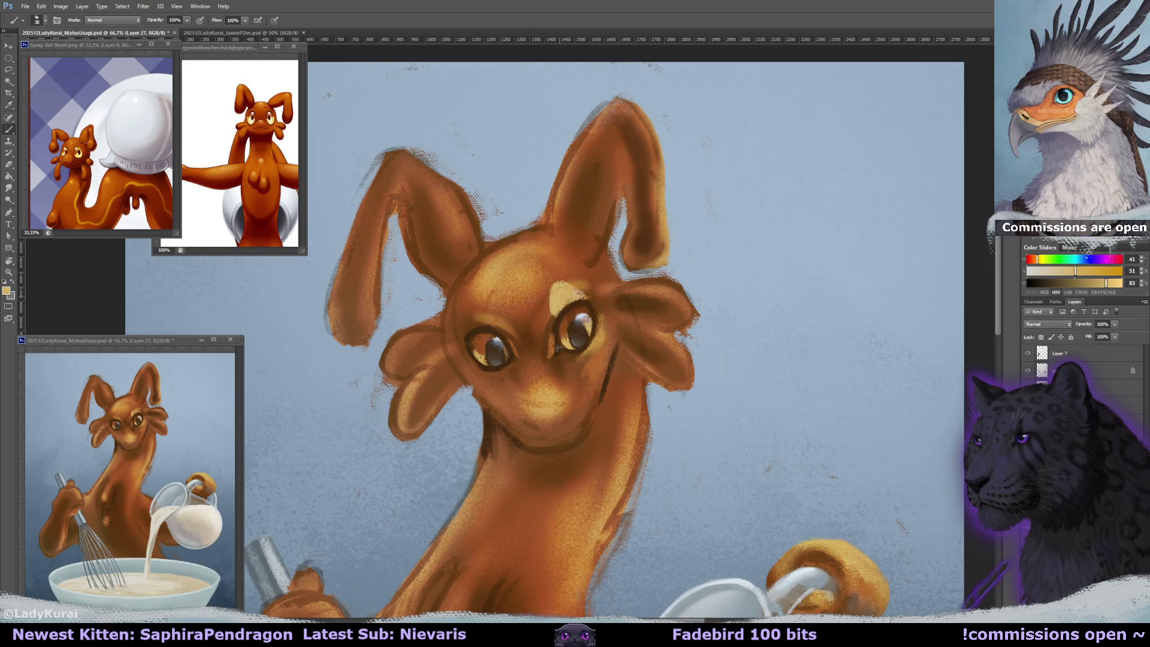
mouse_move(578, 359)
left_mouse_down()
mouse_move(595, 327)
mouse_move(569, 353)
mouse_move(560, 316)
left_mouse_up()
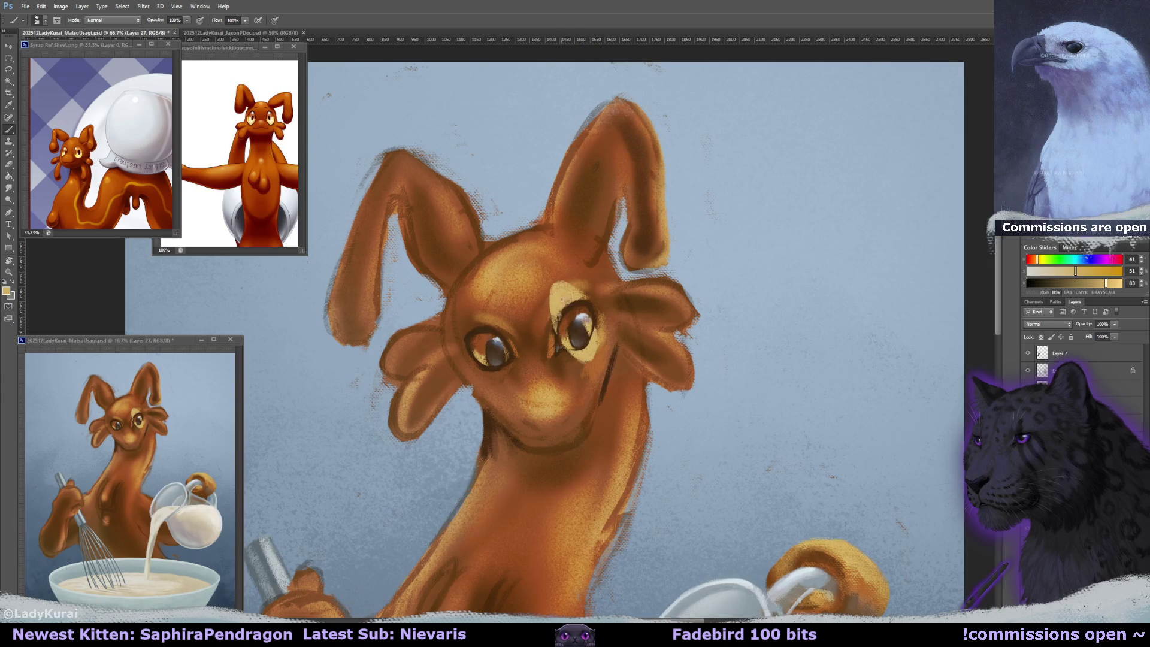
key("e")
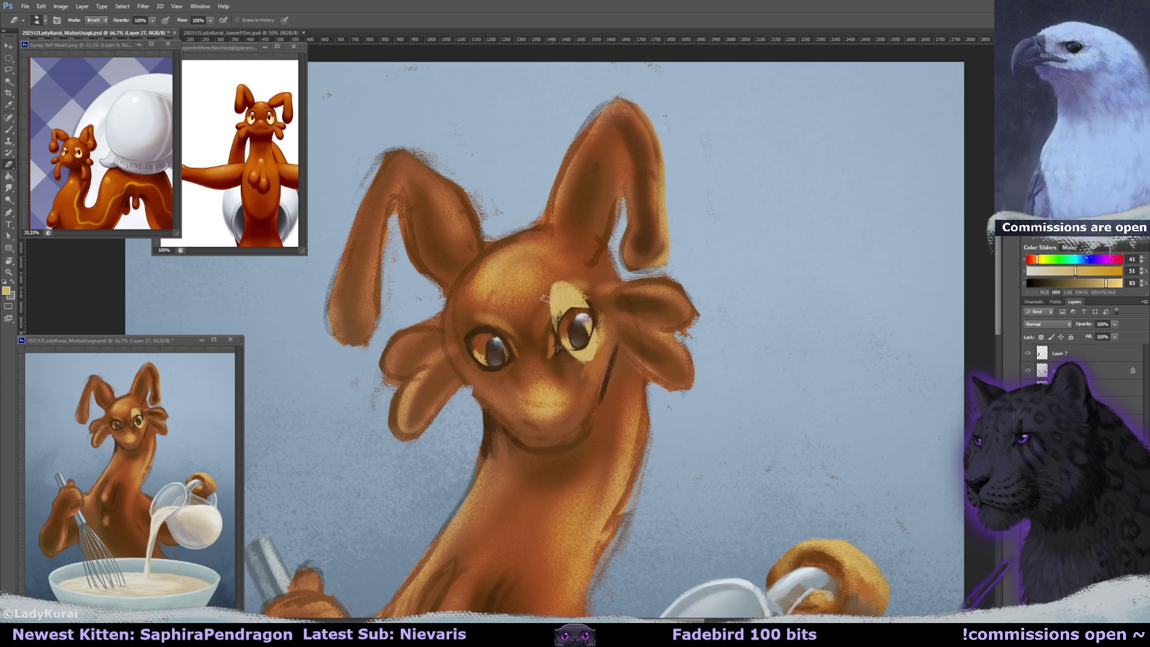
left_click_drag(553, 311, 553, 333)
left_click_drag(562, 281, 582, 282)
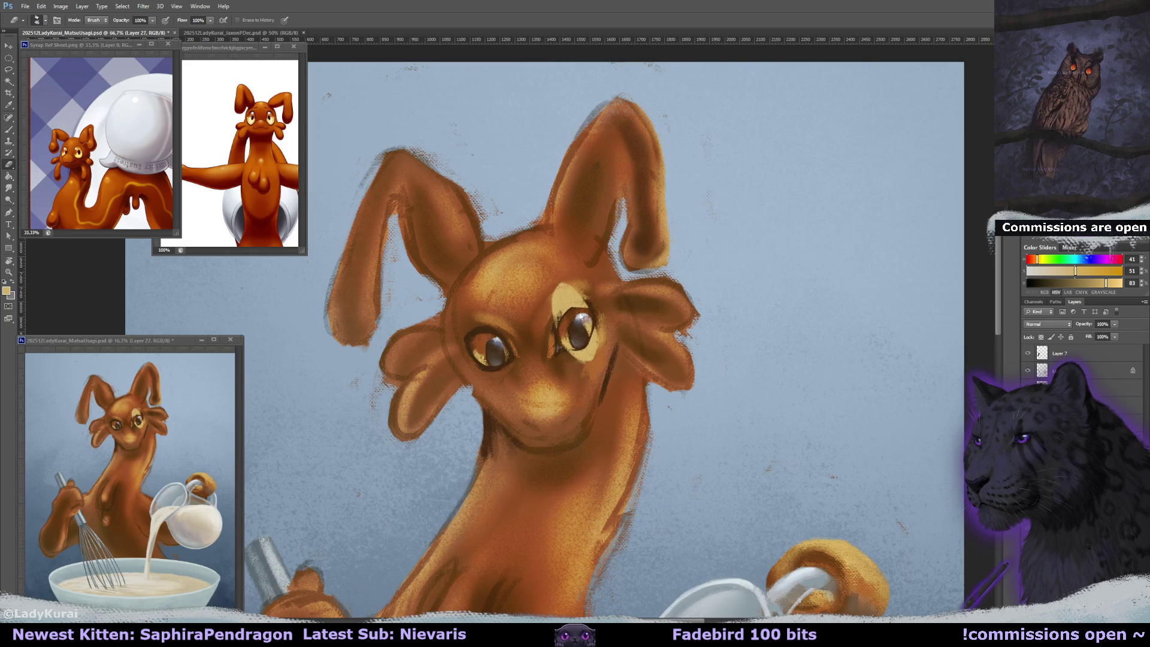
- Paint a cream eyelid patch over the left eye with a bluish pupil highlight, then thin it
key("b")
mouse_move(477, 342)
left_mouse_down()
mouse_move(482, 317)
mouse_move(506, 308)
left_mouse_up()
left_click_drag(510, 349, 509, 312)
mouse_move(476, 366)
left_mouse_down()
mouse_move(494, 376)
mouse_move(503, 354)
left_mouse_up()
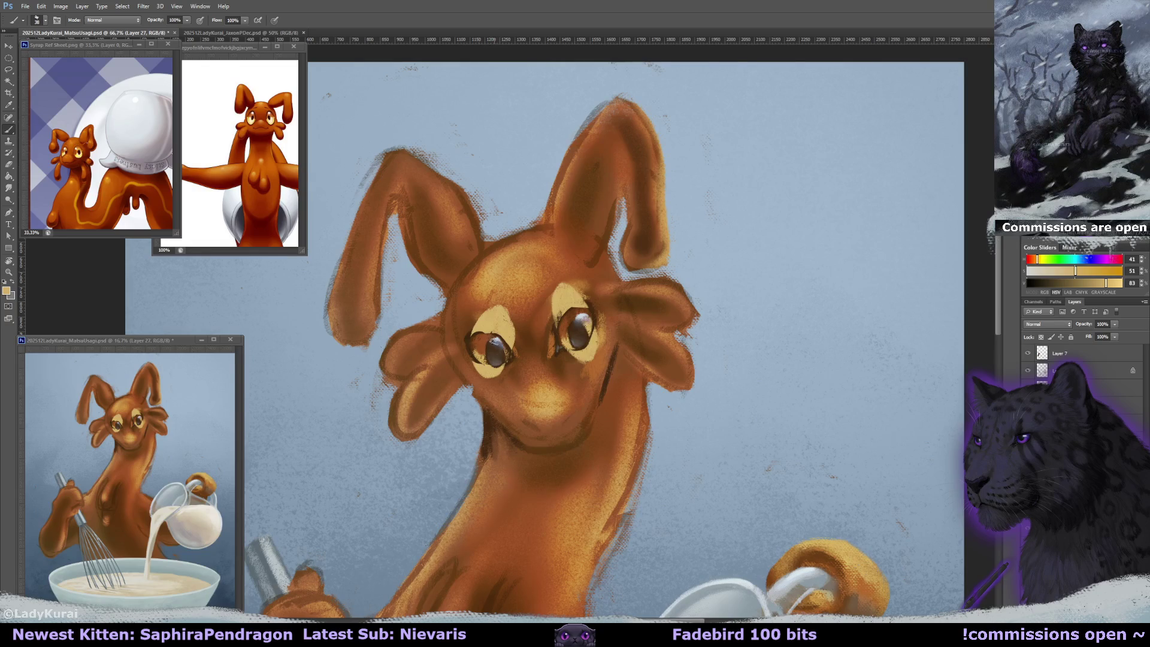
key("e")
left_click_drag(516, 350, 505, 300)
key("b")
- Select the left eye with an ellipse, rotate it slightly, and nudge it up and right
left_click(8, 57)
left_click_drag(452, 281, 533, 394)
key("ctrl+t")
left_click_drag(508, 307, 510, 316)
left_click_drag(614, 255, 588, 265)
key("Up")
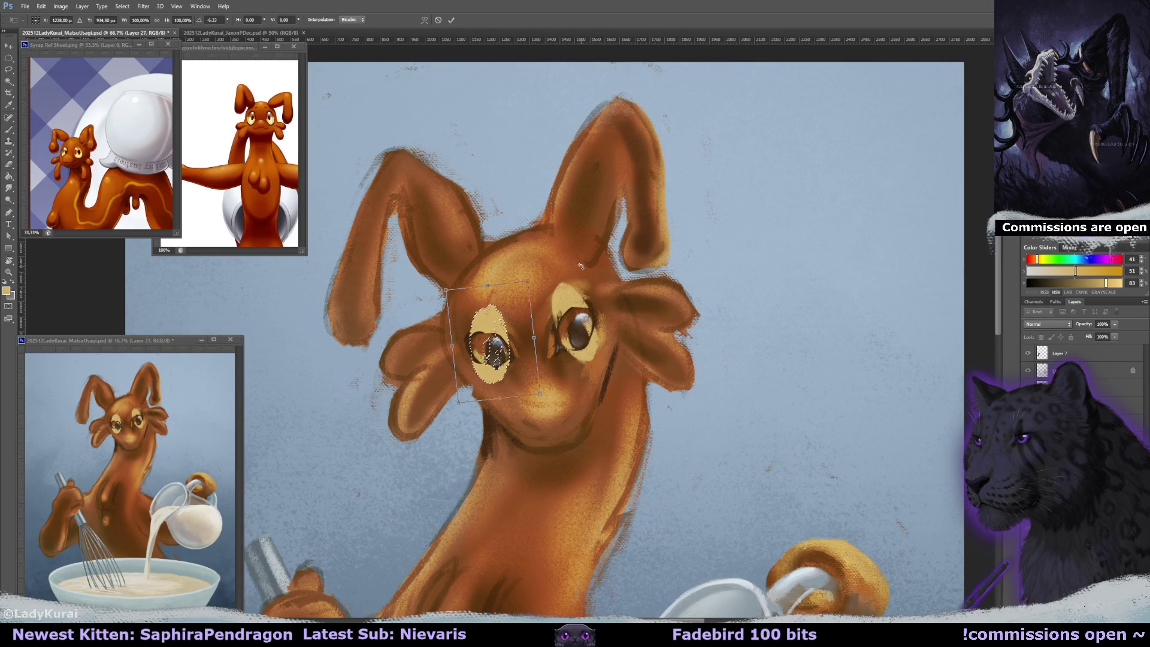
key("Right")
key("Up")
key("b")
key("Return")
key("ctrl+d")
key("e")
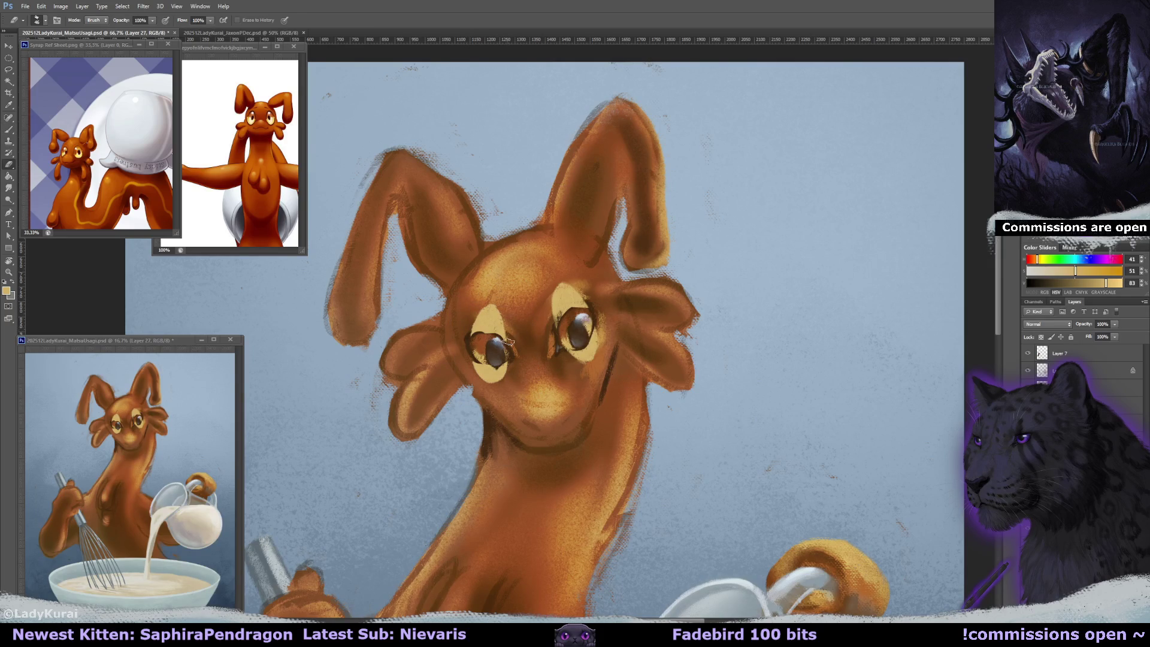
key("b")
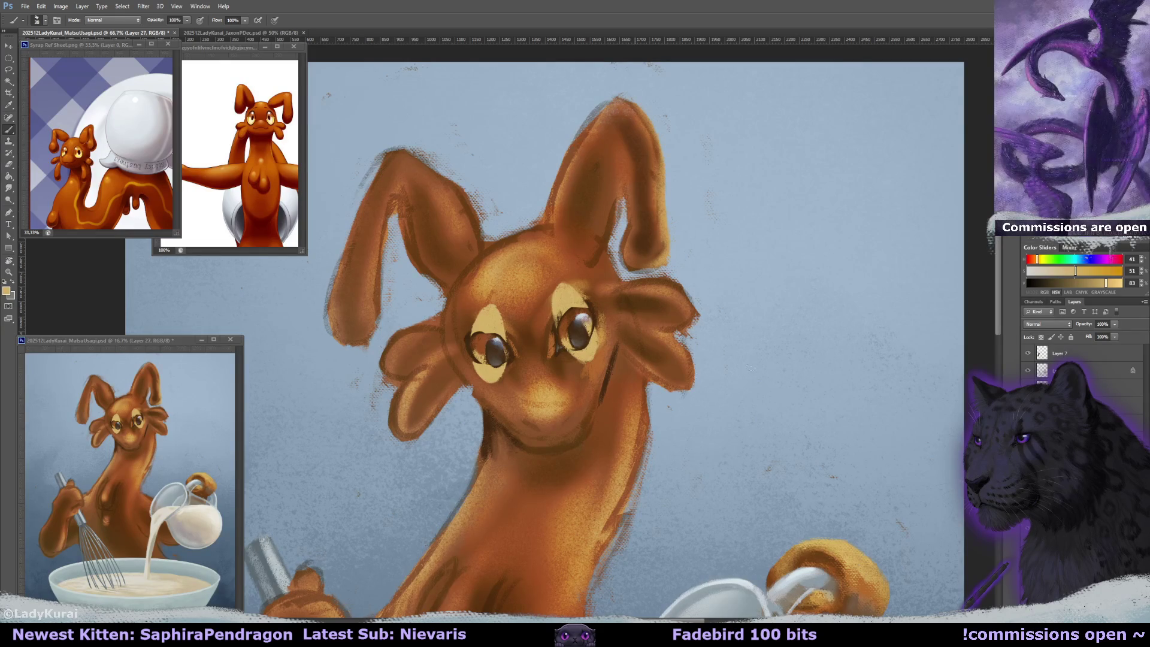
left_click(1057, 325)
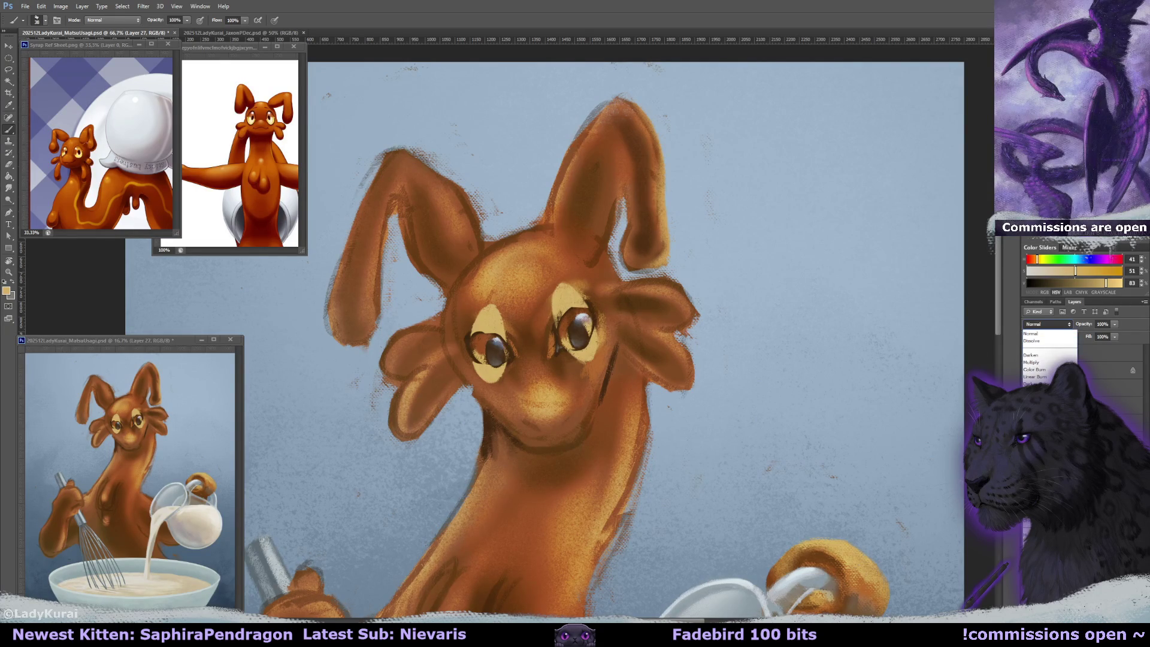
- Set Layer 27 to Overlay and rotate the lassoed right eye about -7.9°
left_click(1033, 441)
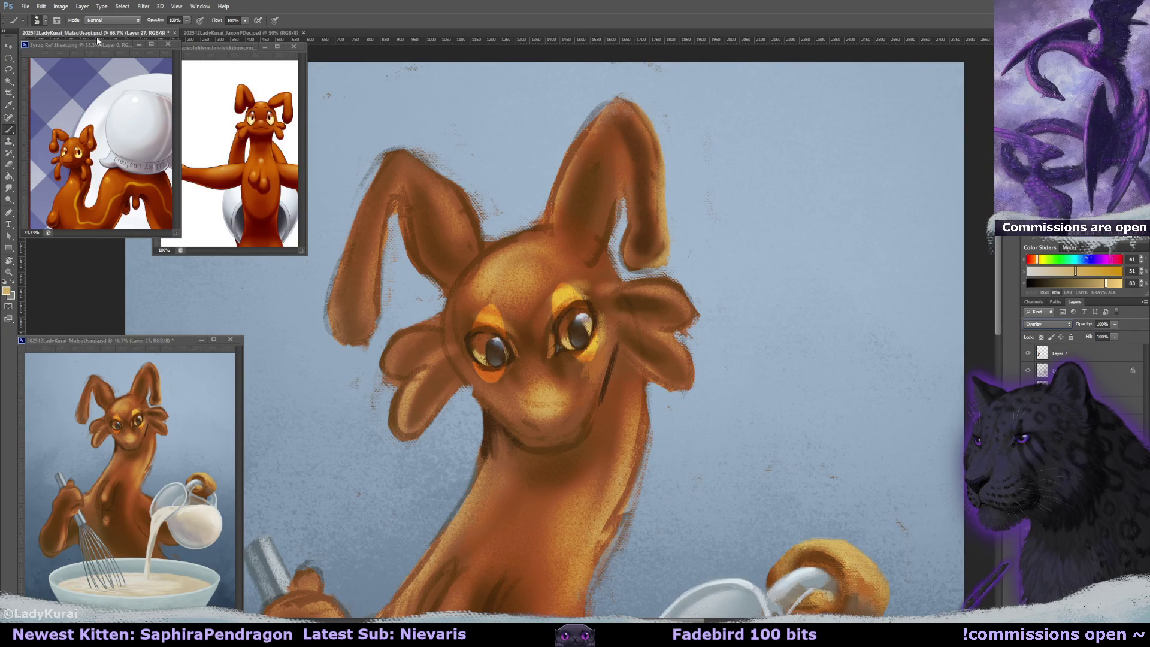
left_click(105, 20)
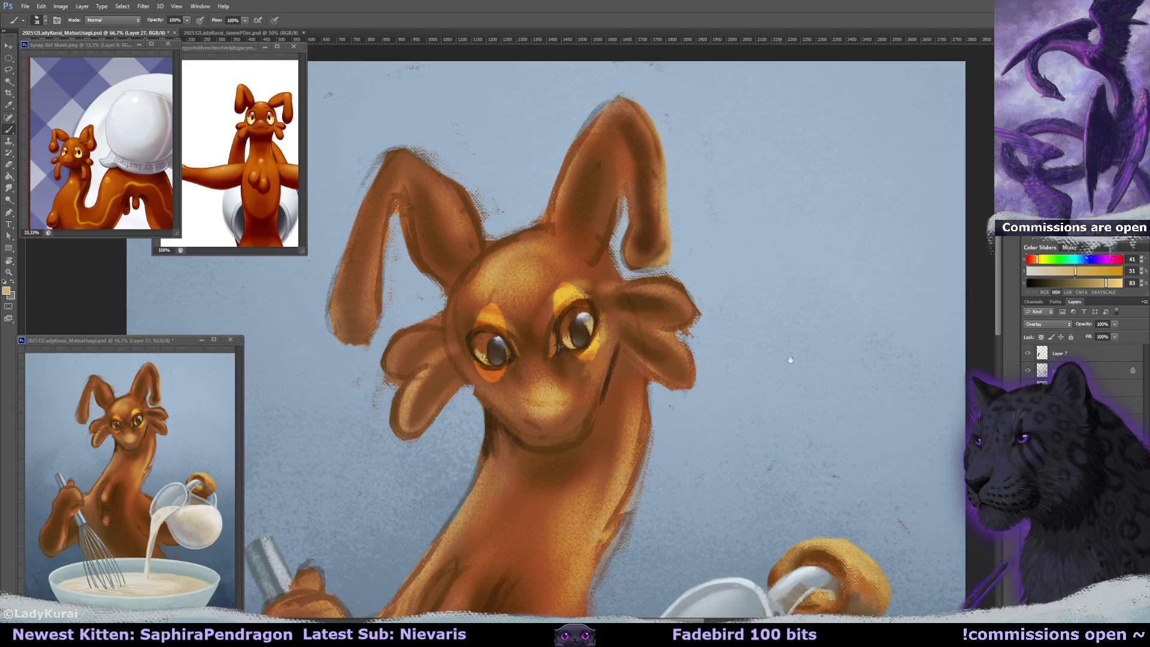
left_click(8, 72)
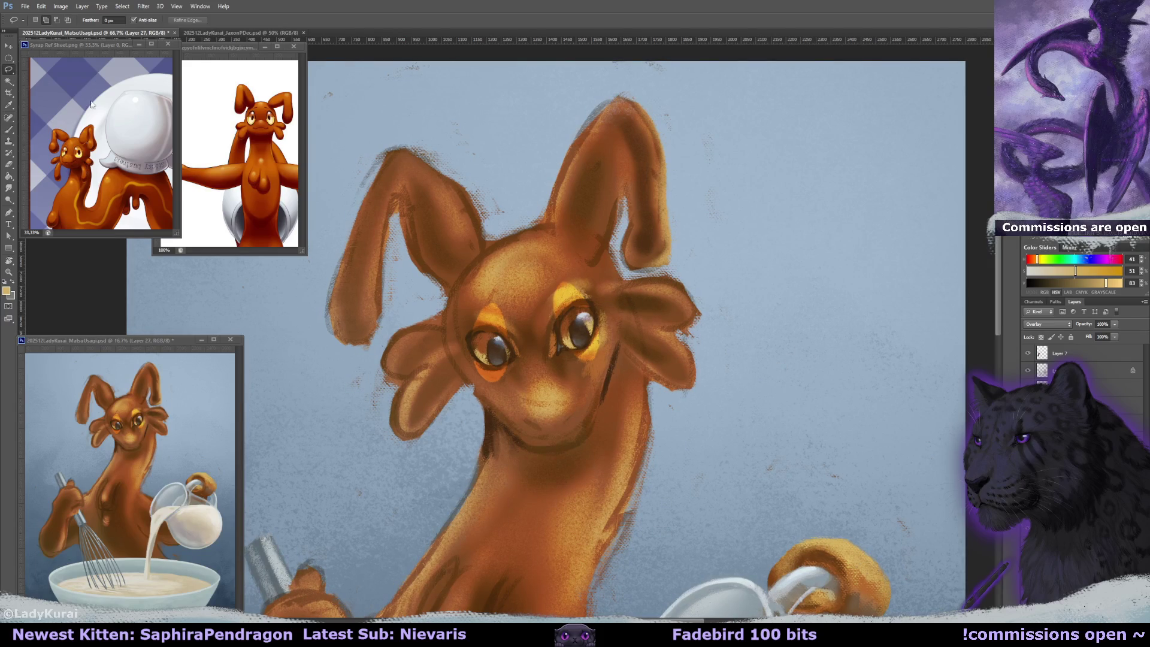
left_click_drag(599, 253, 605, 259)
key("ctrl+t")
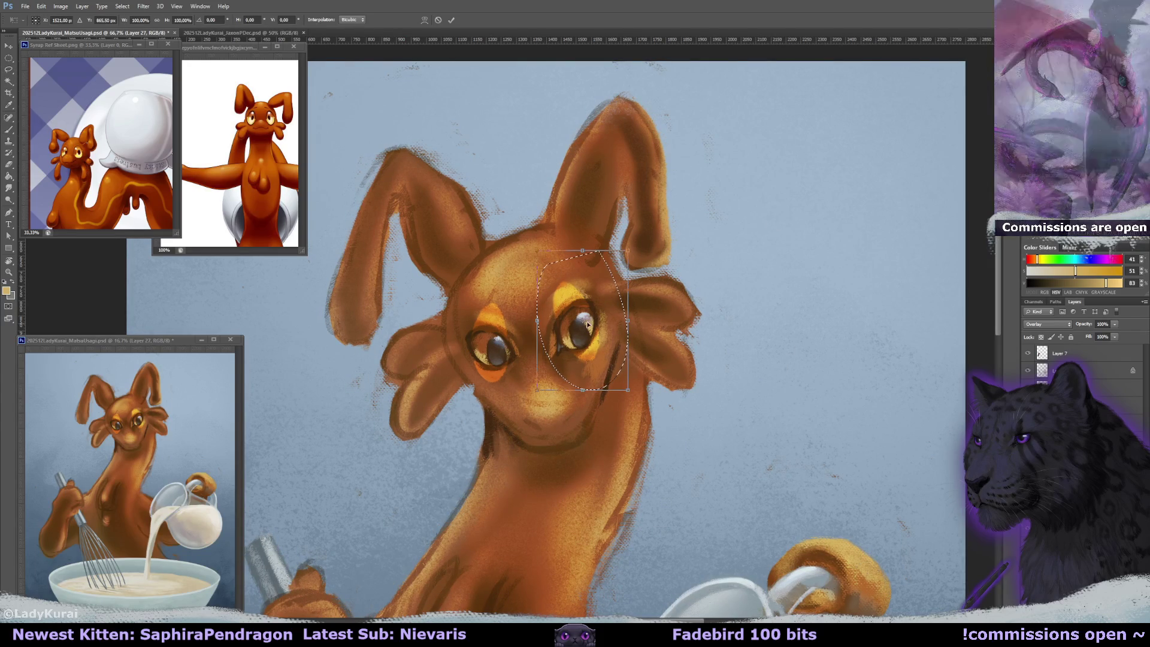
left_click_drag(774, 209, 764, 182)
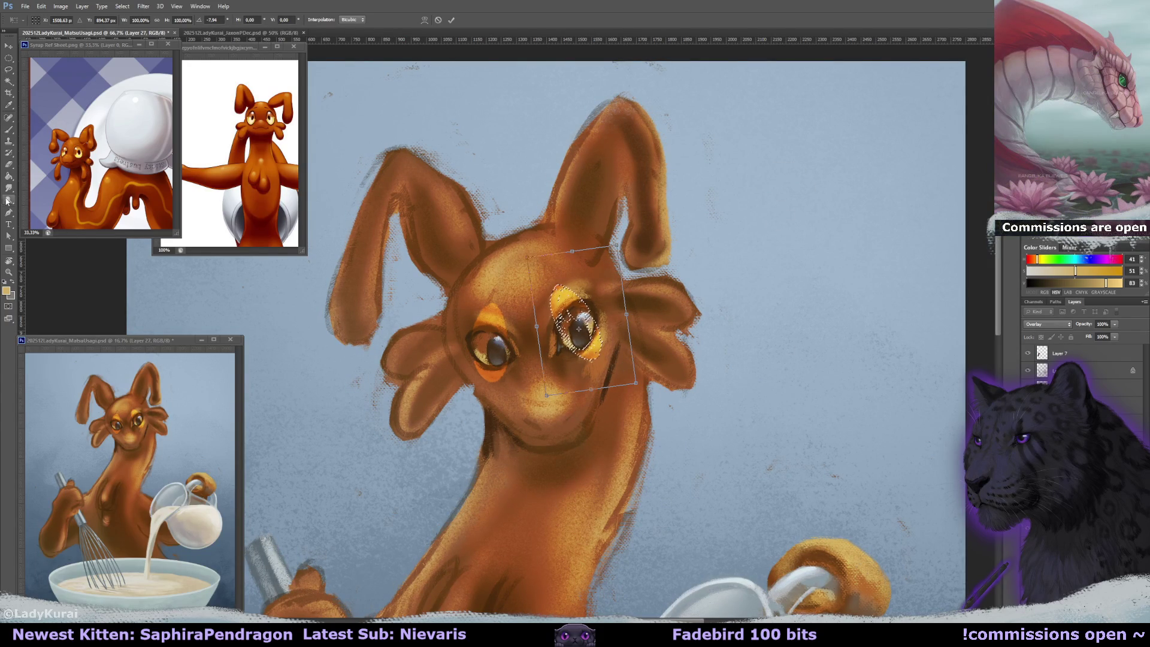
key("b")
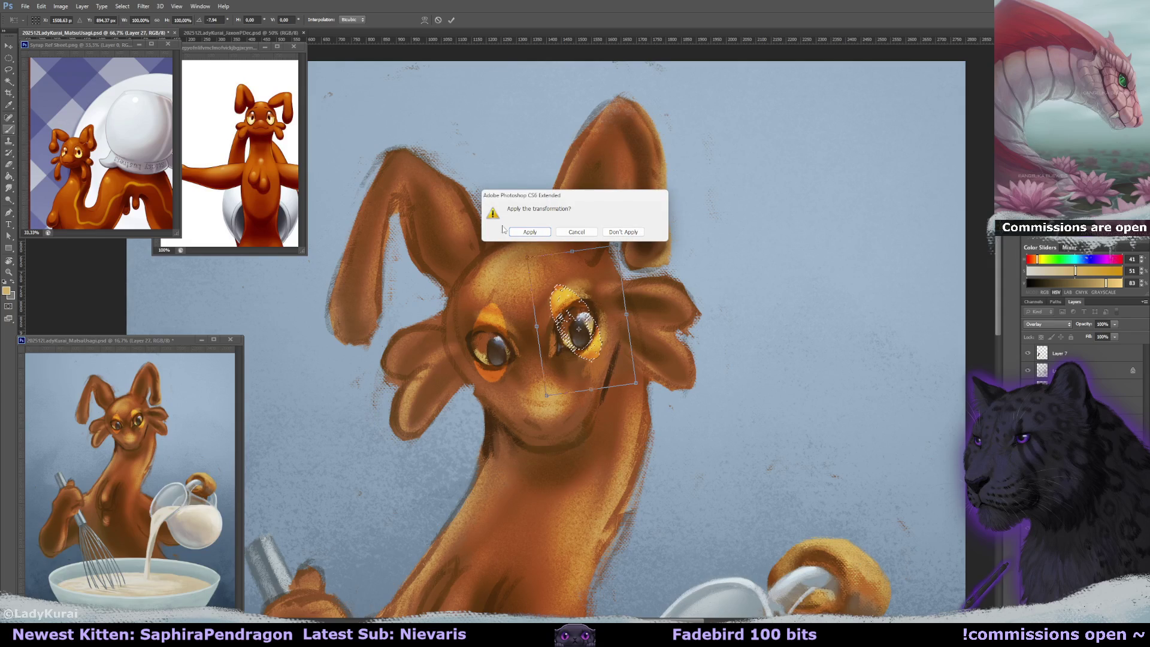
left_click(530, 231)
key("ctrl+d")
- Change Layer 27's blend mode to Soft Light
left_click(1043, 328)
left_click(1033, 349)
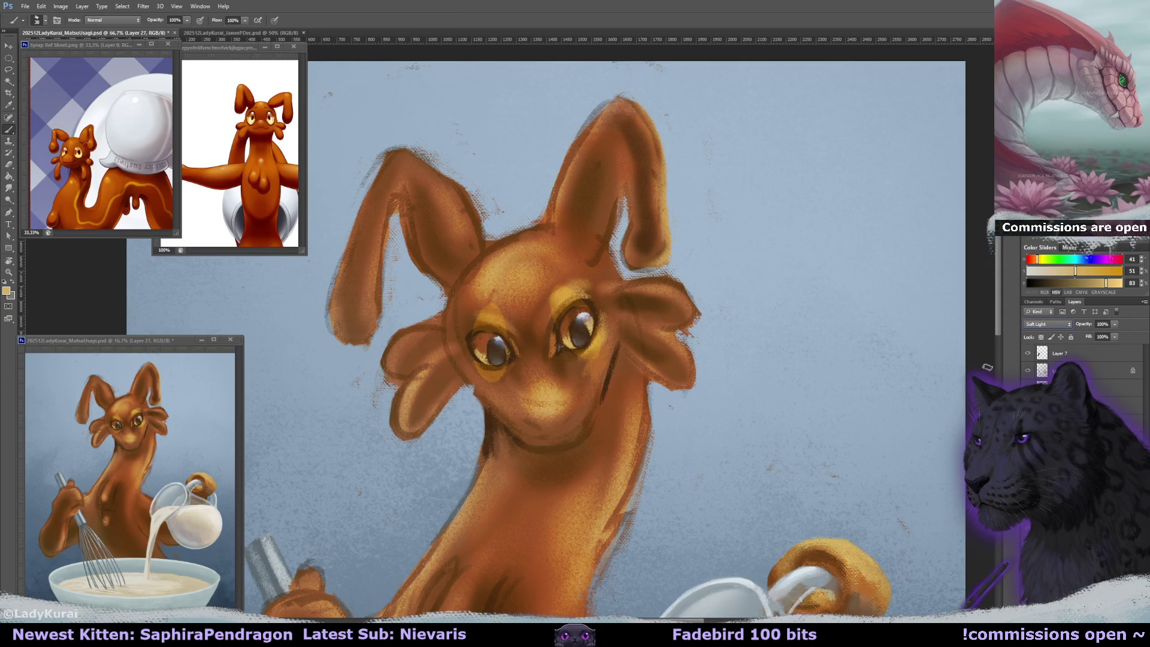
key("ctrl+e")
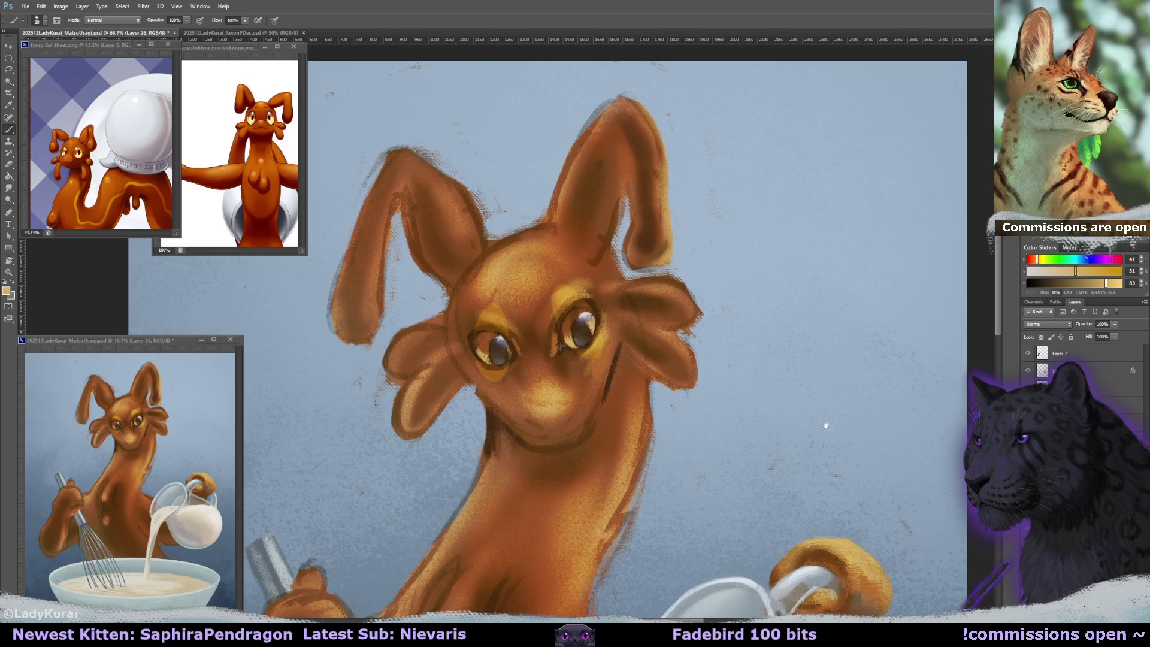
- Rotate the canvas, add a small dark stroke to the lower eye, then reset the rotation
key("r")
mouse_move(825, 425)
left_mouse_down()
mouse_move(526, 325)
mouse_move(512, 354)
left_mouse_up()
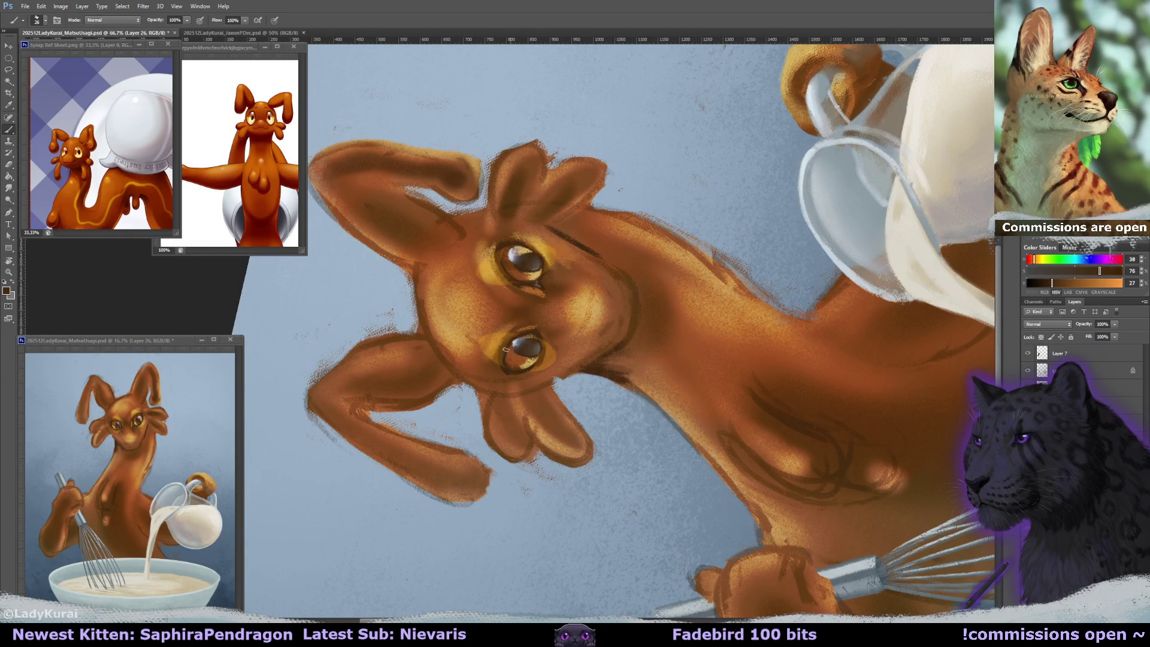
left_click_drag(554, 326, 469, 321)
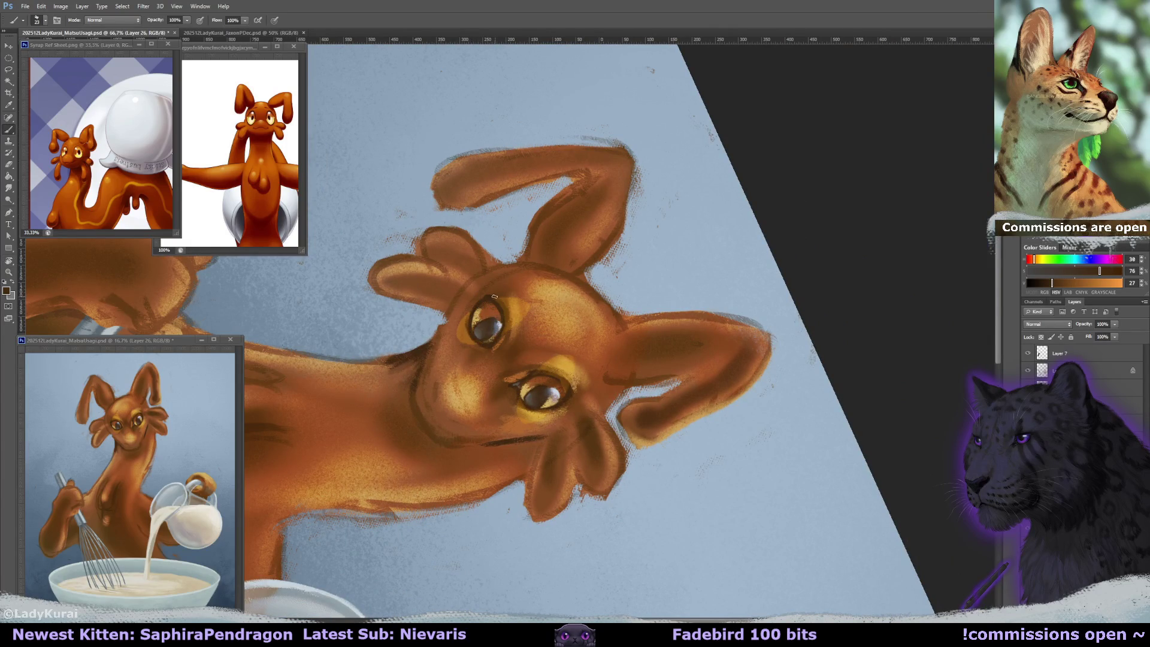
left_click_drag(495, 296, 518, 256)
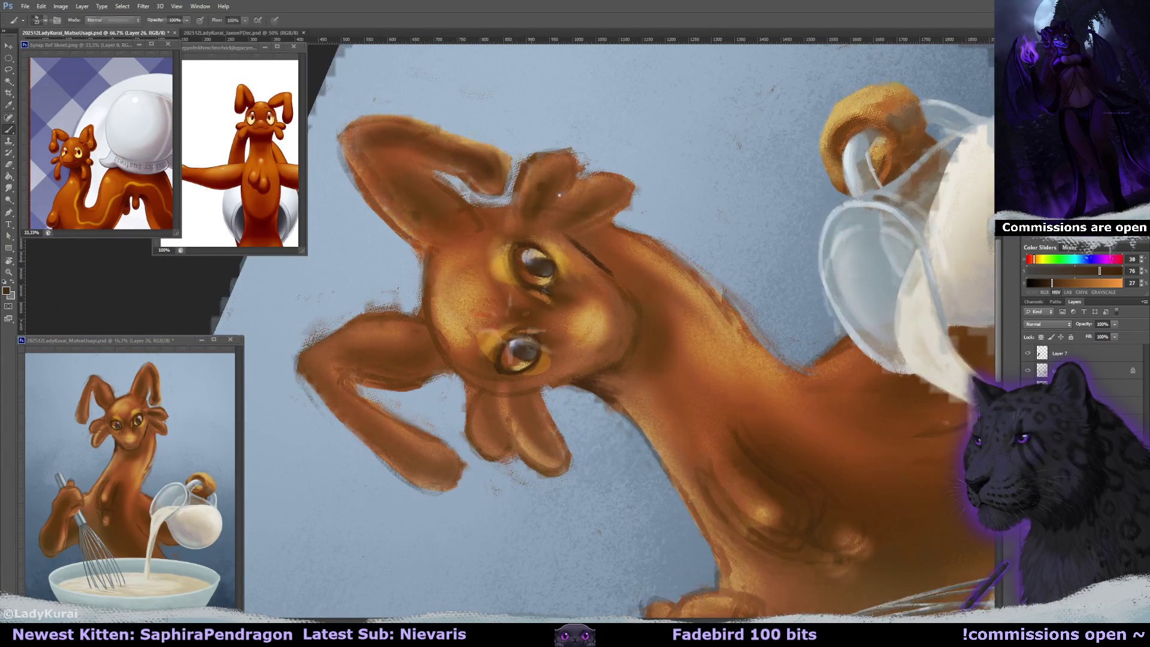
left_click_drag(514, 246, 456, 381)
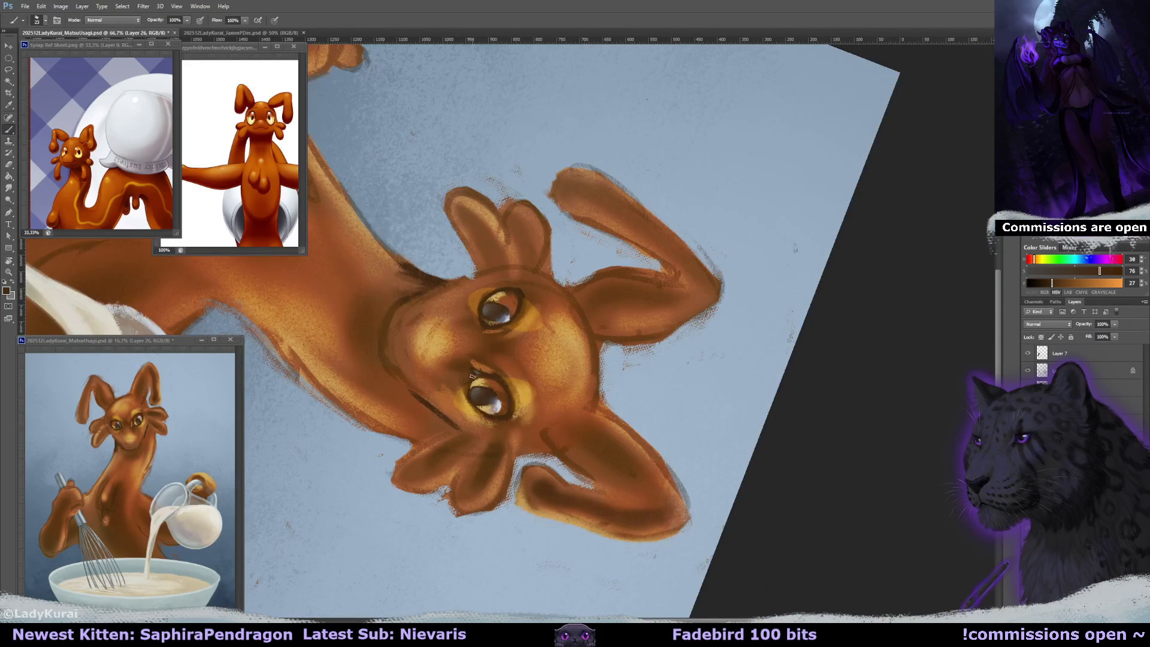
left_click_drag(469, 401, 482, 417)
key("r")
key("Escape")
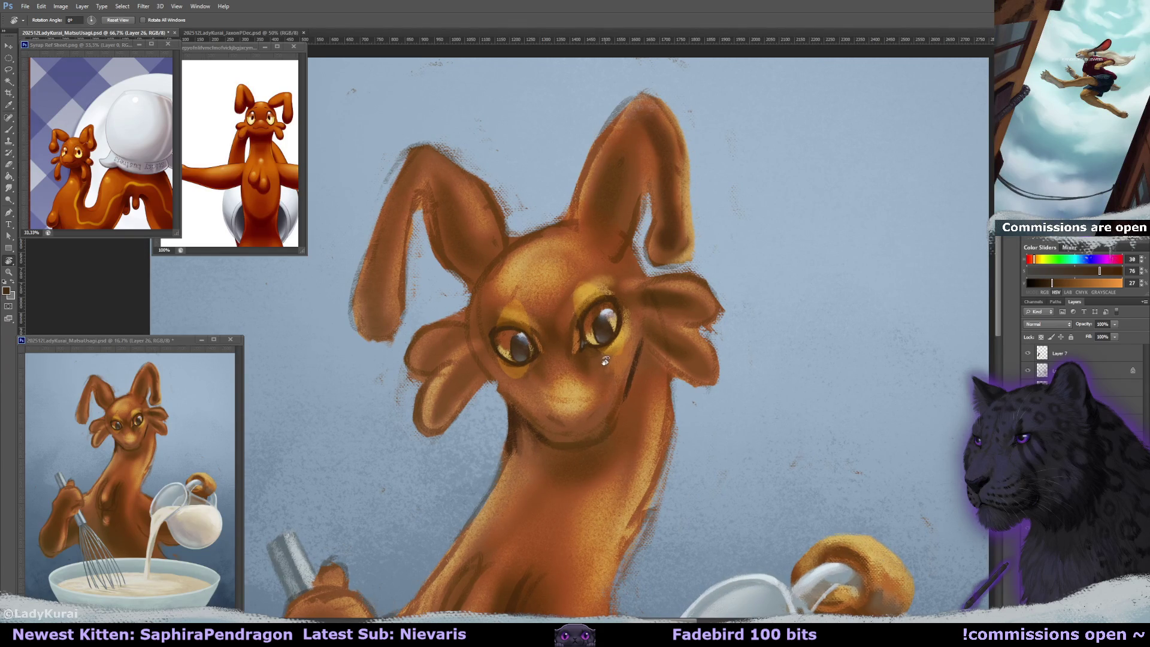
- Step through the neighbouring layers, including the Soft Light layer, then make Layer 4 active
key("alt+bracketleft")
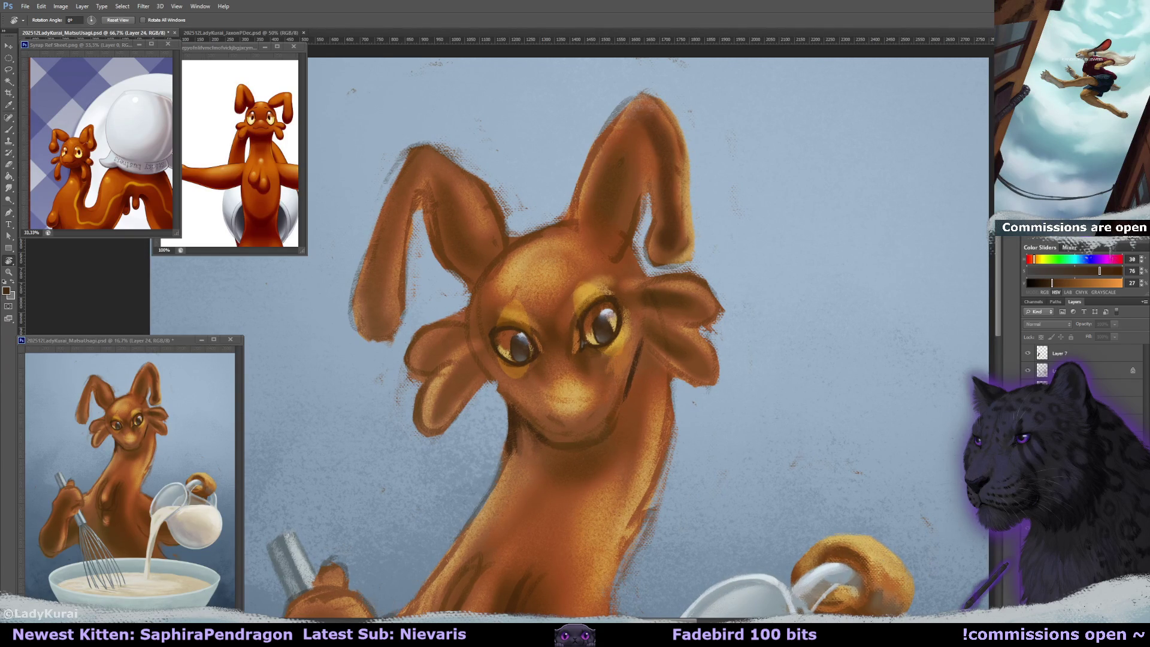
key("alt+bracketright")
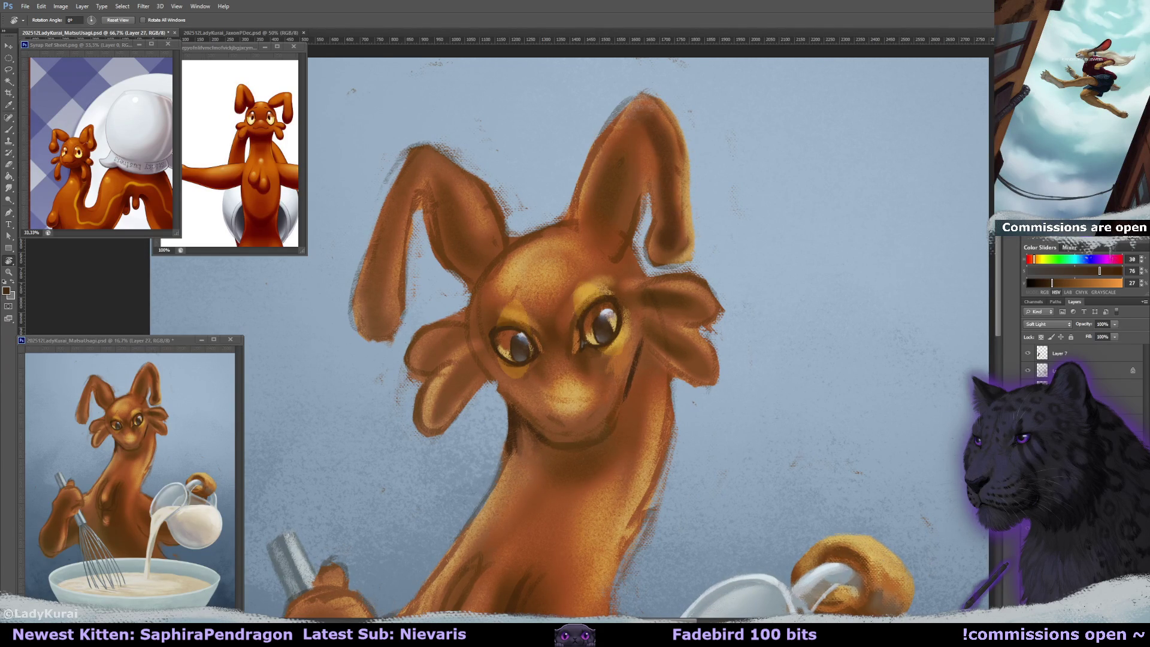
scroll(801, 410, "up", 1)
left_click(719, 381, "ctrl")
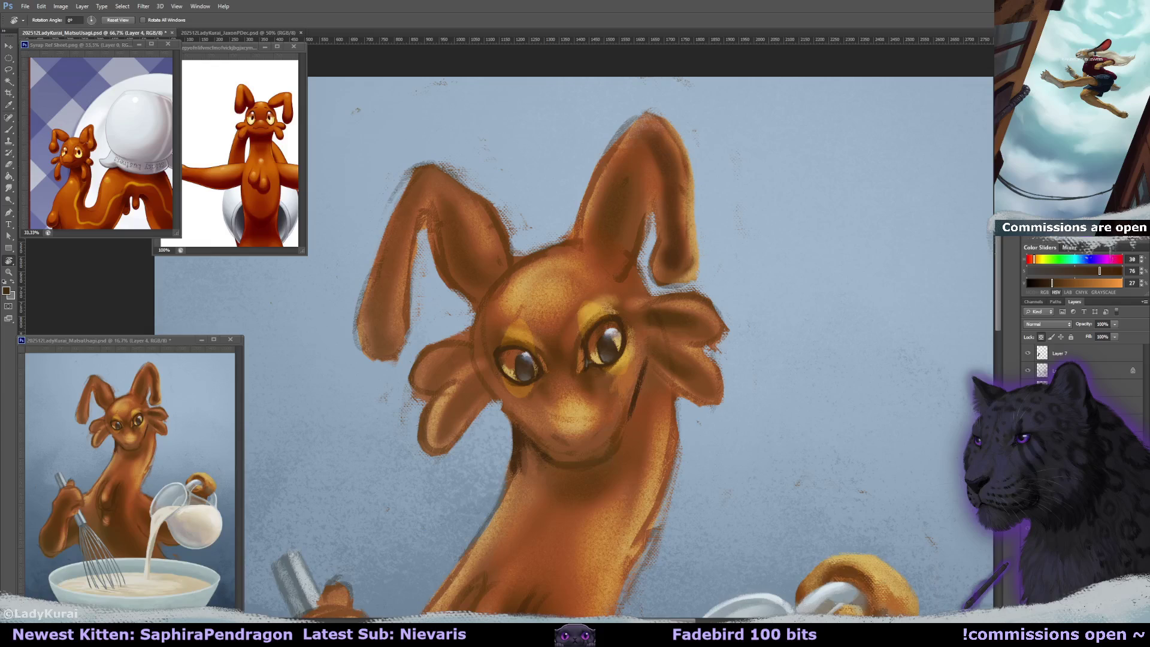
- Paint dark brown strokes on the right ear tip and its inner fold with a smaller brush
left_click_drag(719, 381, 691, 426)
key("b")
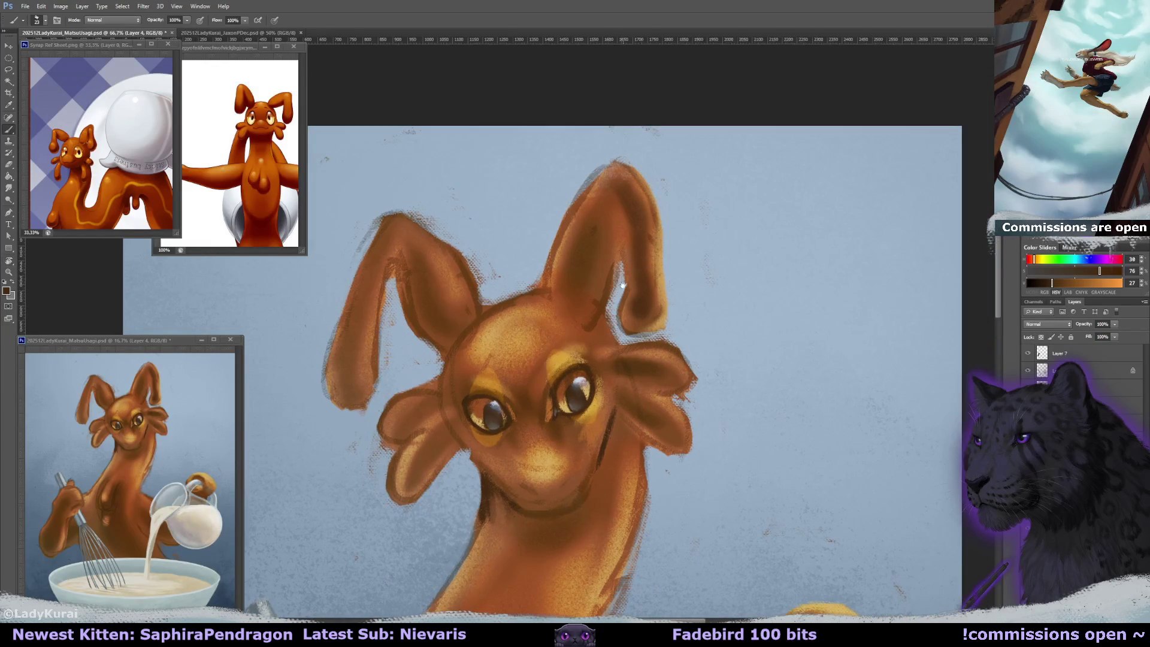
left_click(494, 325, "alt")
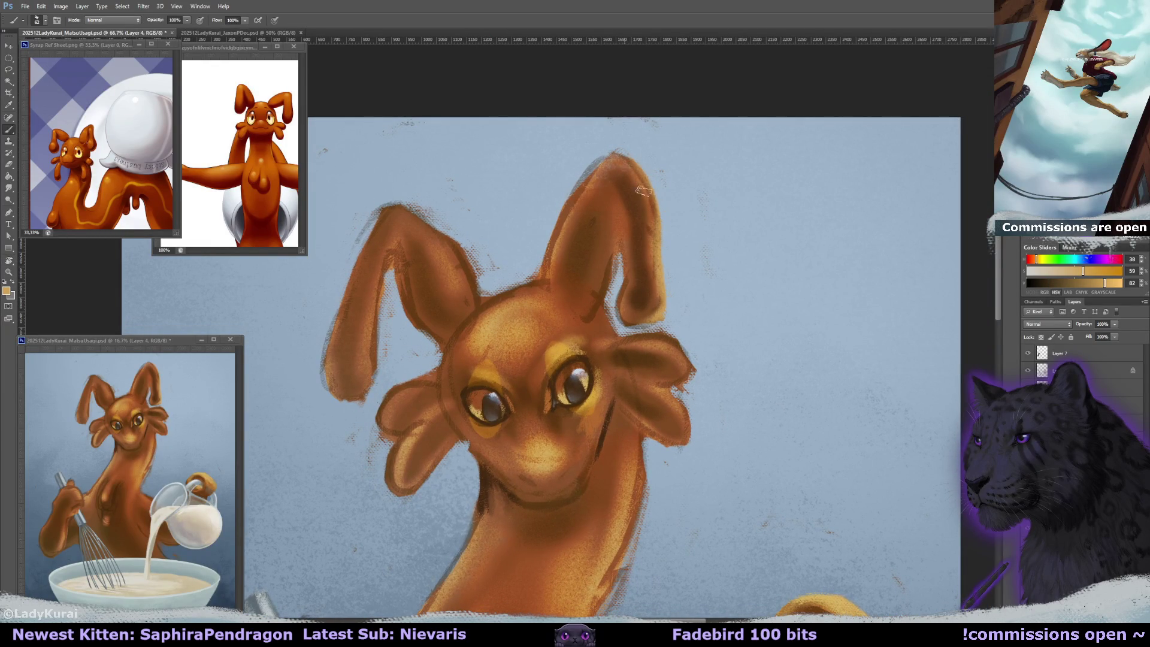
key("bracketleft")
key("bracketleft")
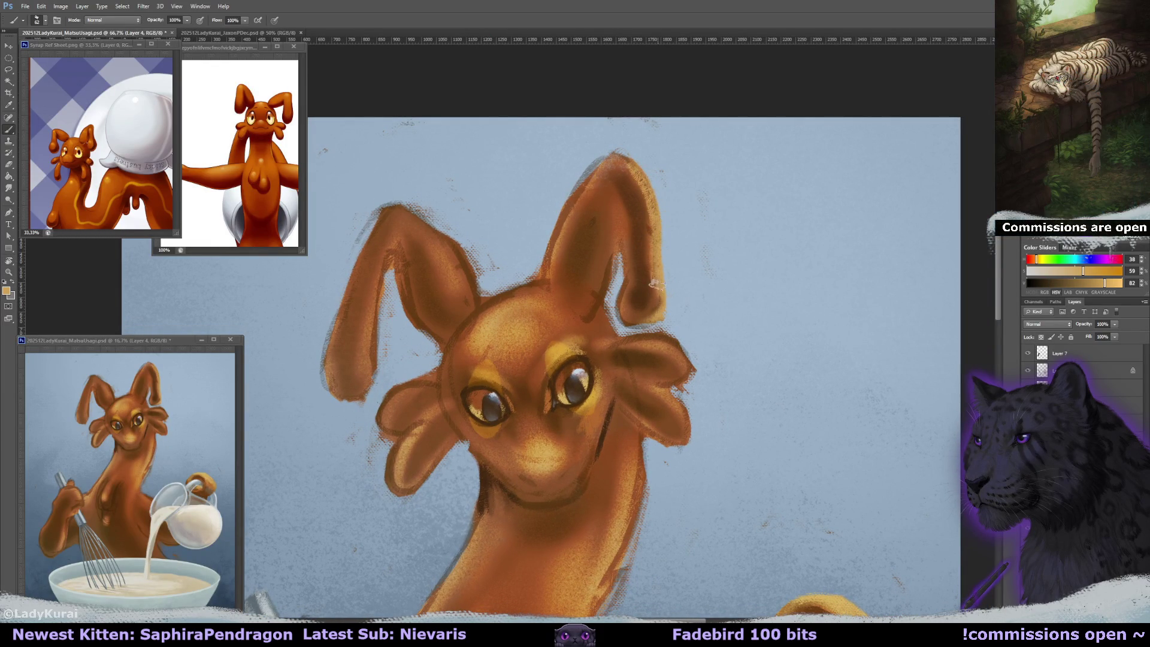
left_click_drag(656, 288, 630, 281)
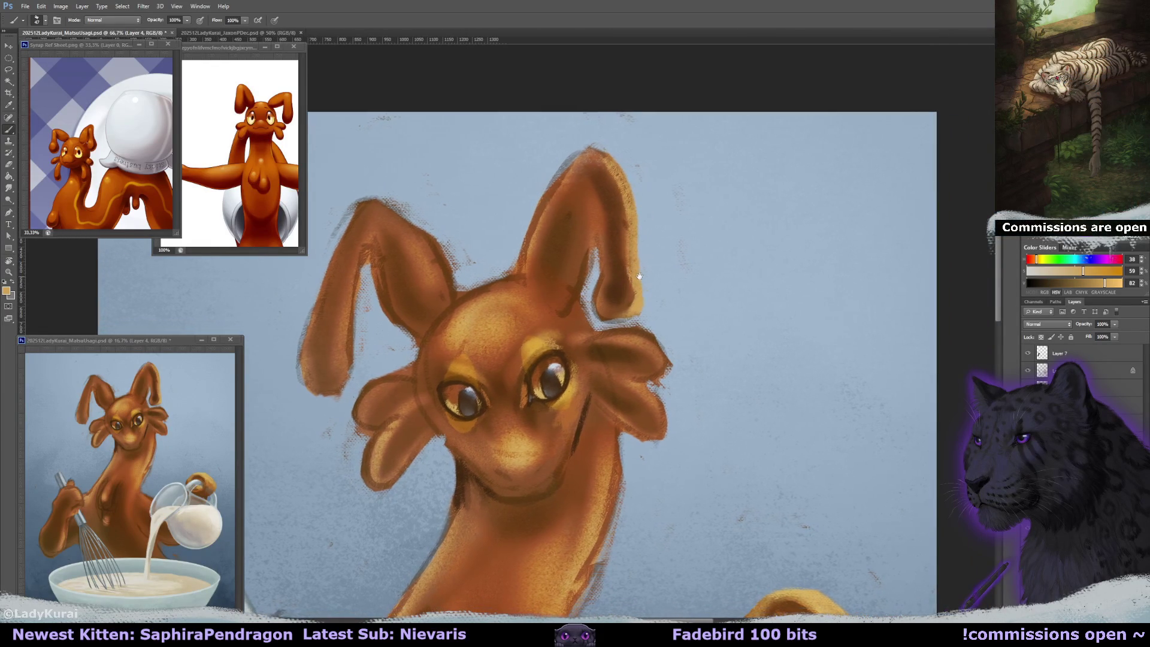
left_click(611, 301, "alt")
left_click_drag(625, 296, 635, 221)
scroll(646, 285, "down", 2)
scroll(646, 285, "down", 2)
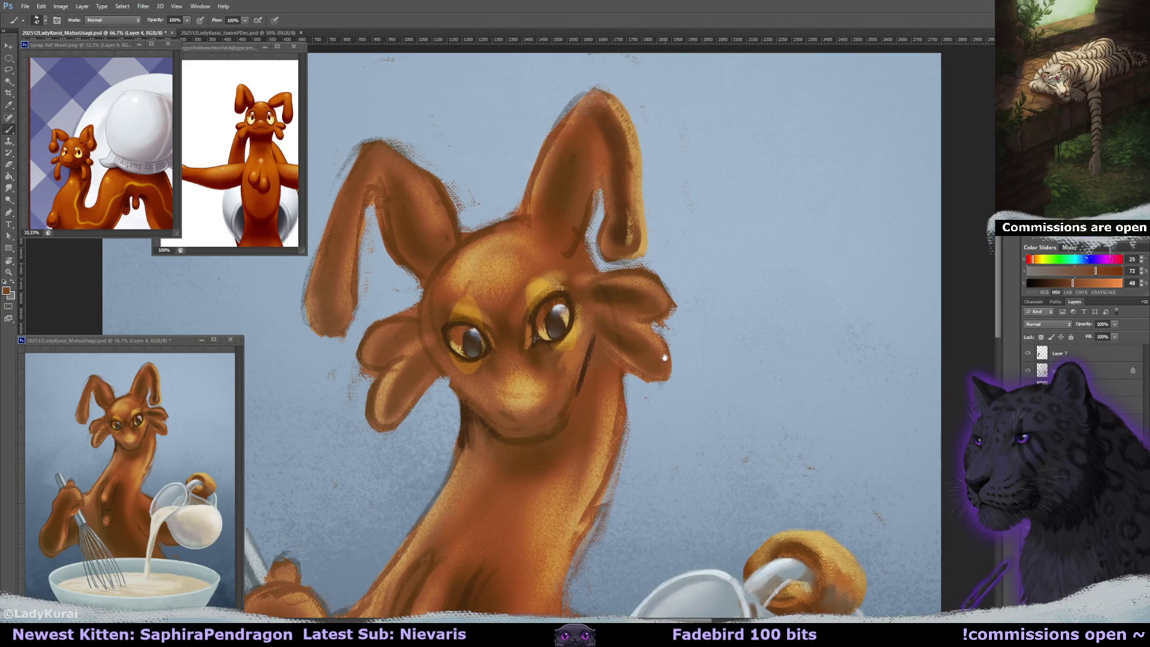
scroll(663, 354, "down", 1)
scroll(666, 359, "down", 1)
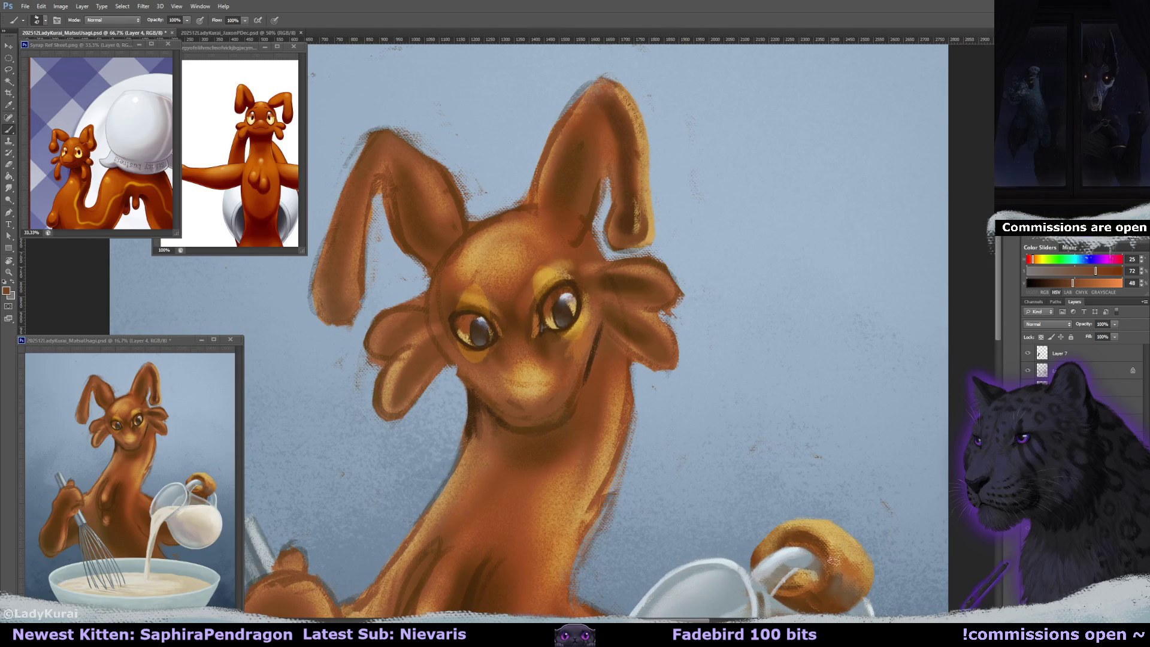
scroll(642, 269, "up", 2)
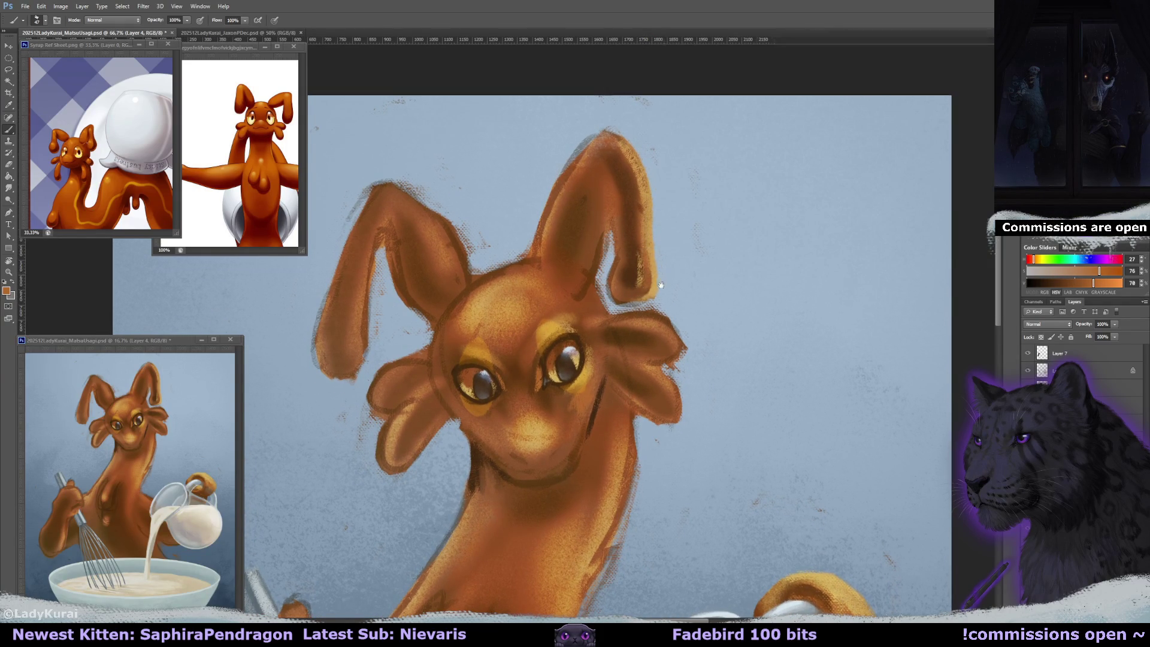
scroll(649, 281, "up", 1)
left_click_drag(626, 288, 618, 320)
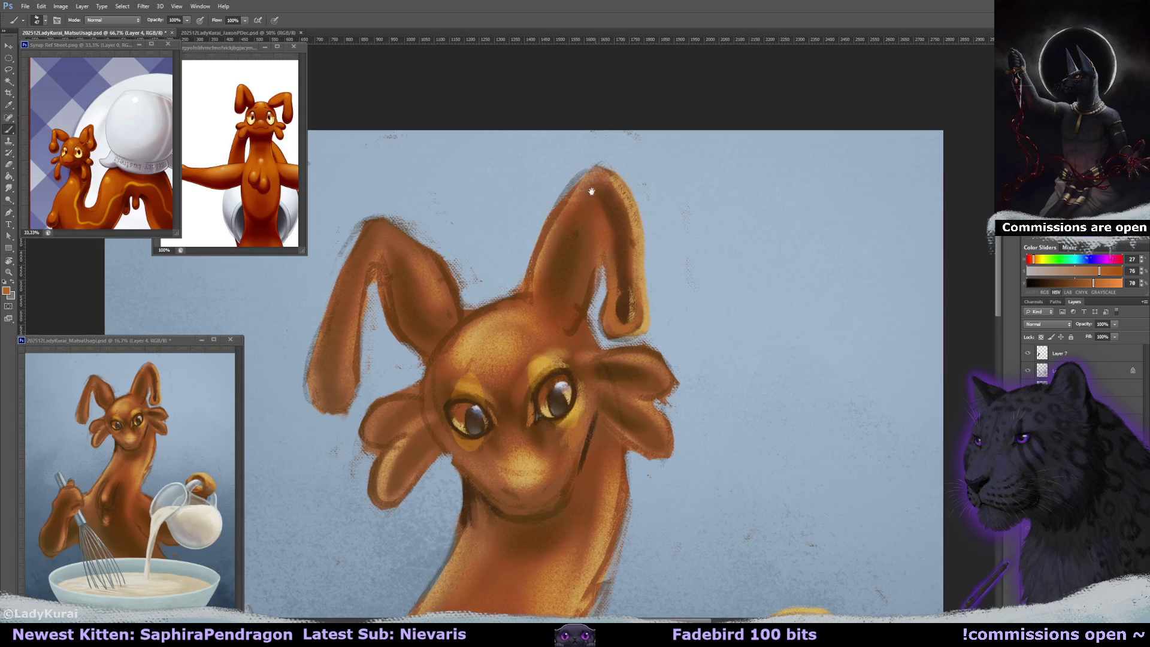
- Add a light orange highlight down the inner ear and darker brown strokes inside it
left_click(605, 226, "alt")
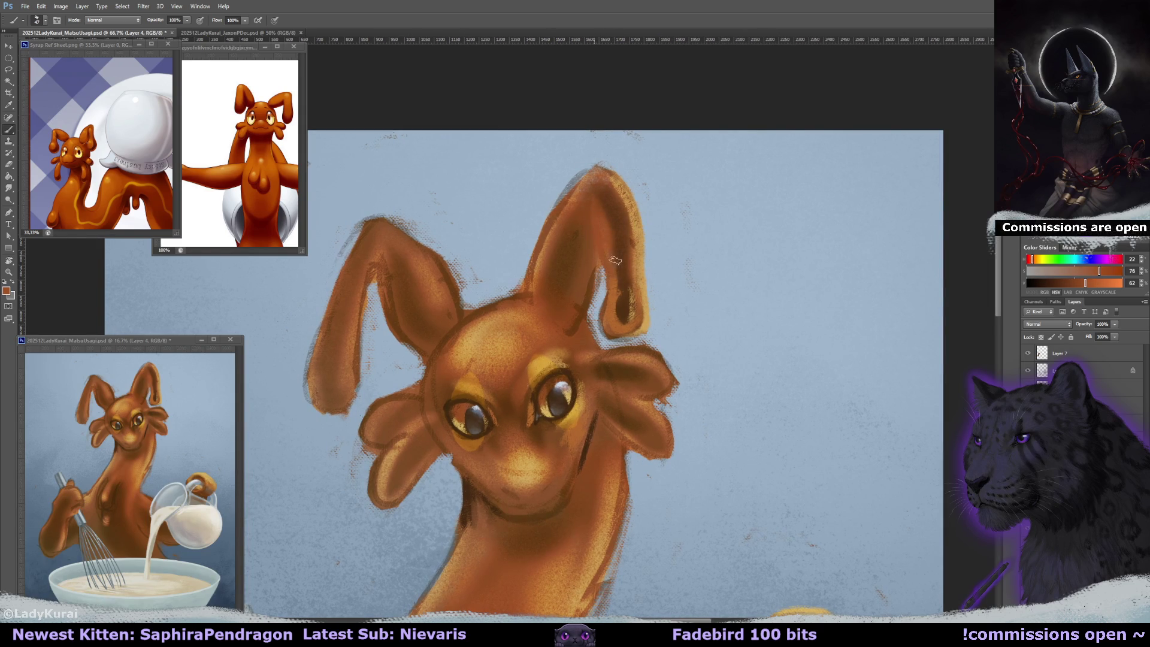
left_click(640, 243, "alt")
mouse_move(592, 196)
left_mouse_down()
mouse_move(615, 271)
mouse_move(611, 327)
mouse_move(626, 339)
left_mouse_up()
left_click(622, 311, "alt")
mouse_move(613, 296)
left_mouse_down()
mouse_move(623, 323)
mouse_move(632, 305)
mouse_move(626, 323)
mouse_move(628, 298)
mouse_move(634, 312)
mouse_move(606, 181)
mouse_move(632, 274)
left_mouse_up()
left_click(638, 275, "alt")
left_click(631, 285, "alt")
left_click(647, 358, "alt")
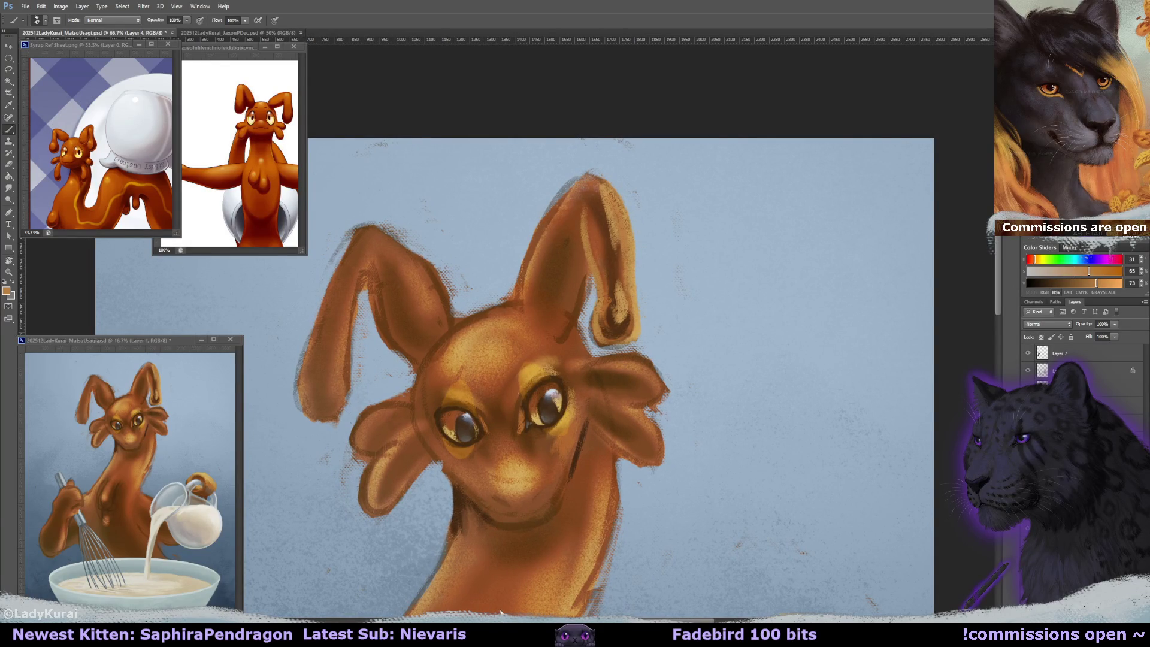
left_click(602, 213, "alt")
left_click_drag(599, 215, 592, 262)
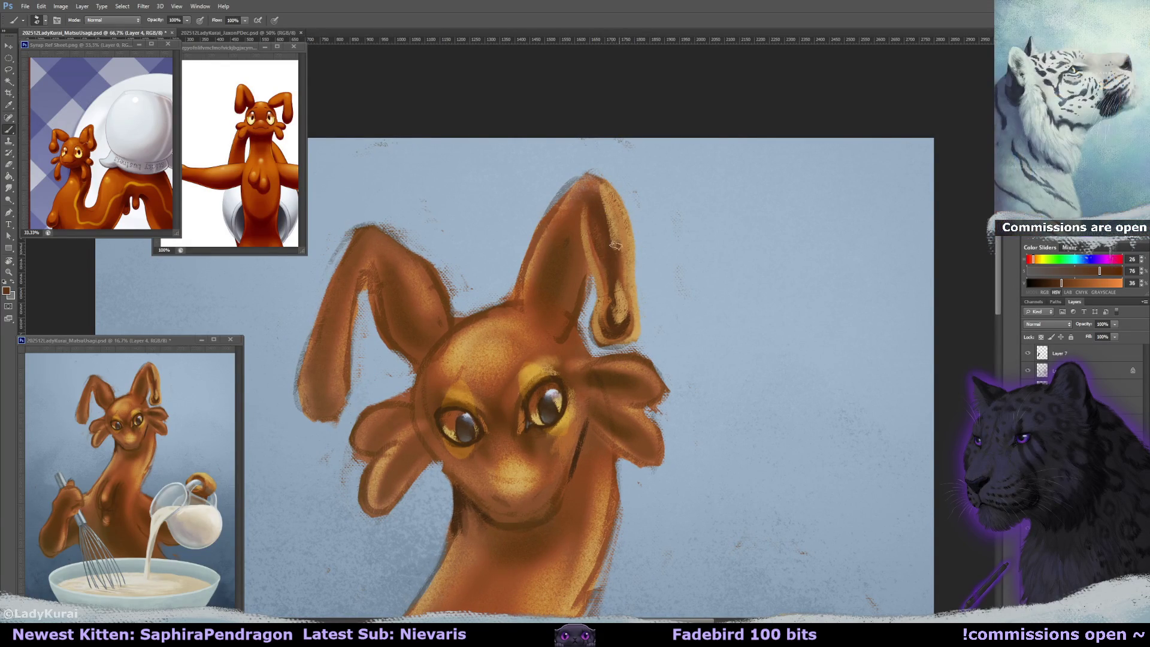
- Duplicate the character layer, save the painting, and shrink the eraser to about 46 px
key("e")
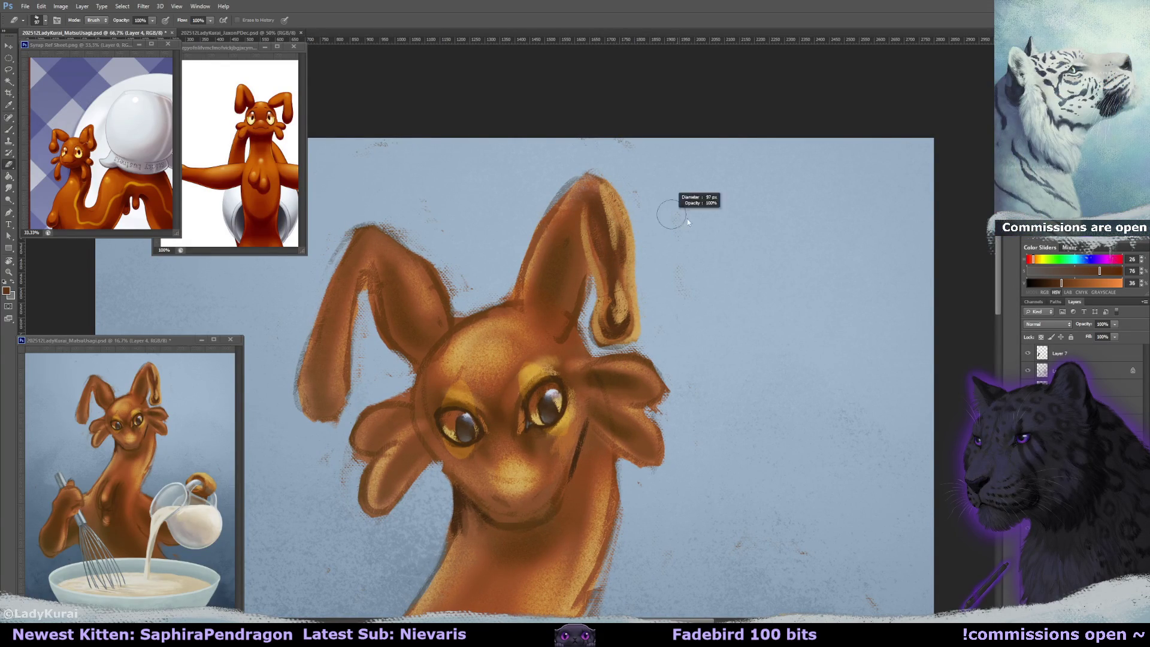
key("ctrl+j")
key("ctrl+s")
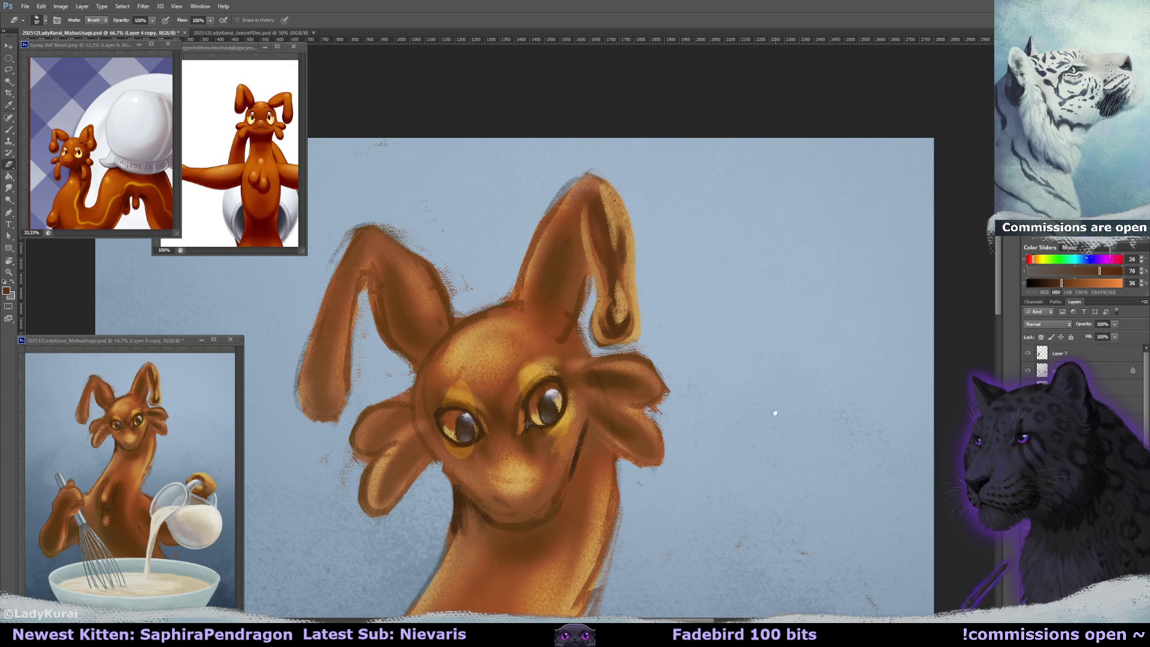
left_click_drag(775, 412, 778, 420)
key("[")
key("[")
key("[")
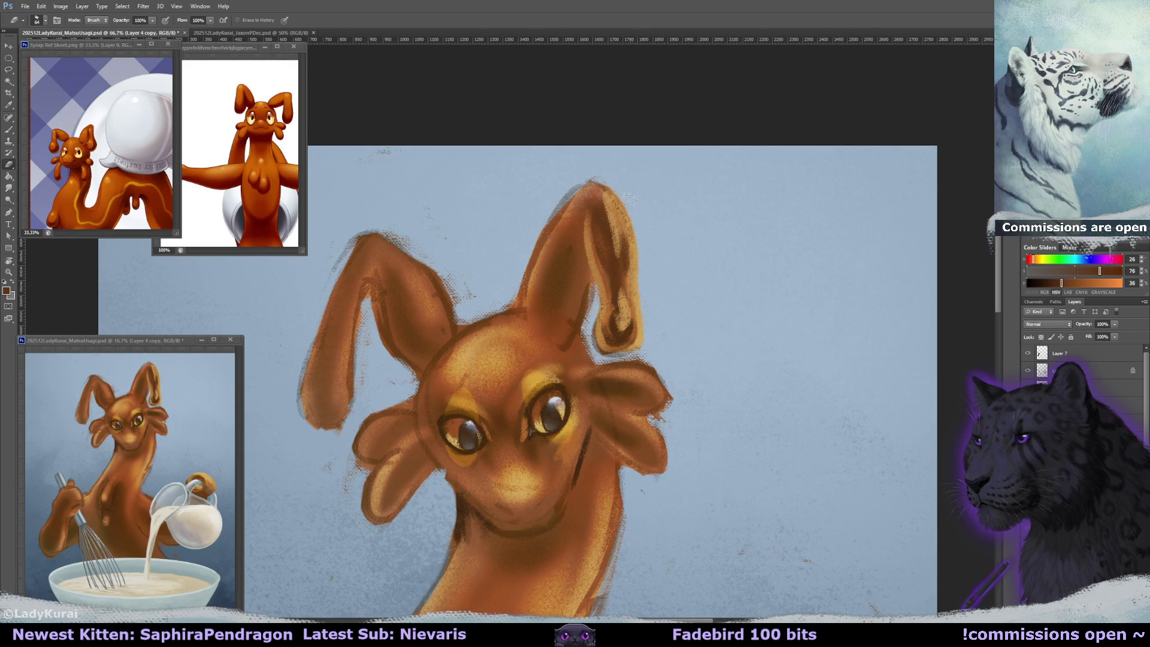
left_click_drag(591, 299, 626, 358)
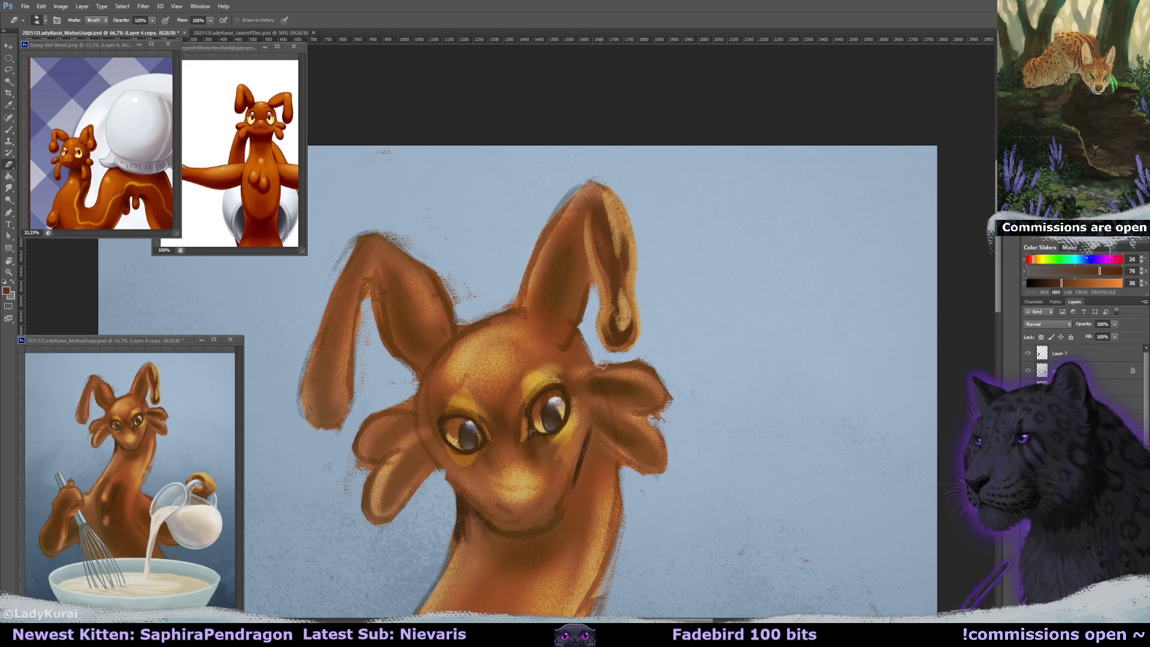
left_click_drag(600, 365, 620, 394)
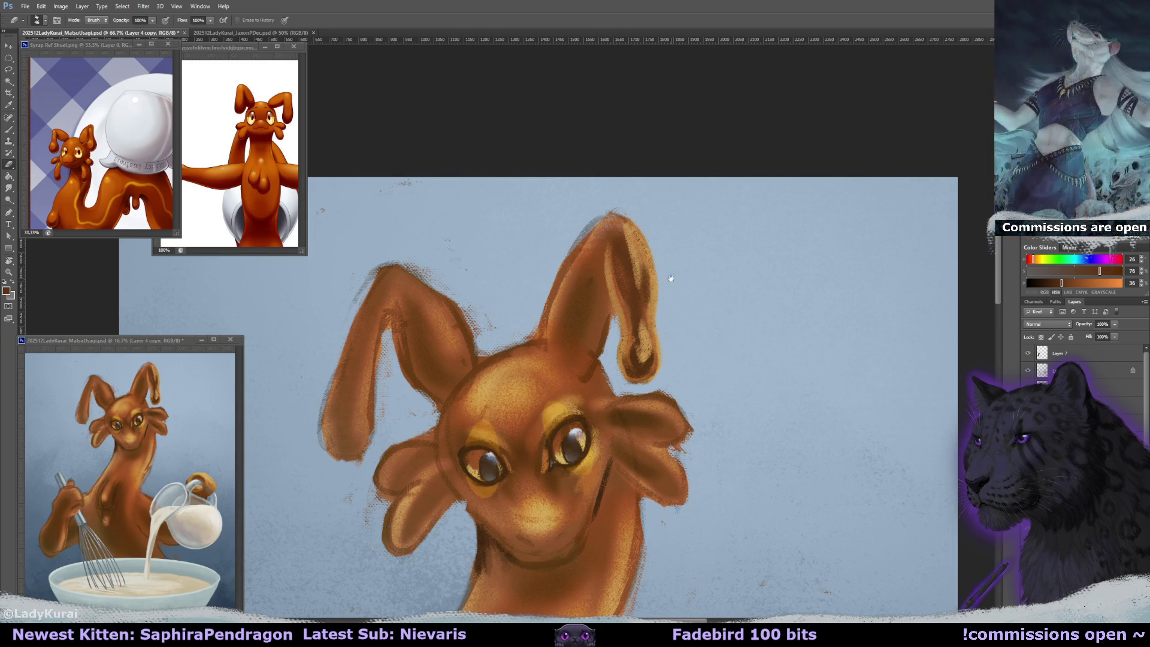
left_click_drag(614, 252, 613, 256)
left_click(614, 256)
key("Return")
- Paint a medium-brown stroke and a brighter orange highlight down the inner ear
key("b")
left_click(592, 389, "alt")
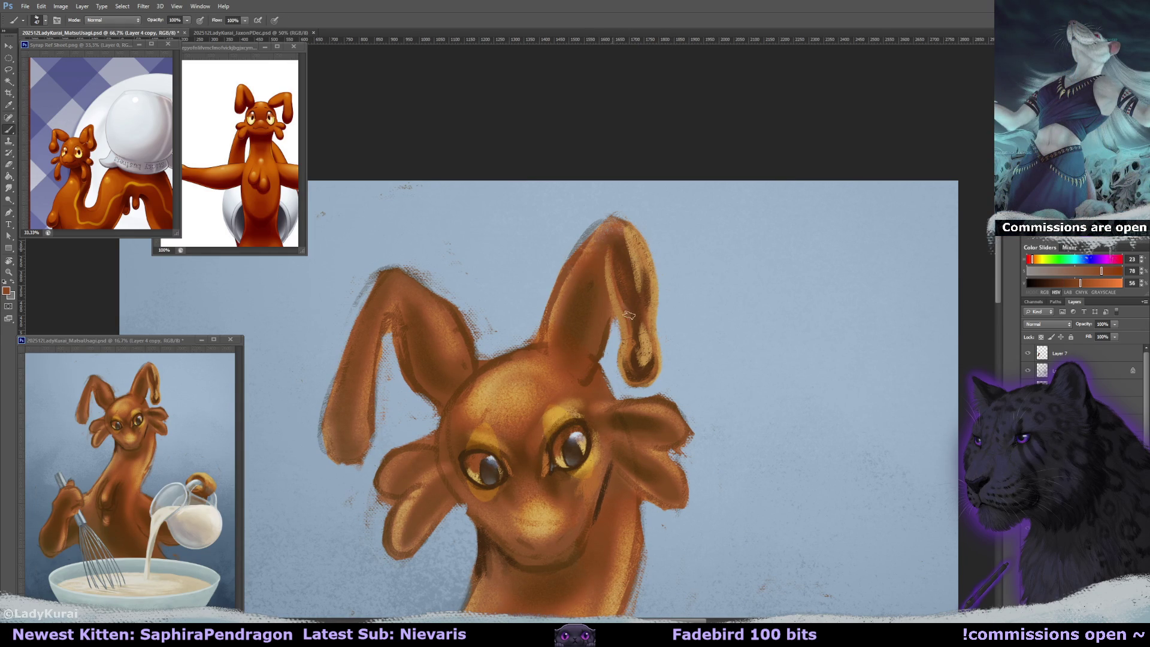
left_click_drag(624, 316, 626, 355)
left_click_drag(1080, 282, 1090, 283)
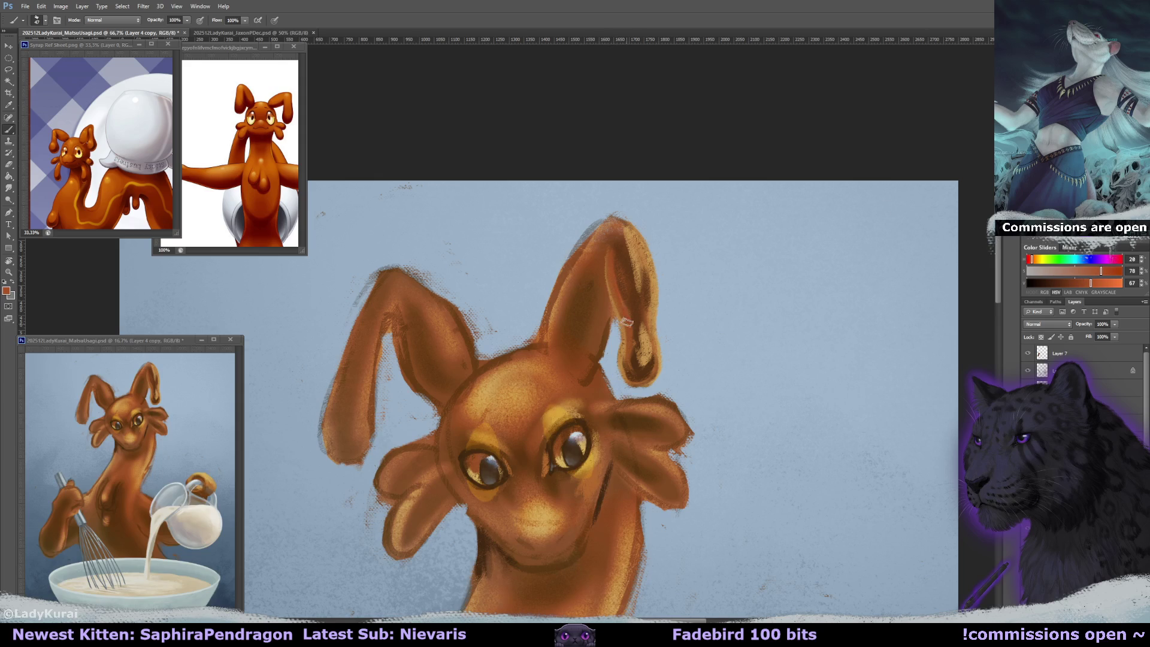
left_click_drag(643, 268, 646, 300)
- Smudge the inner-ear strokes together down to the ear tip
key("r")
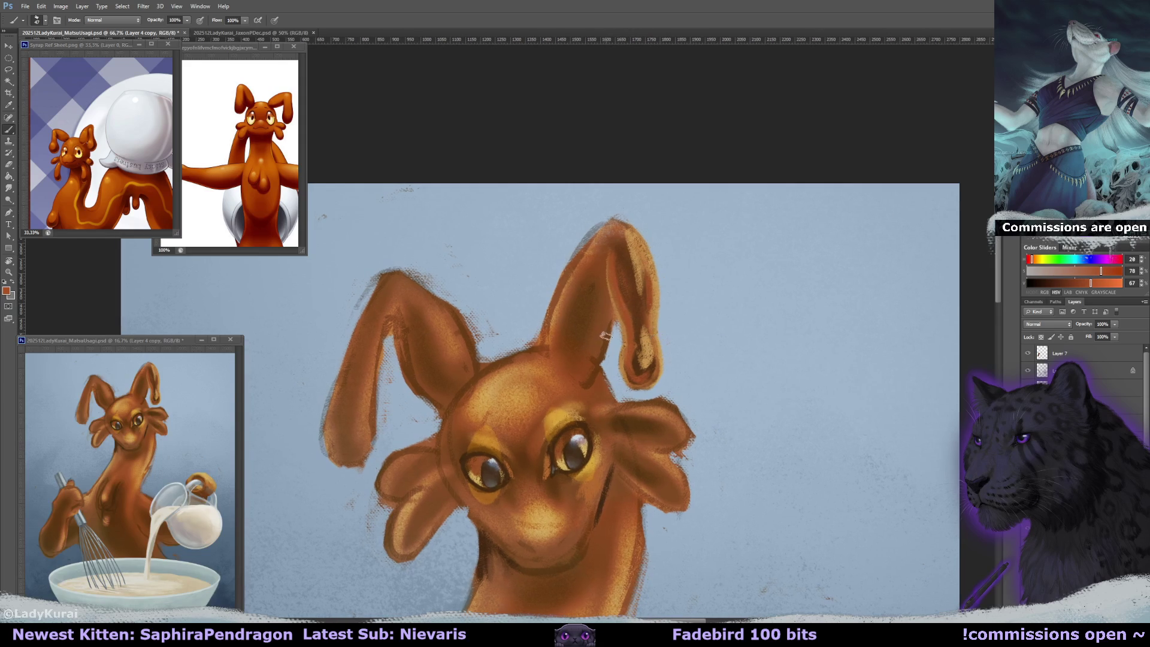
left_click_drag(622, 280, 633, 373)
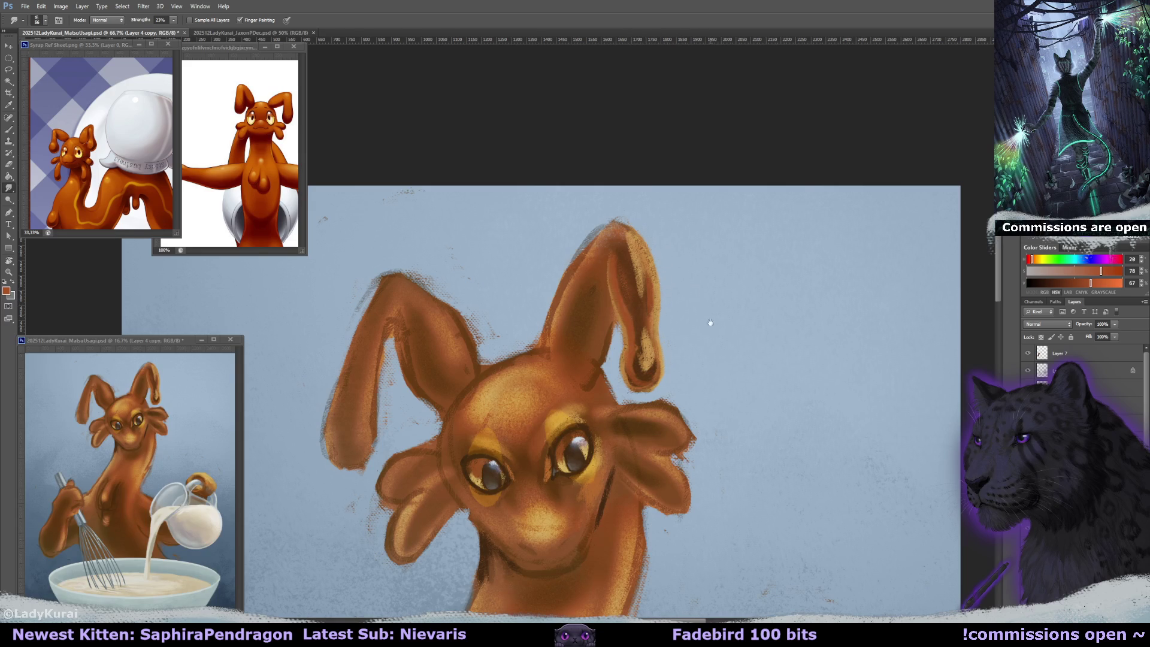
scroll(719, 293, "down", 3)
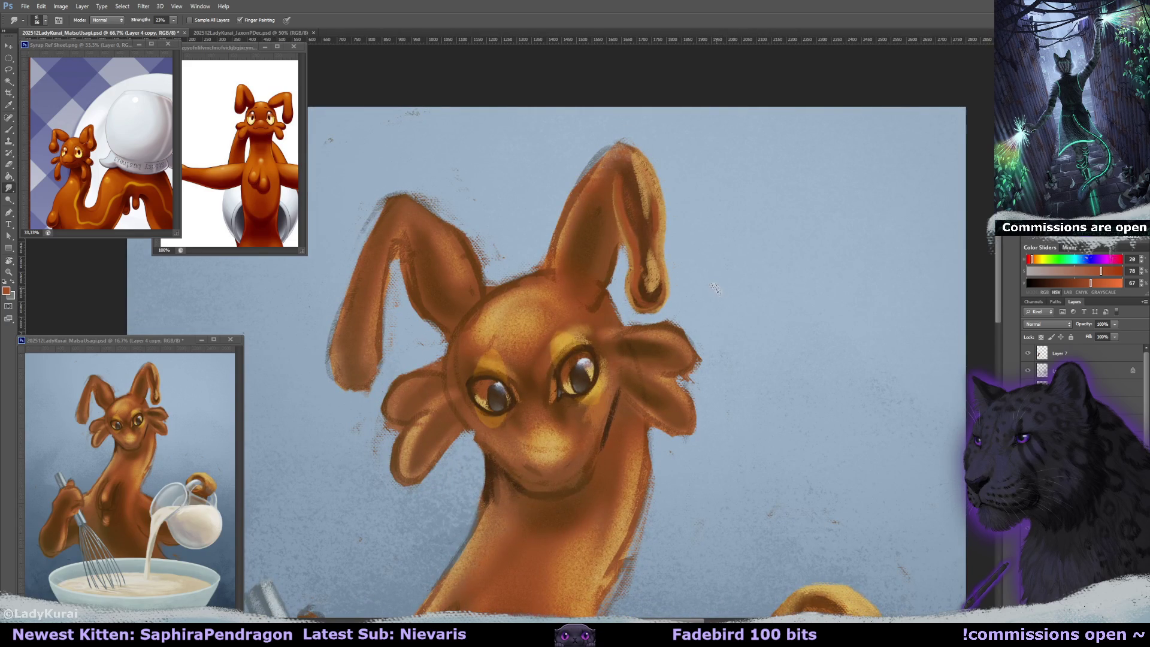
left_click_drag(716, 290, 716, 296)
- Set the new layer to Saturation, fill it with grey, and merge it into the character layer
key("ctrl+minus")
key("ctrl+minus")
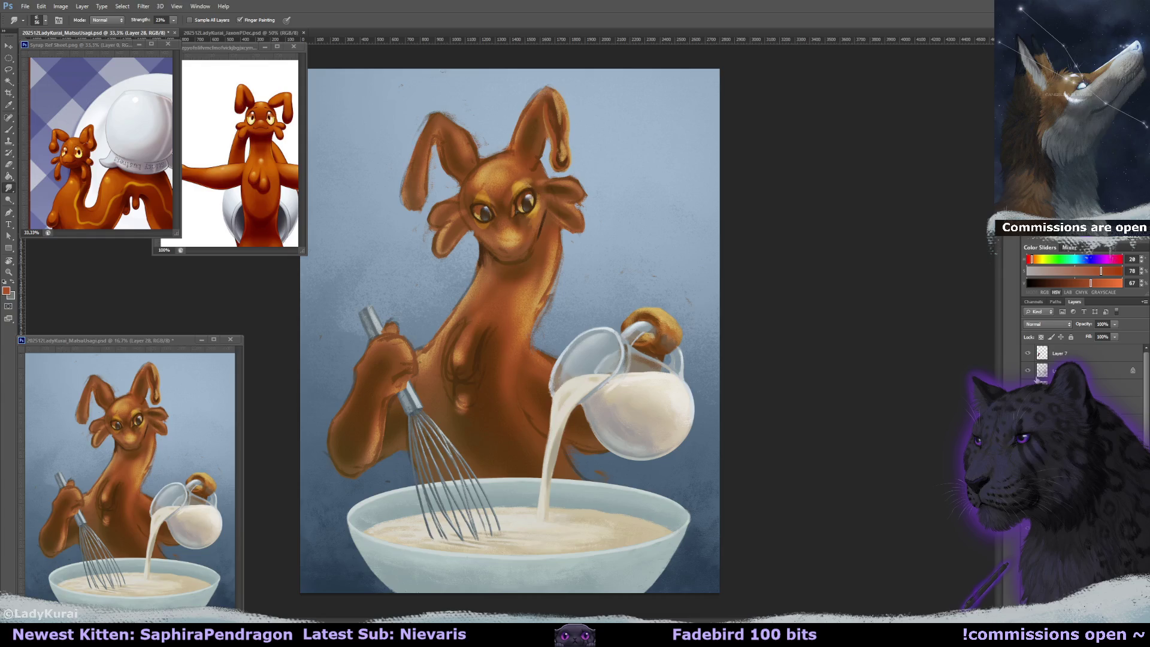
left_click(1048, 324)
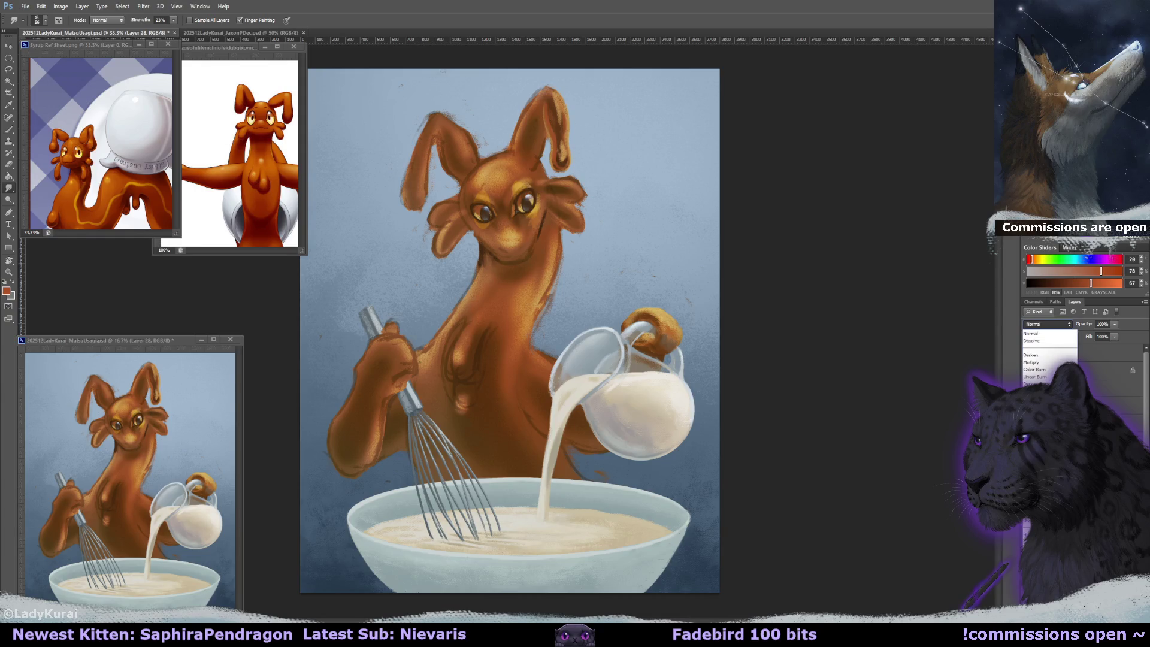
left_click(1036, 541)
left_click(9, 177)
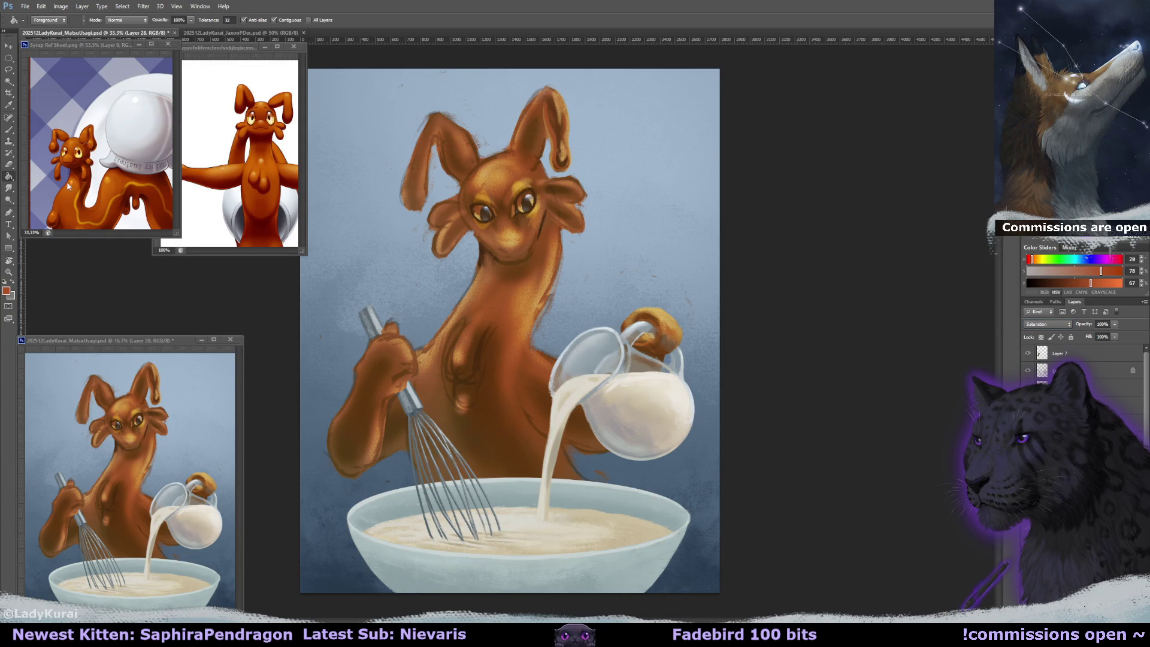
key("x")
left_click(670, 248)
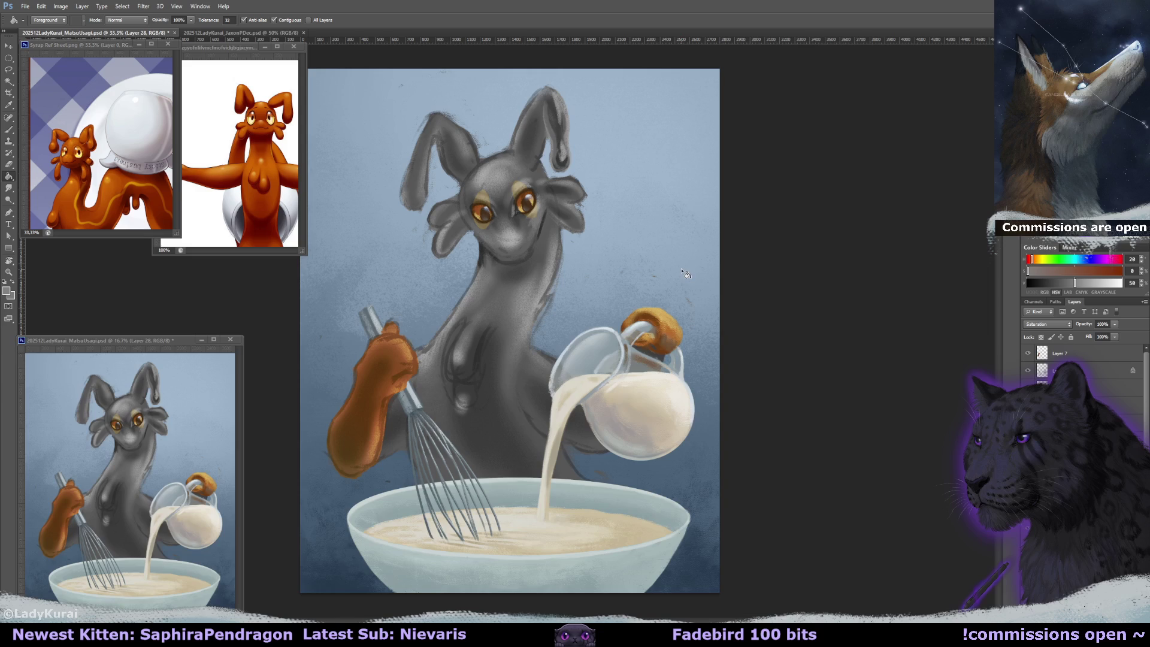
key("ctrl+e")
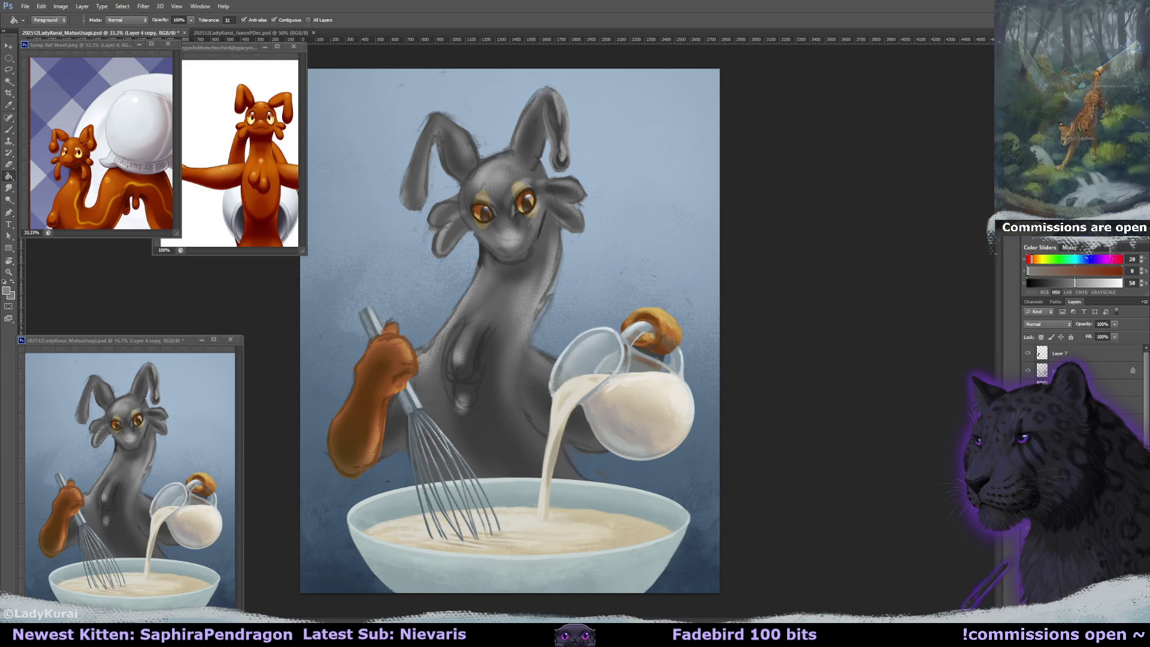
key("ctrl+plus")
key("ctrl+plus")
left_click_drag(676, 48, 697, 350)
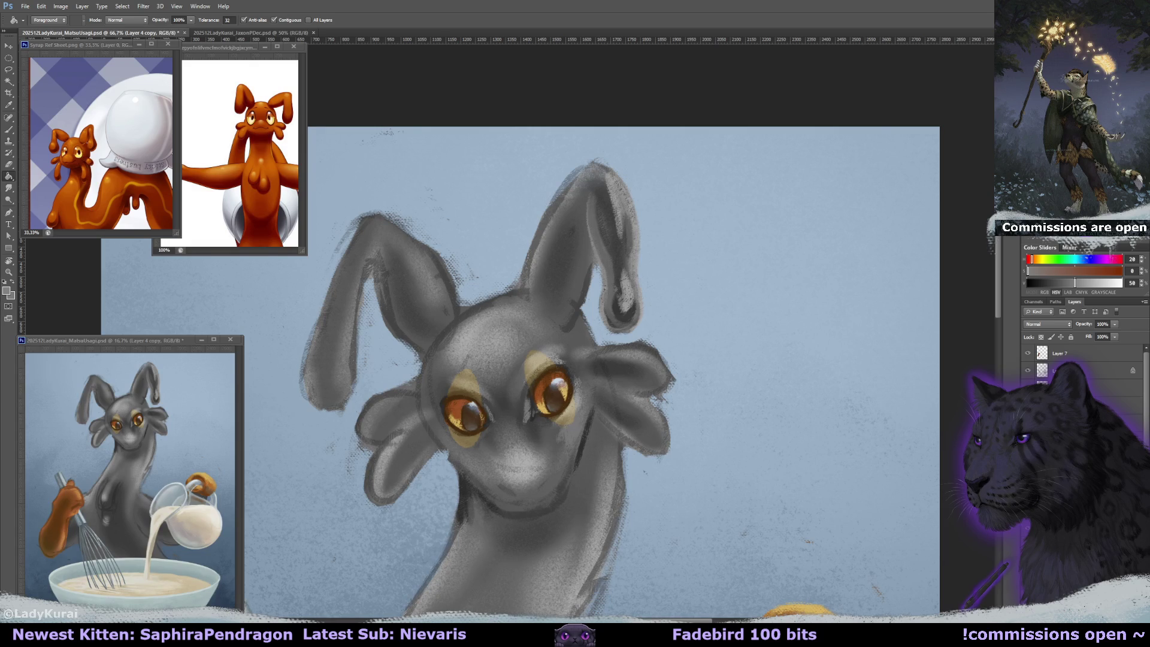
- Switch to a 50 px, 25% hardness brush and paint lighter strokes down the inner right ear
left_click_drag(684, 251, 683, 262)
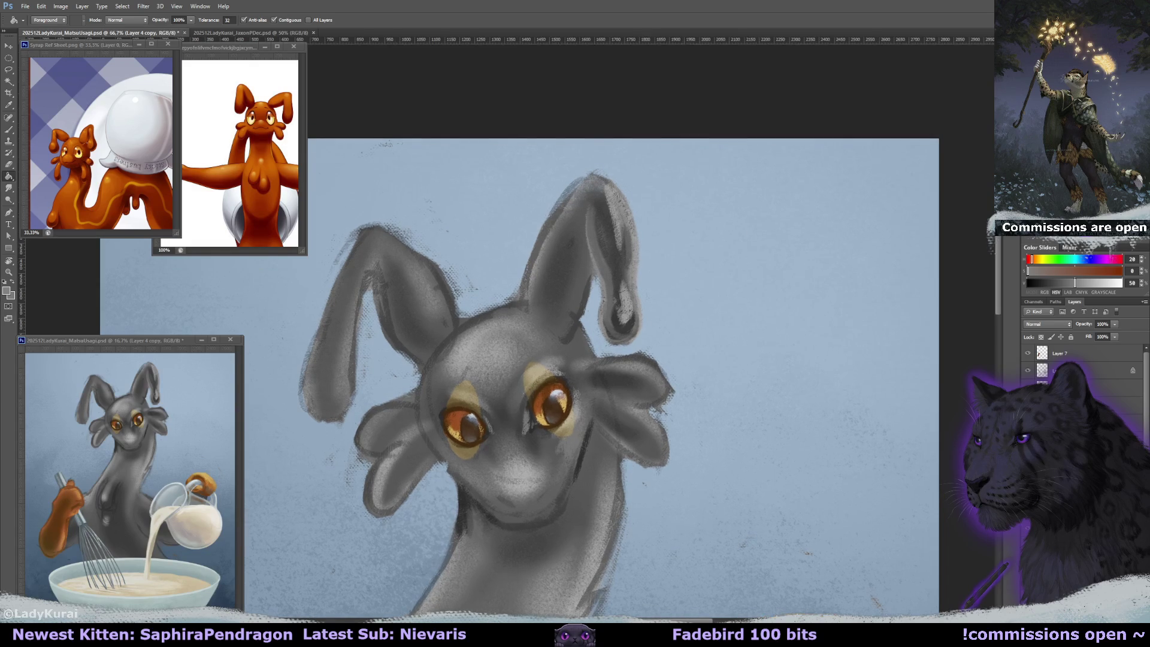
left_click(10, 130)
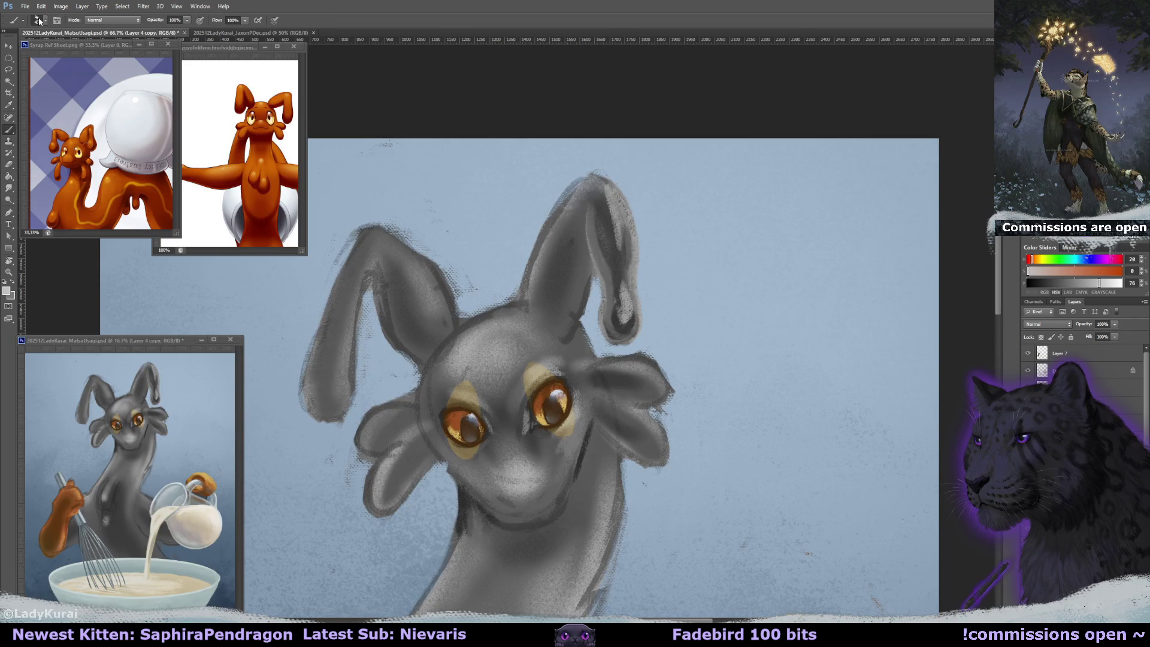
left_click(39, 19)
left_click(33, 146)
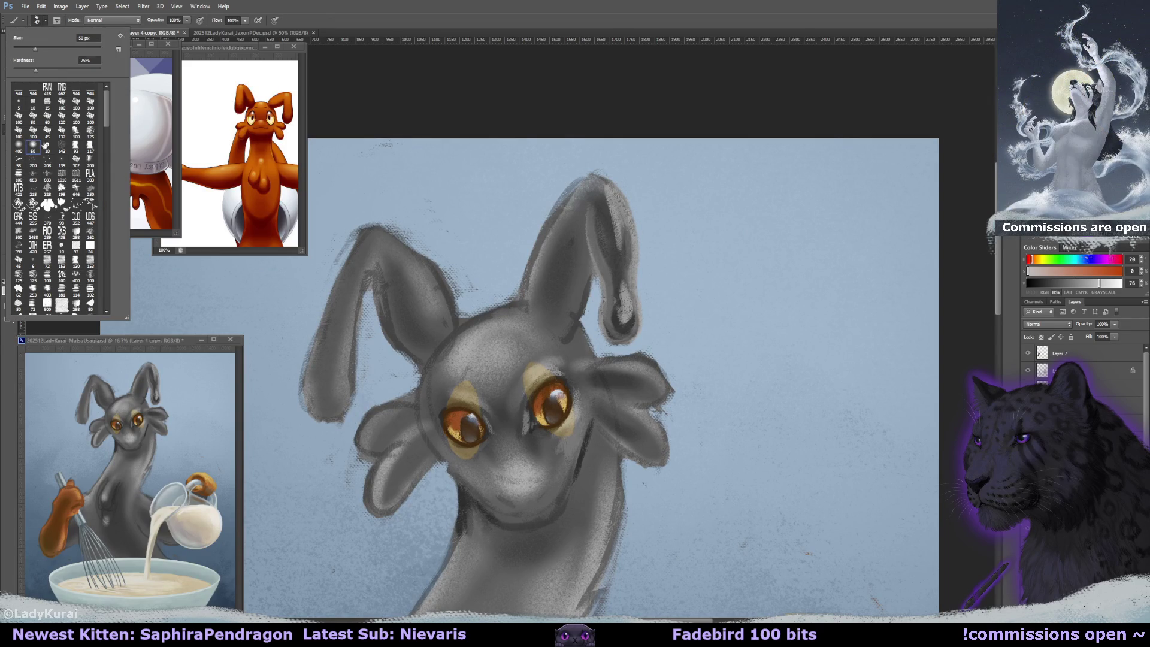
left_click(600, 206)
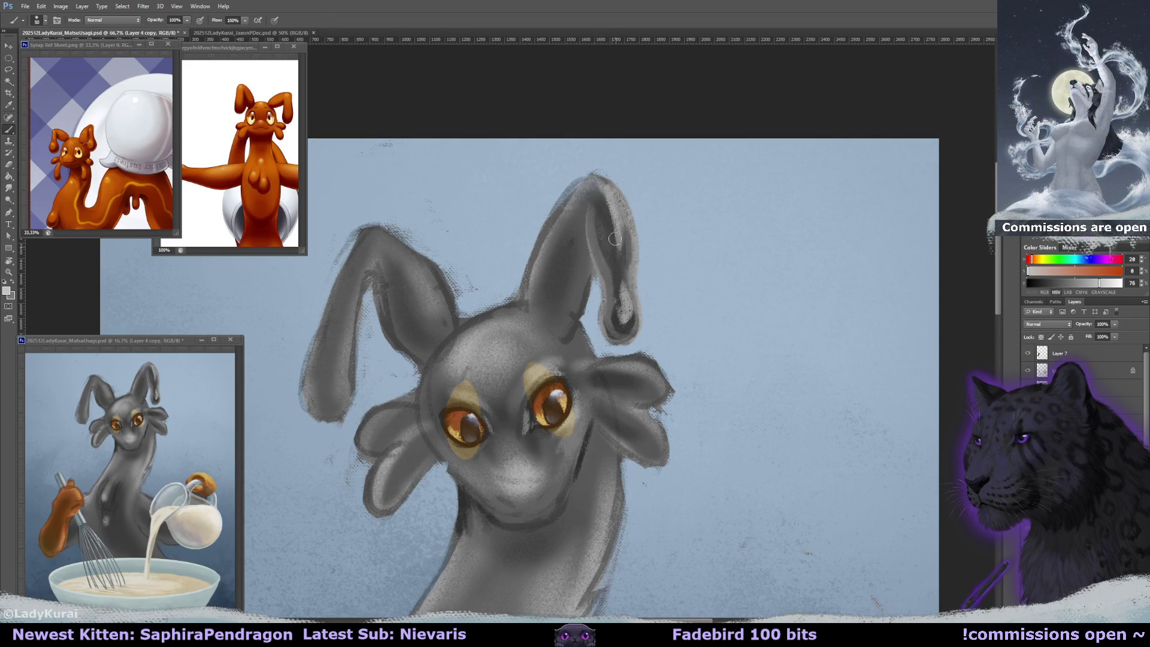
mouse_move(614, 236)
left_mouse_down()
mouse_move(623, 323)
mouse_move(627, 290)
left_mouse_up()
- Darken the right ear's inner shadow and right edge, then lighten down its edge
left_click(620, 294, "alt")
left_click(622, 303, "alt")
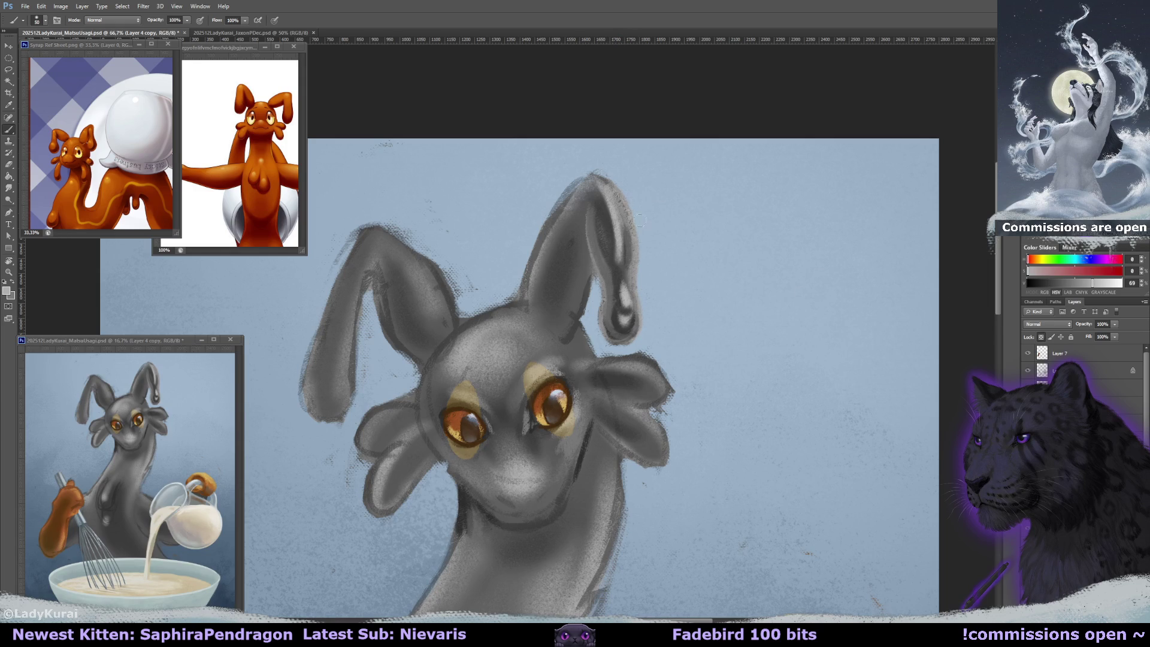
left_click(616, 312, "alt")
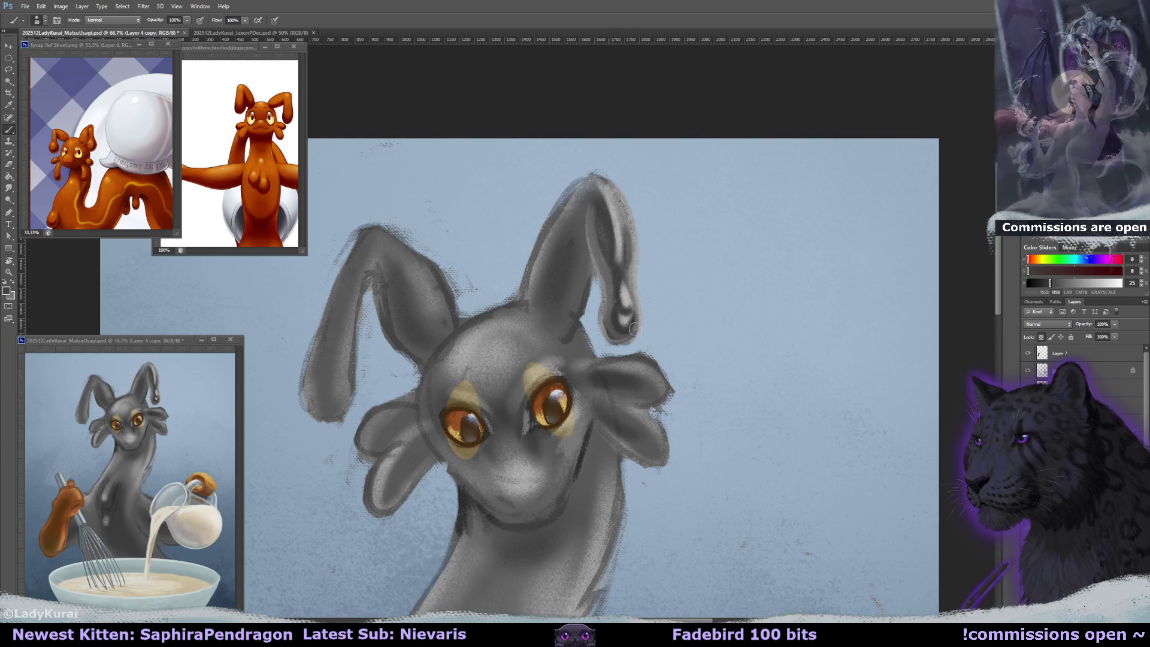
left_click_drag(599, 242, 602, 274)
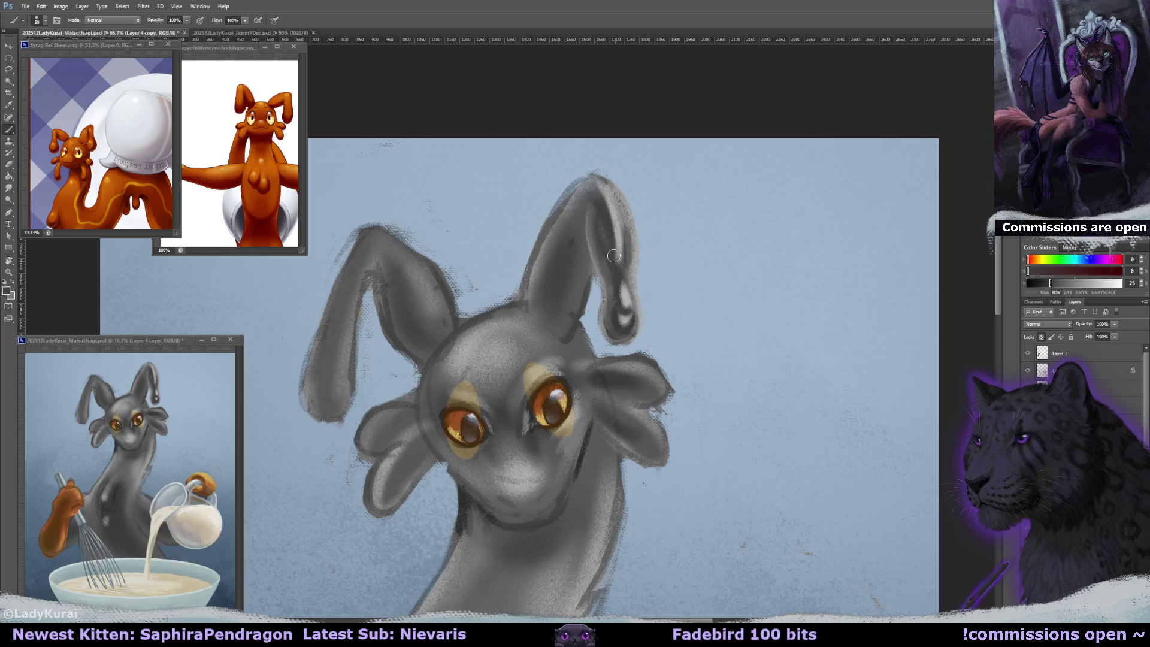
left_click_drag(615, 194, 626, 252)
scroll(632, 270, "up", 1)
left_click(617, 231, "alt")
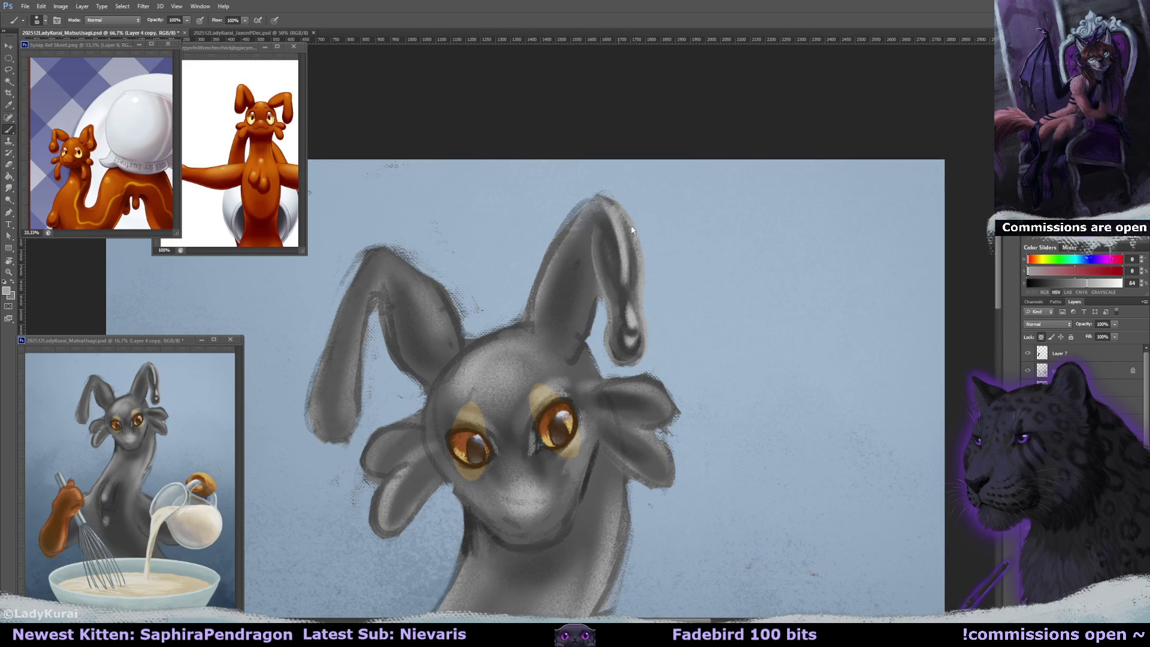
left_click_drag(623, 225, 641, 273)
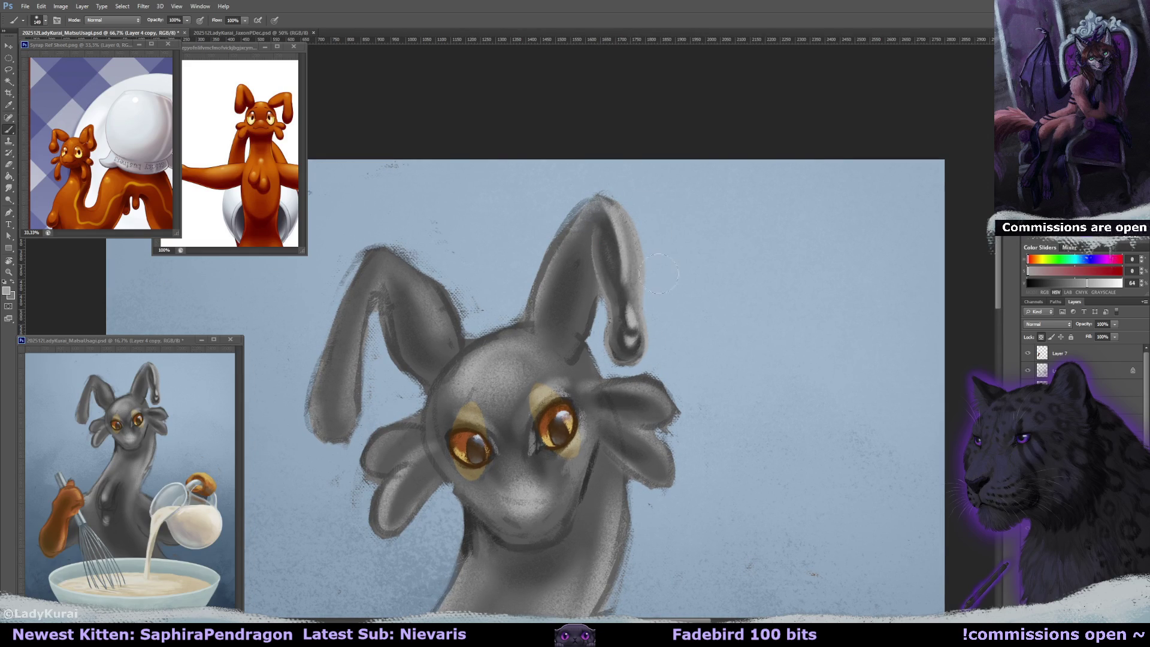
left_click_drag(660, 292, 657, 287)
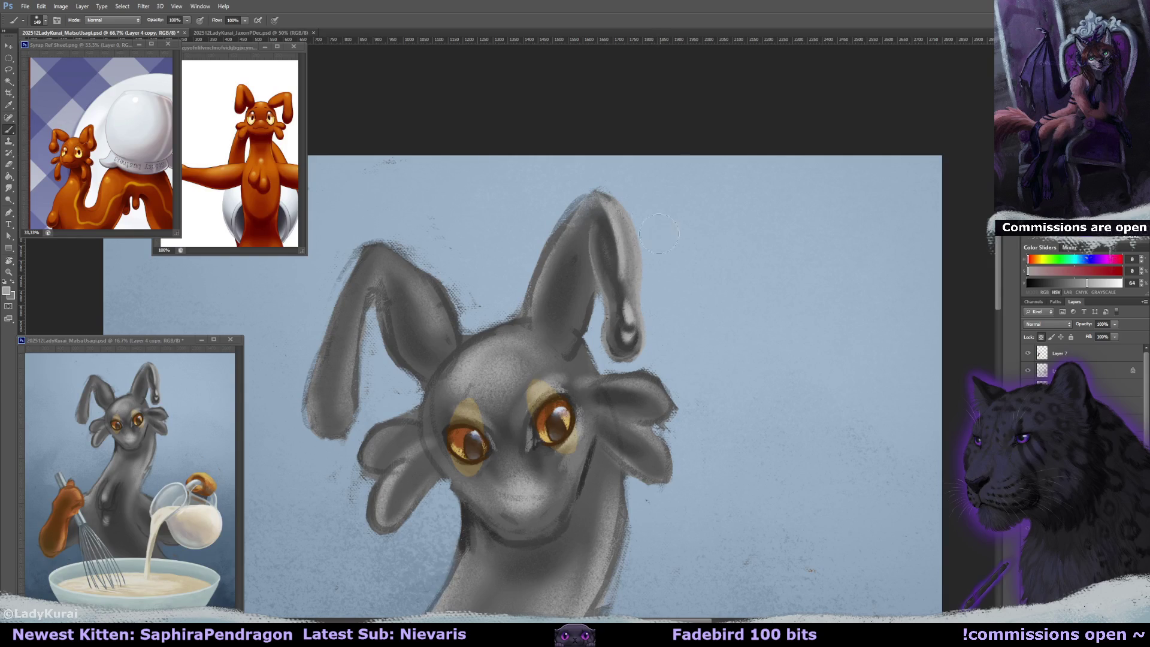
- With another brush preset, darken and smooth the inner shading and reshape the tip highlight
left_click(40, 20)
left_click(33, 145)
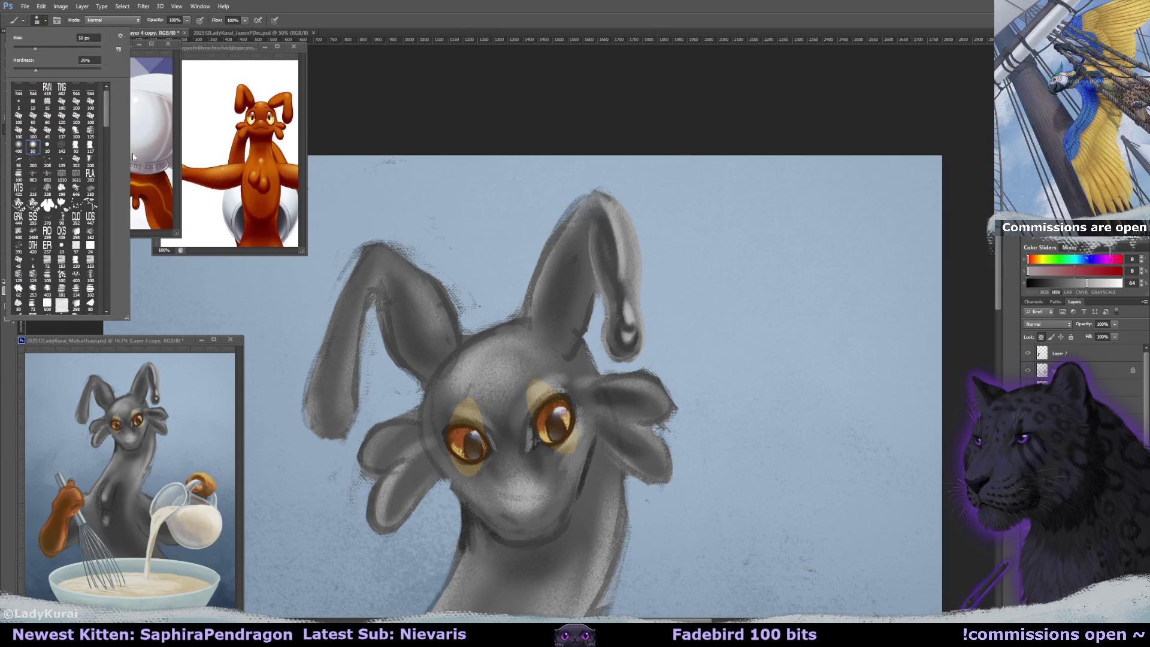
left_click(604, 227, "alt")
mouse_move(612, 248)
left_mouse_down()
mouse_move(626, 350)
mouse_move(629, 336)
left_mouse_up()
left_click(629, 326, "alt")
left_click_drag(620, 285, 626, 322)
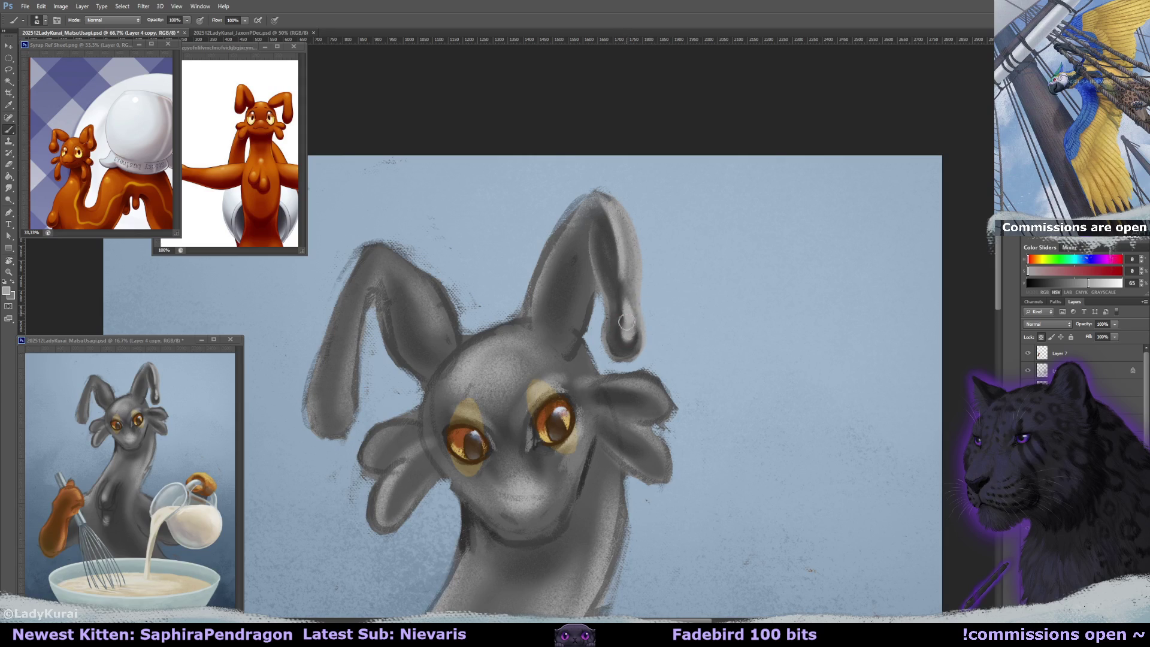
left_click(627, 272, "alt")
left_click_drag(628, 237, 623, 305)
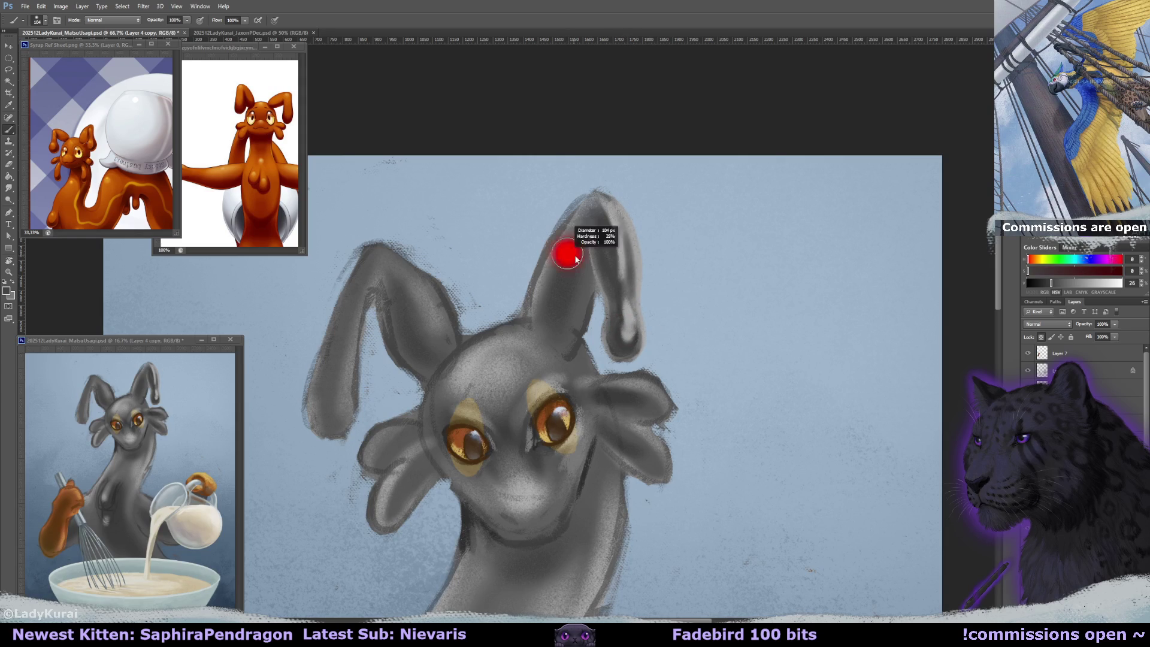
- Darken the ear's base, lighten the forehead below it, and trim the ear's left edge
left_click(544, 319, "alt")
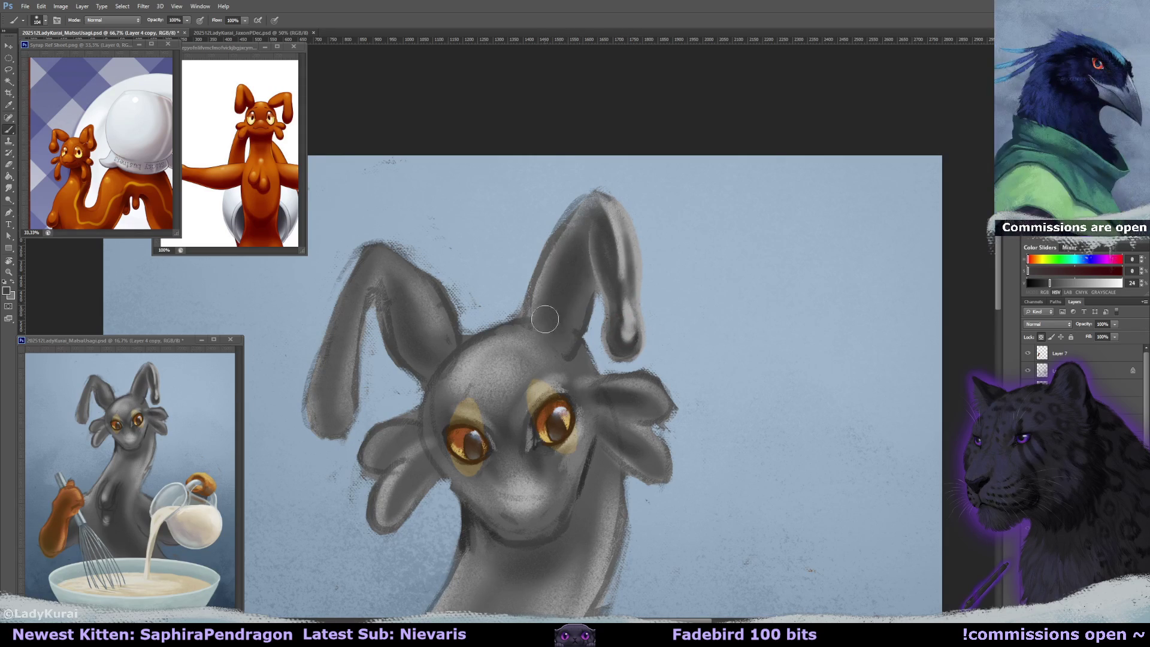
left_click(541, 329, "alt")
left_click_drag(541, 332, 568, 306)
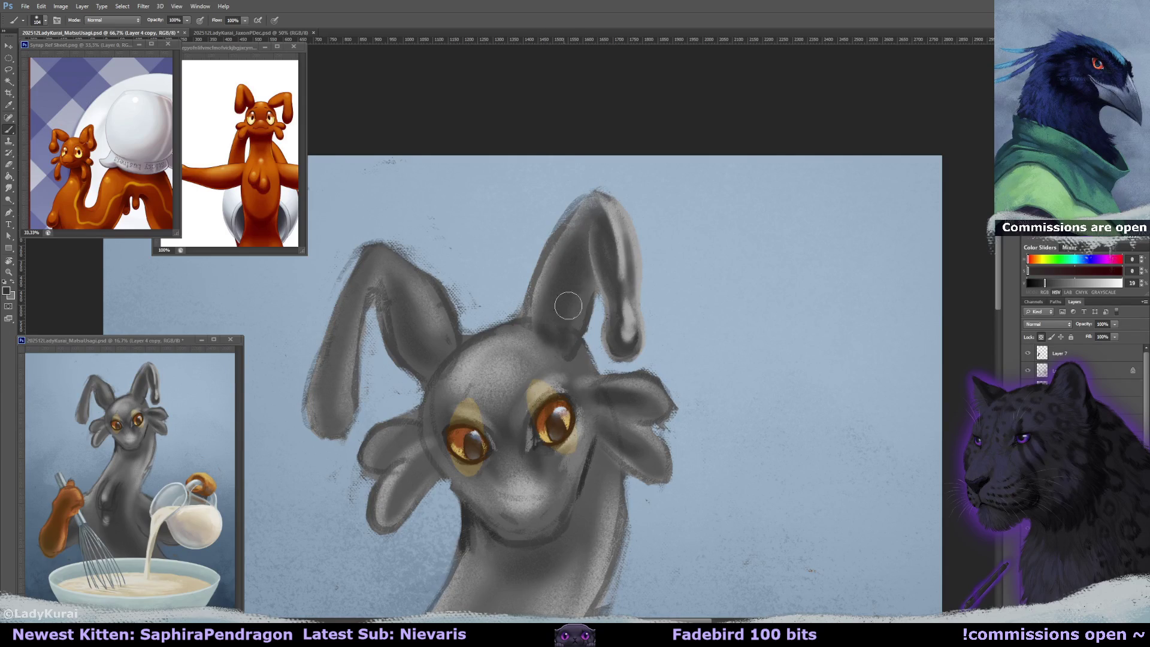
left_click(536, 341, "alt")
left_click_drag(536, 341, 558, 364)
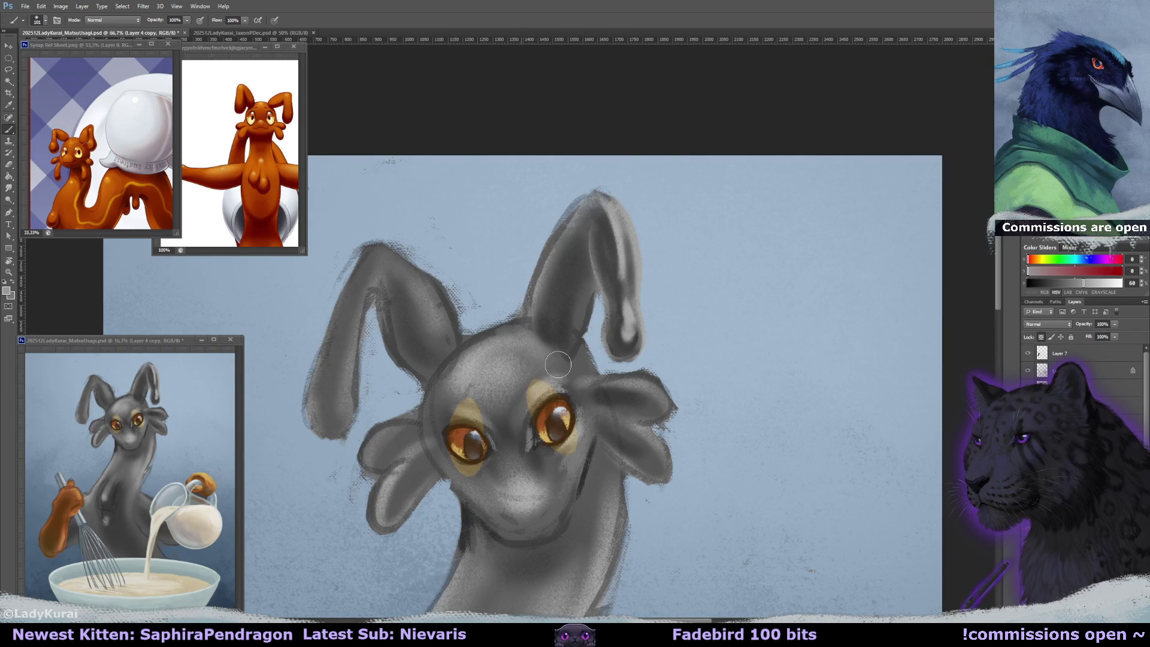
key("bracketleft")
key("bracketleft")
key("bracketleft")
mouse_move(575, 206)
left_mouse_down()
mouse_move(536, 293)
mouse_move(605, 195)
left_mouse_up()
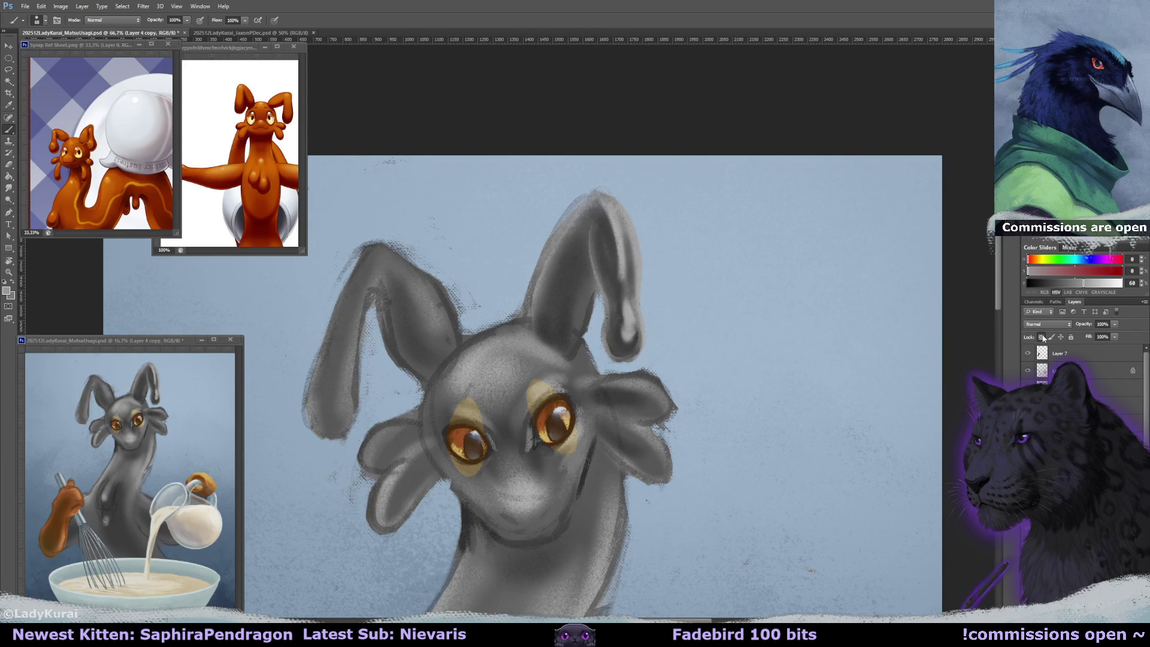
key("e")
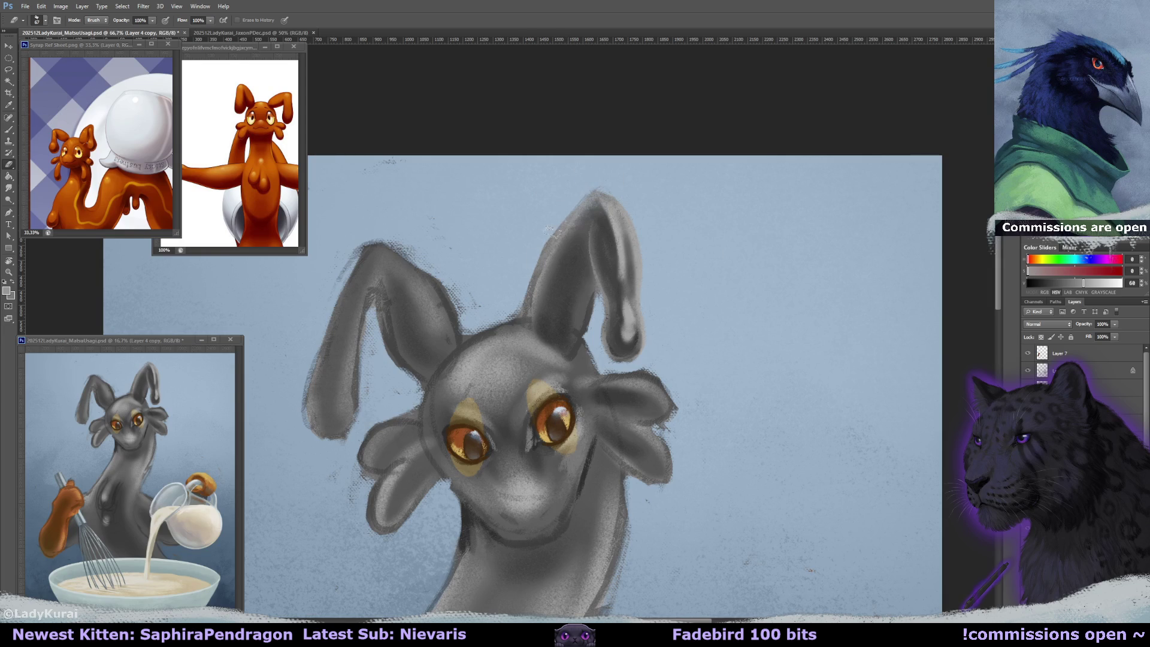
left_click_drag(531, 280, 522, 317)
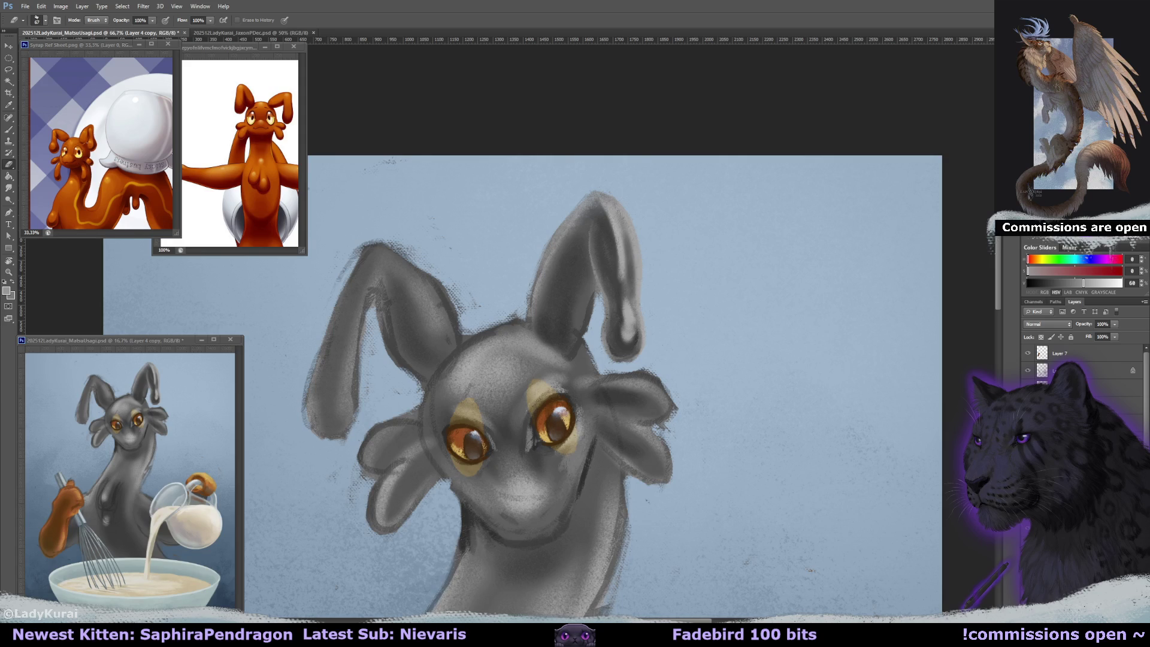
- Darken the right ear's left edge, inner area and inner crease with a smaller brush
left_click_drag(663, 207, 686, 202)
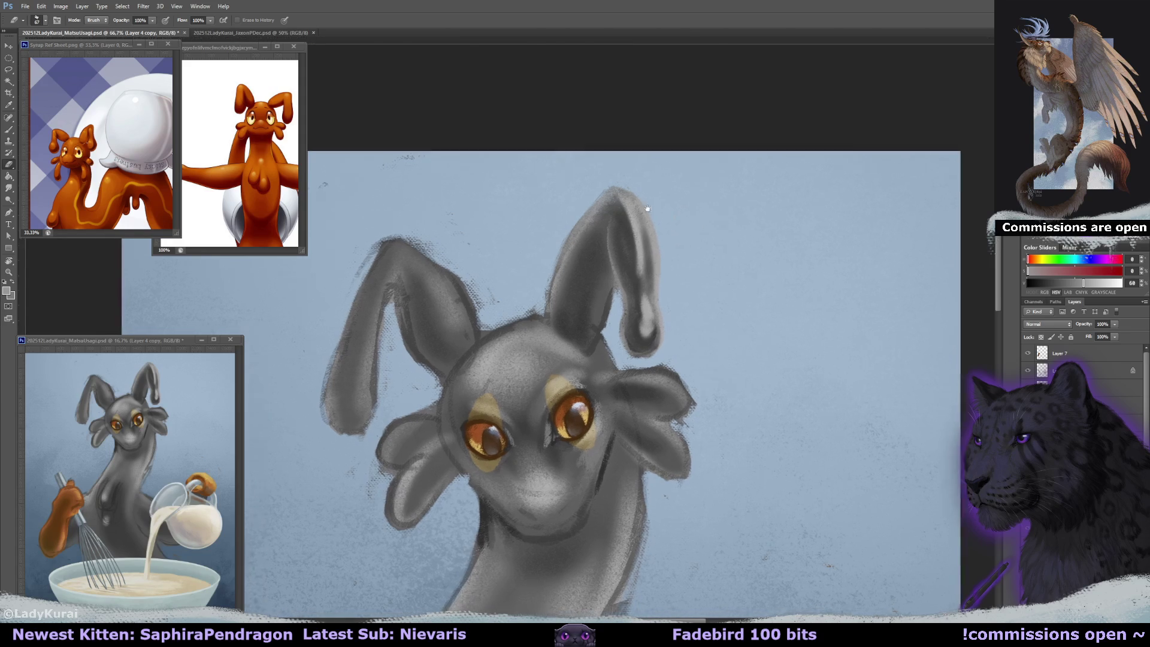
left_click(37, 20)
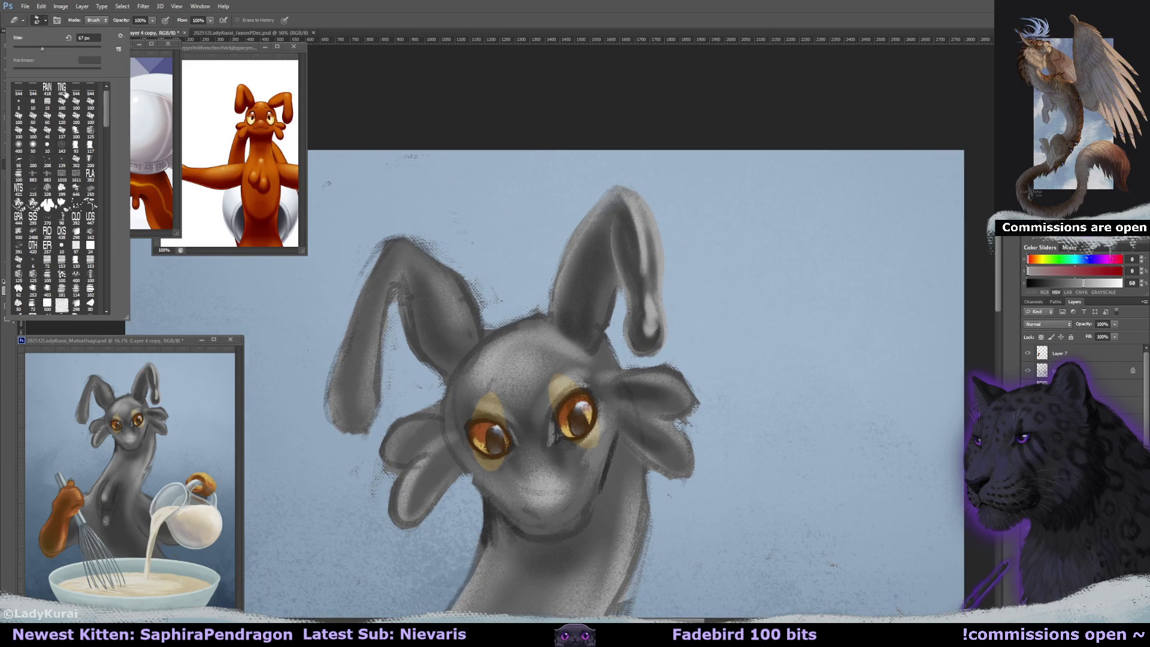
left_click(40, 48)
key("b")
left_click_drag(692, 315, 690, 311)
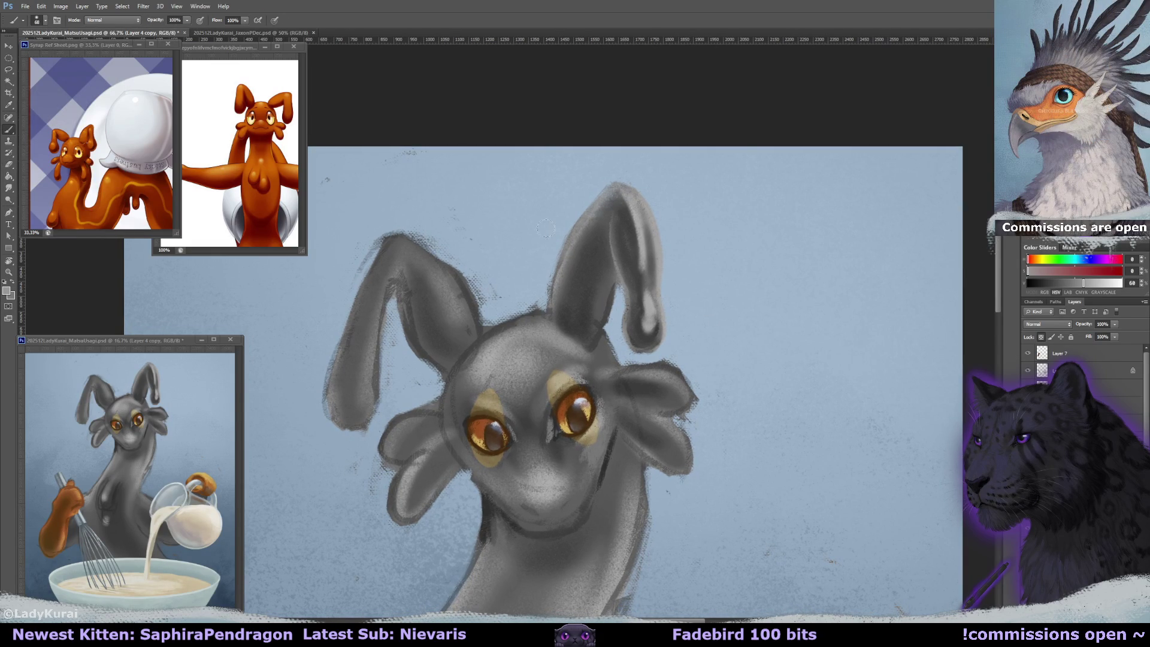
left_click_drag(541, 297, 559, 259)
key("bracketleft")
left_click(578, 329, "alt")
left_click_drag(578, 328, 579, 295)
key("bracketleft")
key("bracketleft")
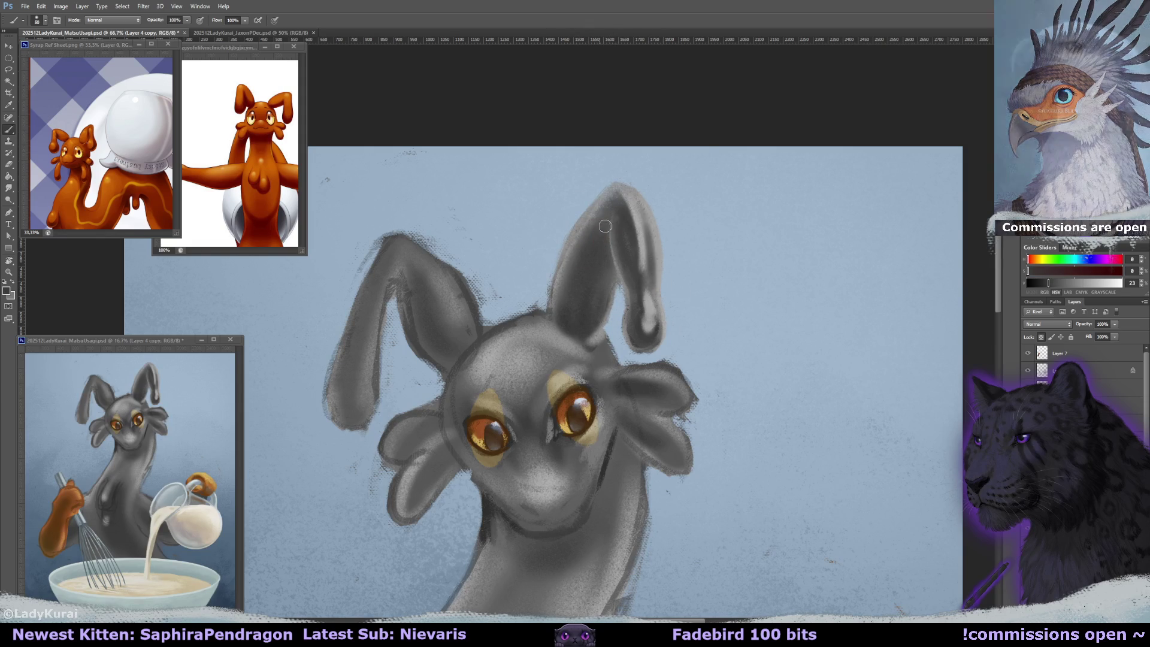
left_click_drag(616, 218, 625, 263)
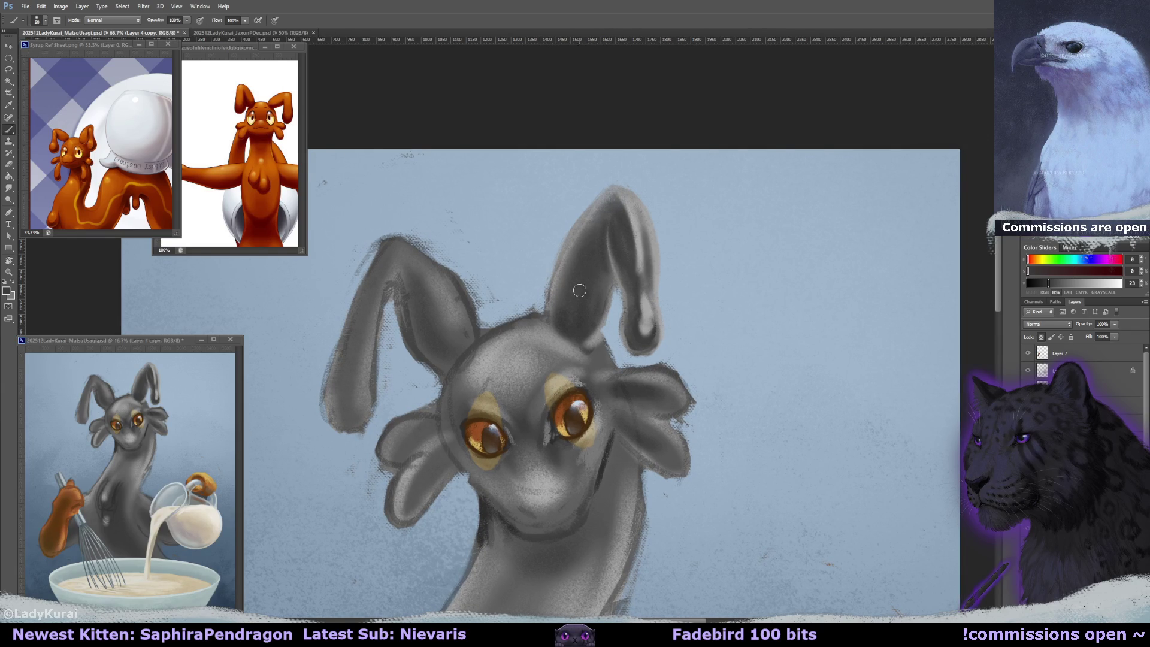
- Lighten the upper inner edge and the inner base of the right ear with light greys
left_click(592, 334, "alt")
left_click(561, 325, "alt")
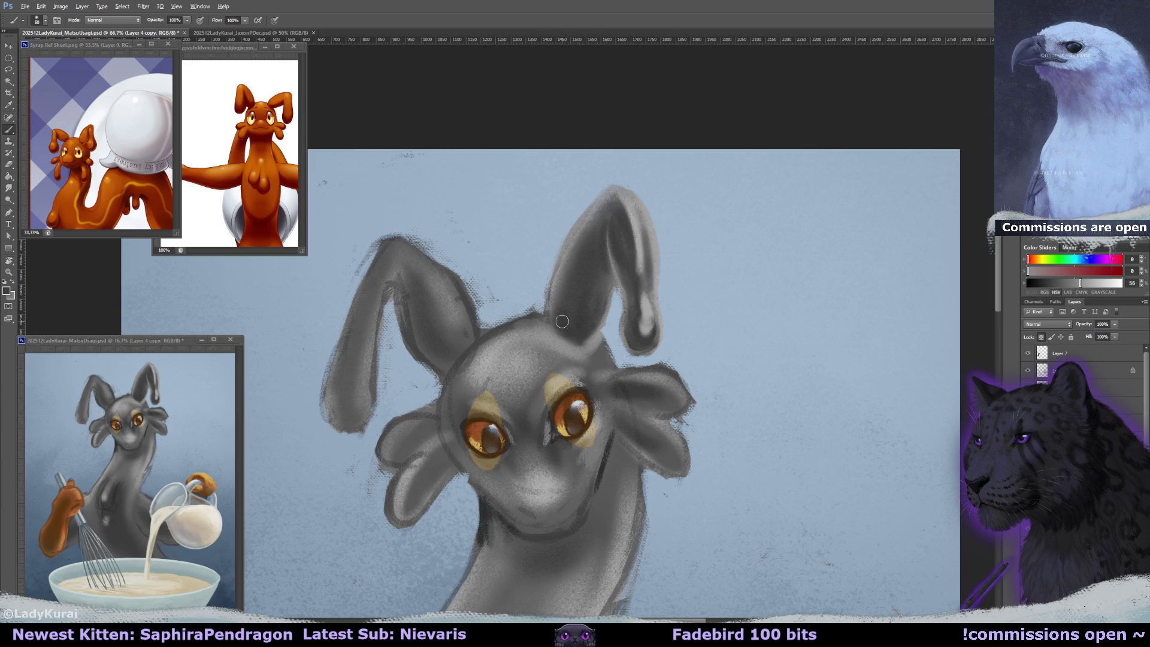
left_click(599, 347, "alt")
left_click_drag(649, 322, 607, 291)
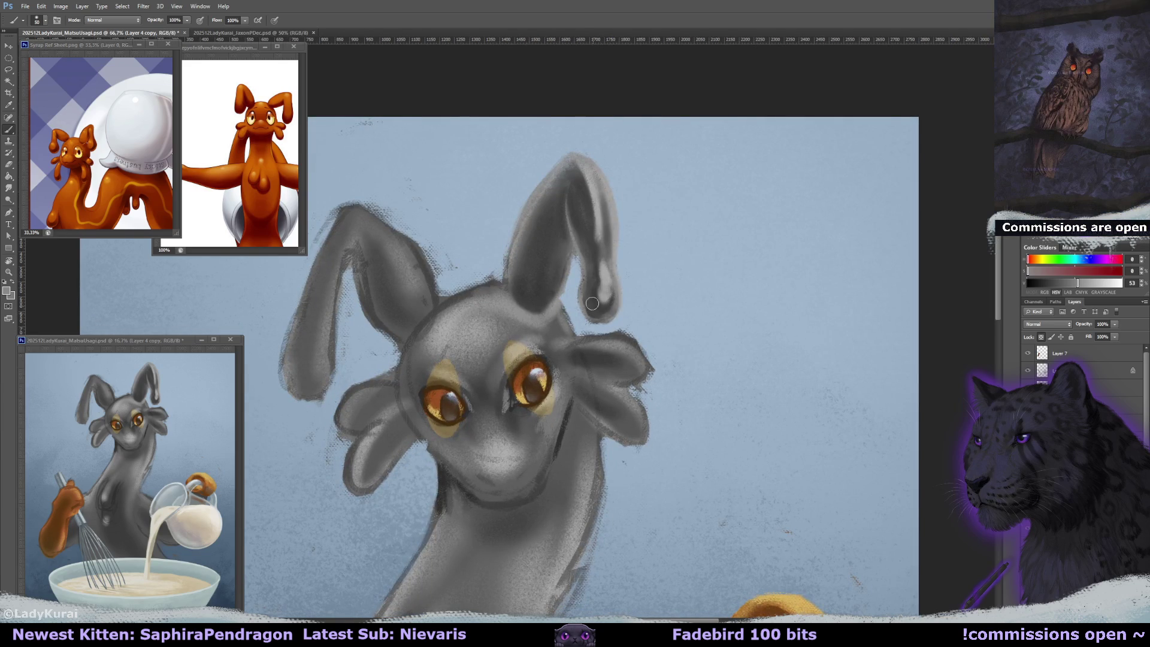
left_click(590, 297, "alt")
left_click(591, 191, "alt")
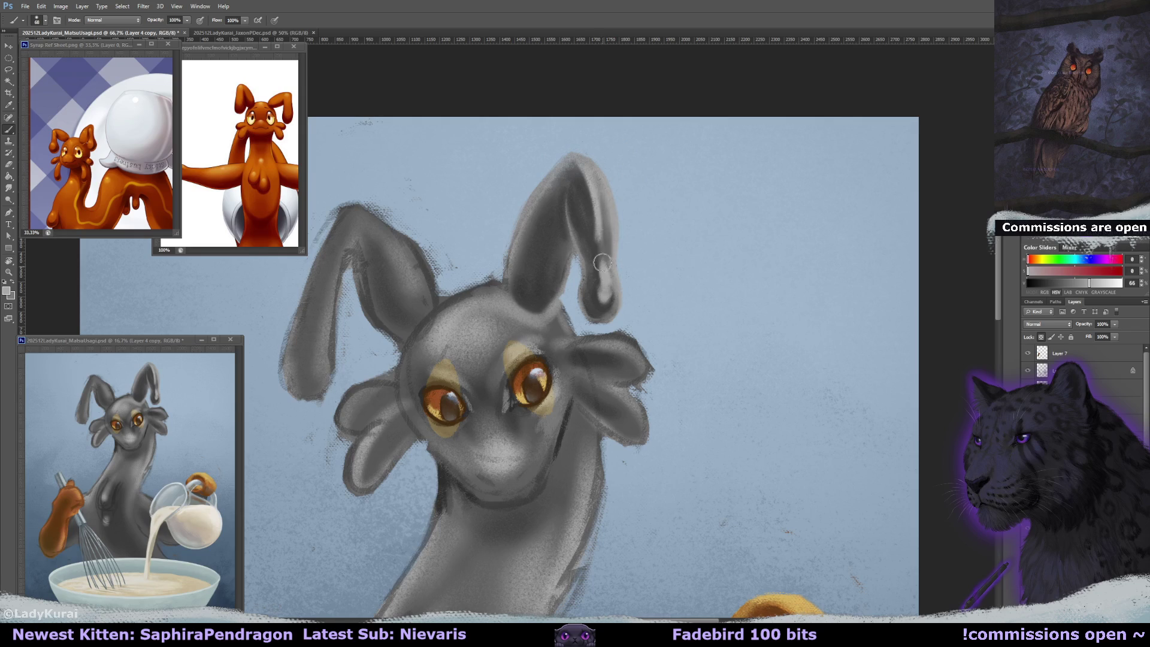
mouse_move(583, 252)
left_mouse_down()
mouse_move(573, 192)
mouse_move(587, 313)
mouse_move(572, 235)
left_mouse_up()
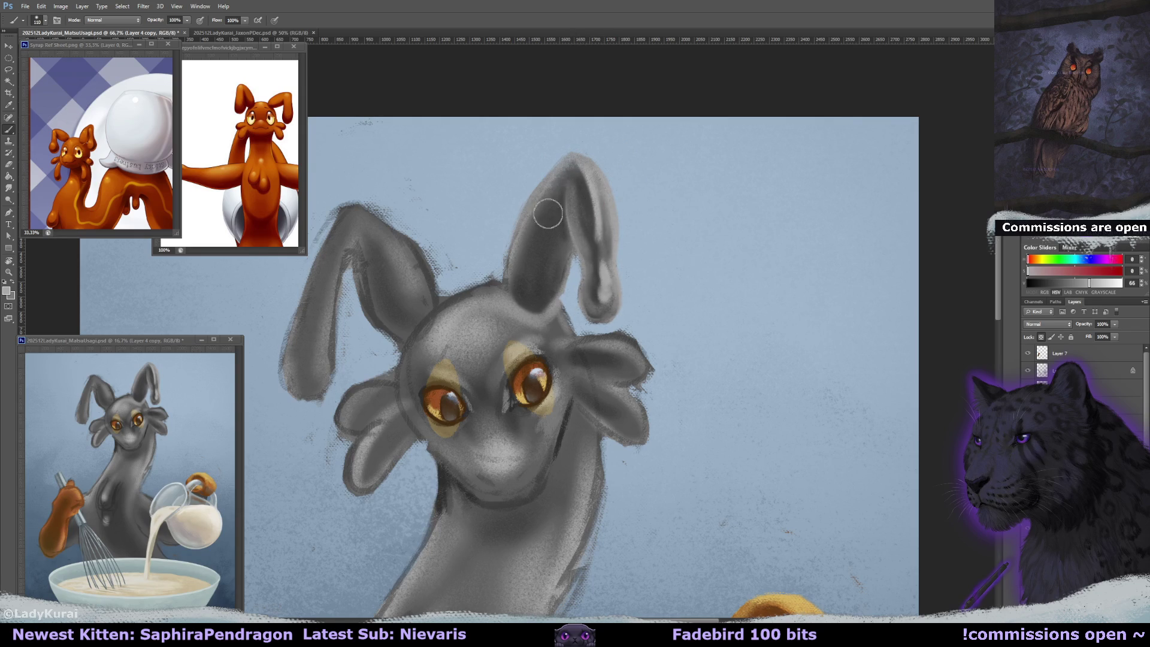
key("bracketleft")
key("bracketleft")
key("bracketleft")
left_click(552, 237, "alt")
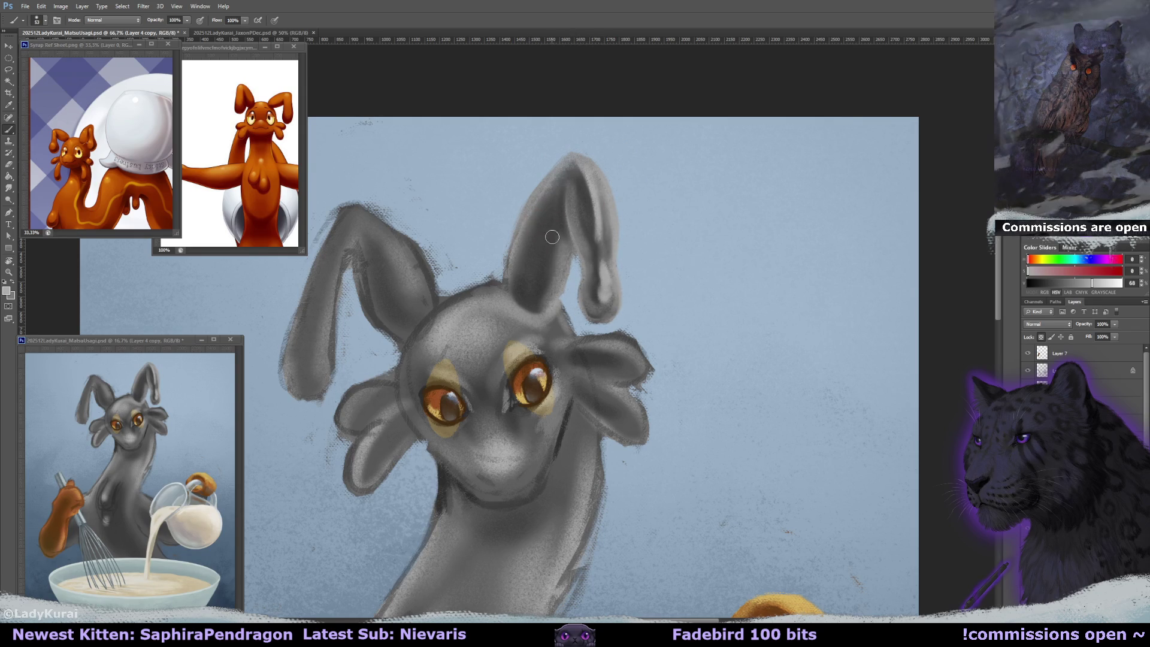
left_click_drag(537, 295, 562, 285)
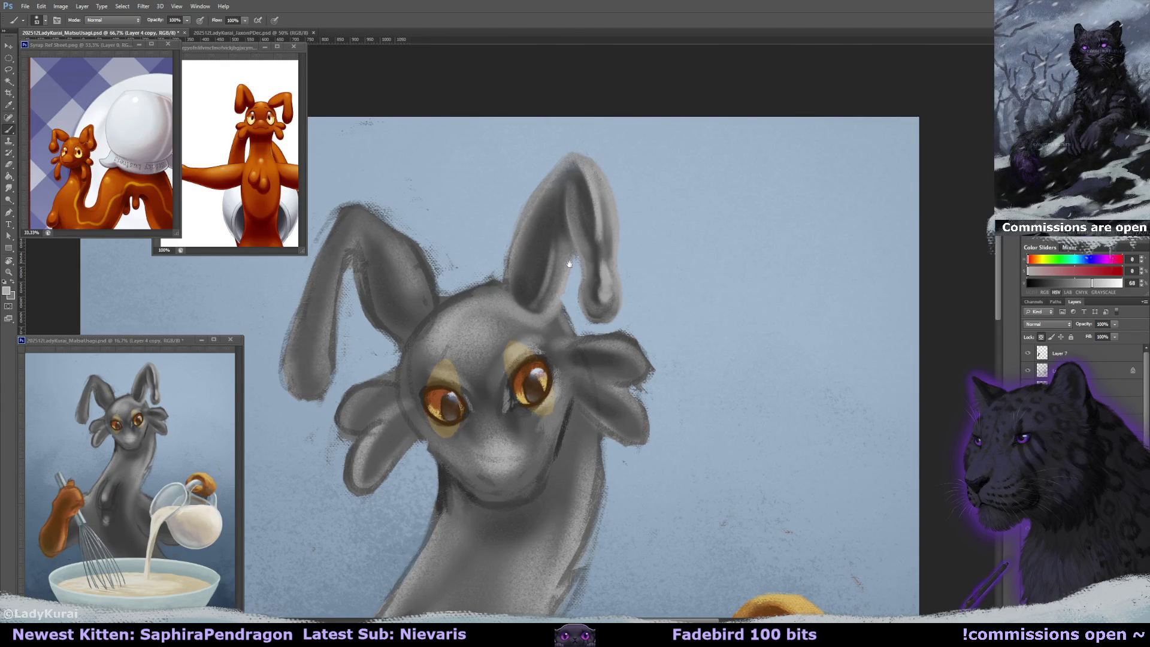
- Darken the right ear's inner left edge and its base with dark grey
scroll(569, 248, "up", 1)
mouse_move(582, 230)
left_mouse_down()
mouse_move(566, 293)
mouse_move(545, 308)
mouse_move(552, 281)
left_mouse_up()
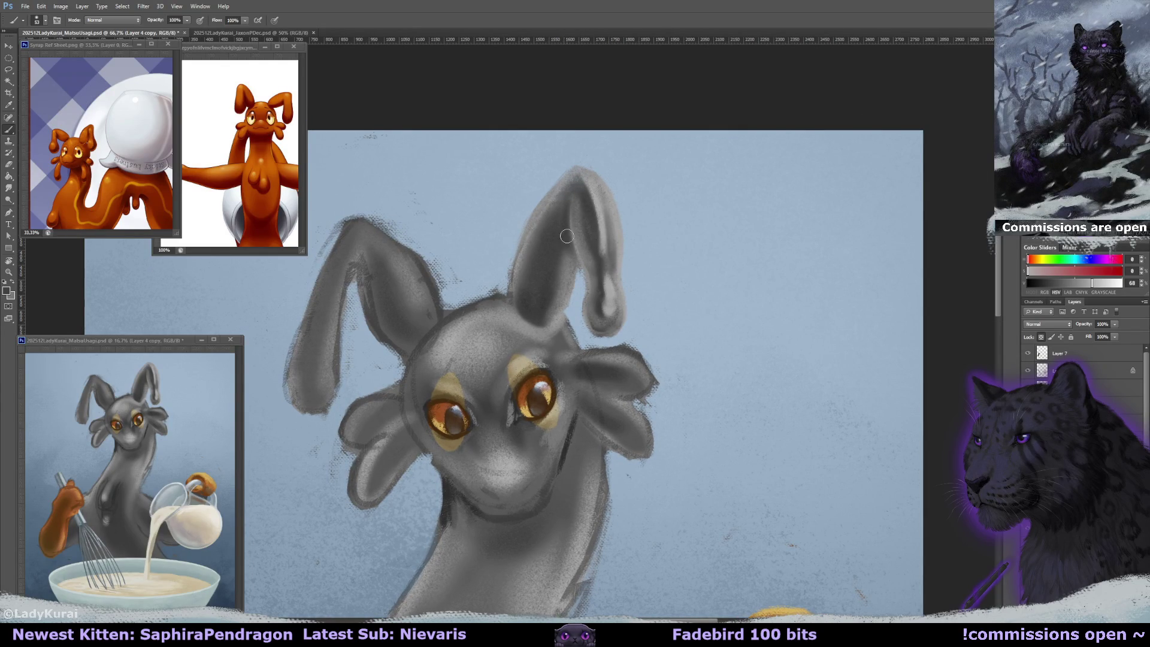
left_click(562, 264, "alt")
left_click_drag(542, 311, 563, 252)
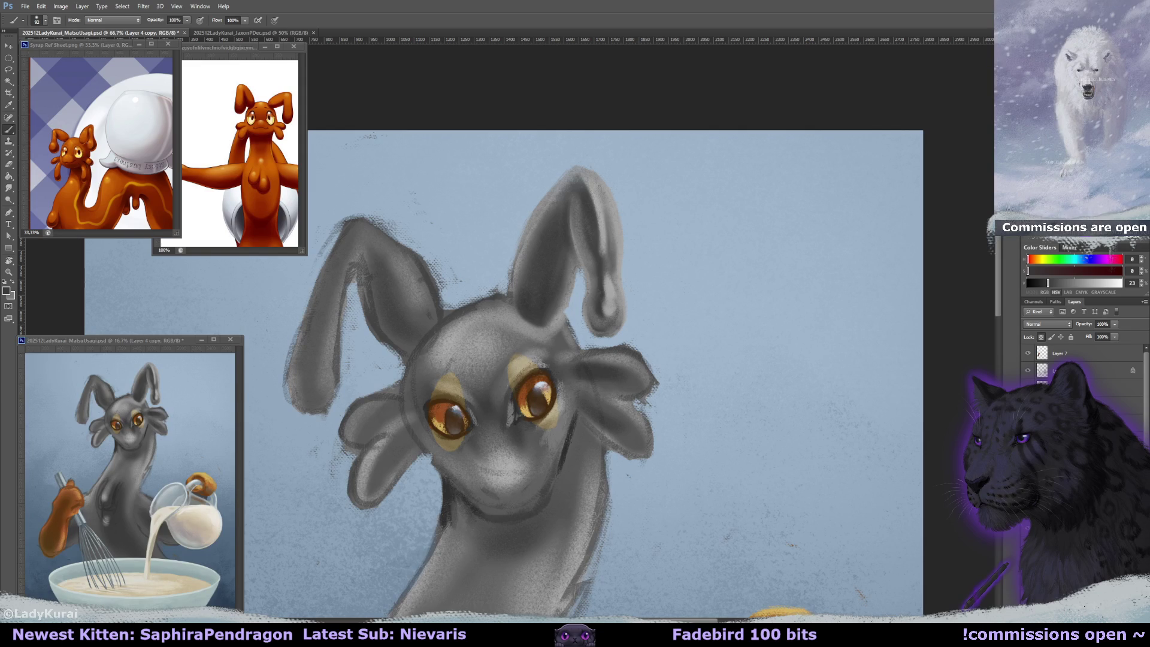
left_click_drag(579, 267, 633, 307)
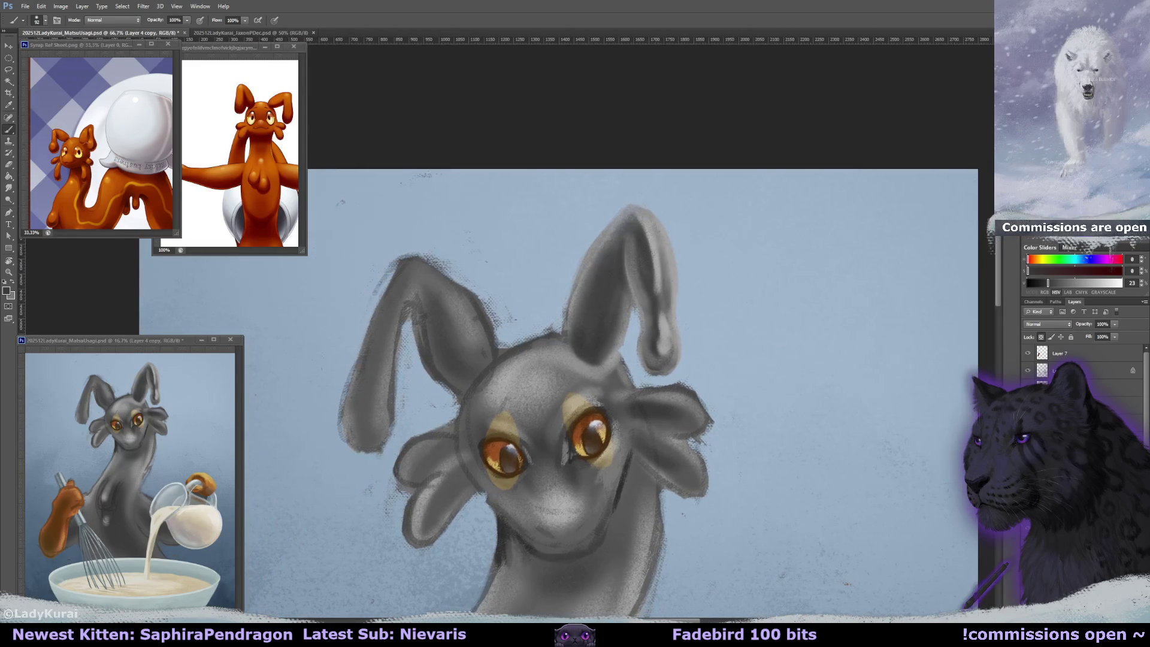
key("e")
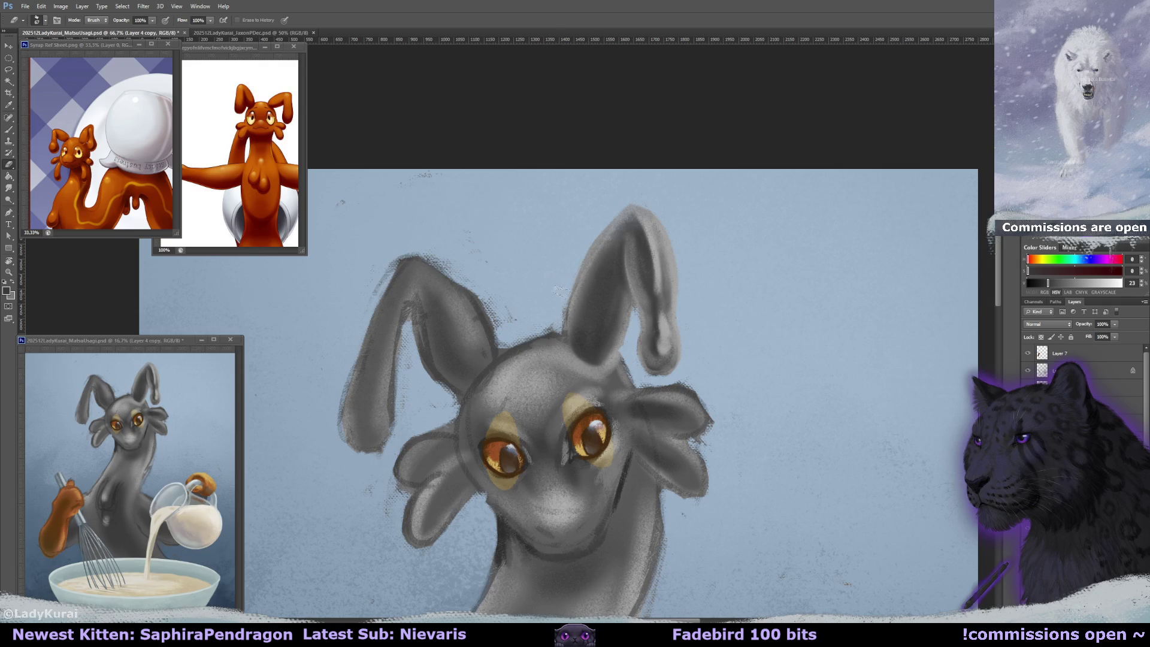
- With the canvas rotated, erase along the left ear's outer and inner edges
mouse_move(560, 290)
left_mouse_down()
mouse_move(518, 339)
mouse_move(484, 155)
mouse_move(482, 218)
left_mouse_up()
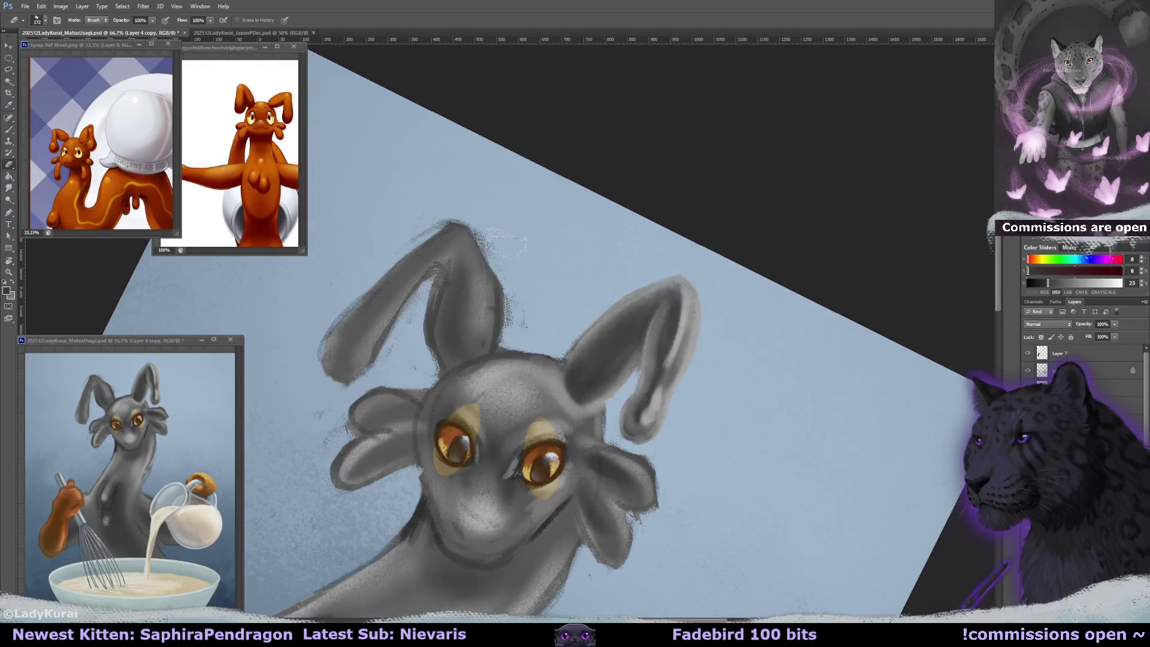
mouse_move(524, 323)
left_mouse_down()
mouse_move(574, 190)
mouse_move(566, 198)
left_mouse_up()
key("ctrl+r")
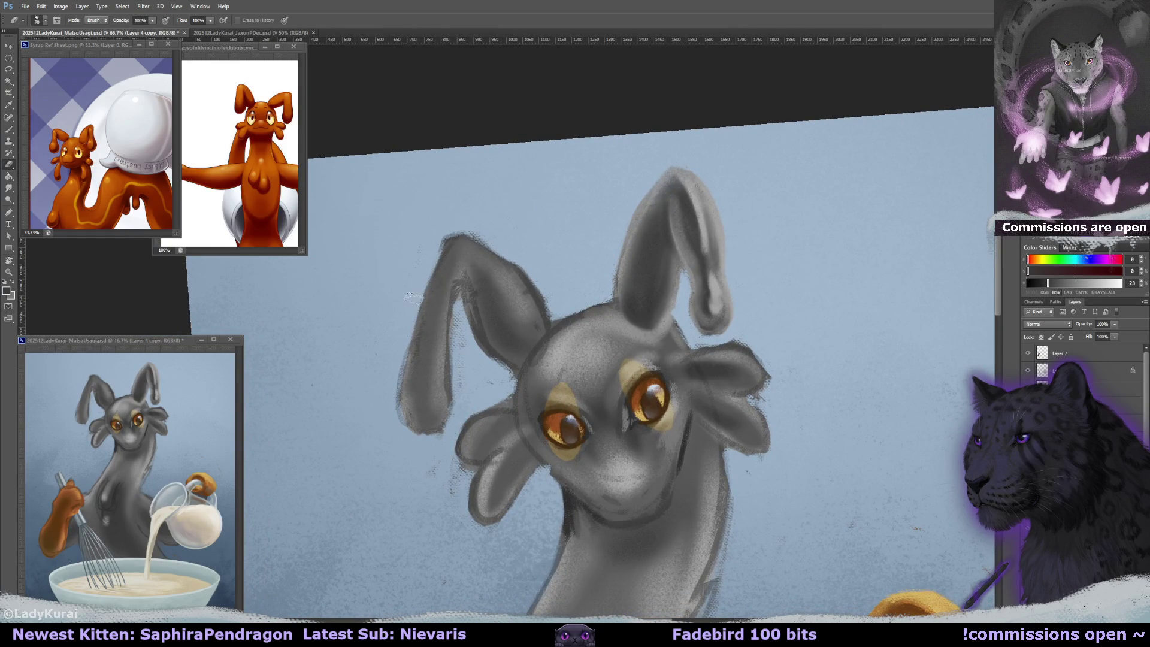
left_click_drag(398, 407, 402, 359)
left_click_drag(466, 318, 451, 411)
left_click_drag(451, 368, 457, 424)
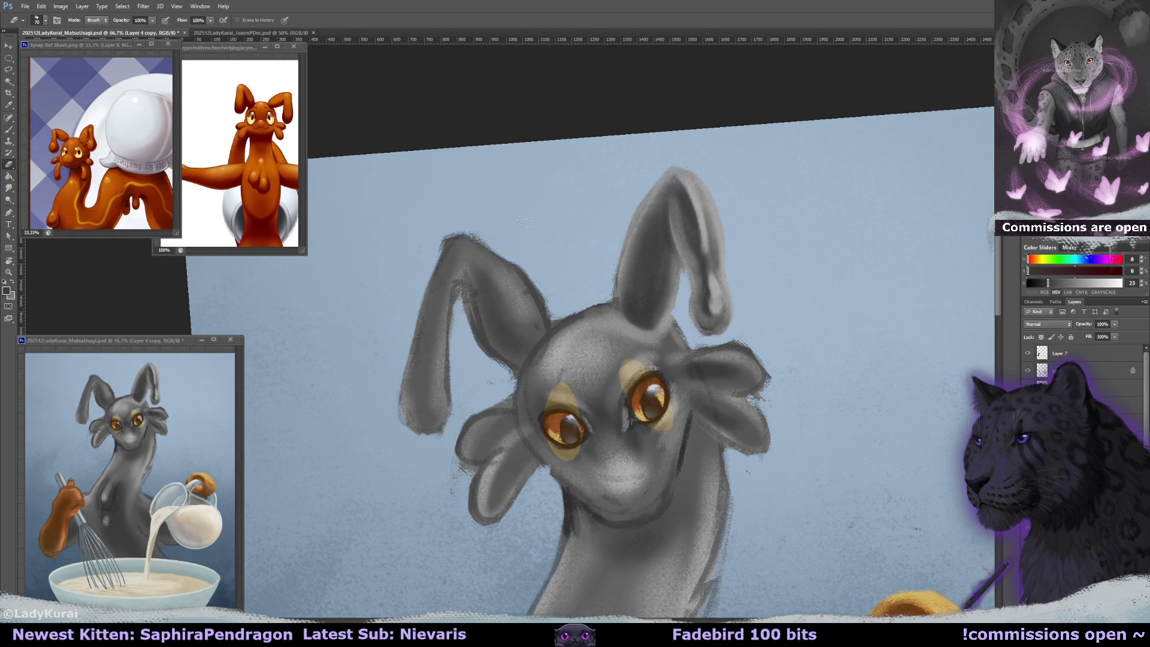
left_click_drag(525, 222, 530, 248)
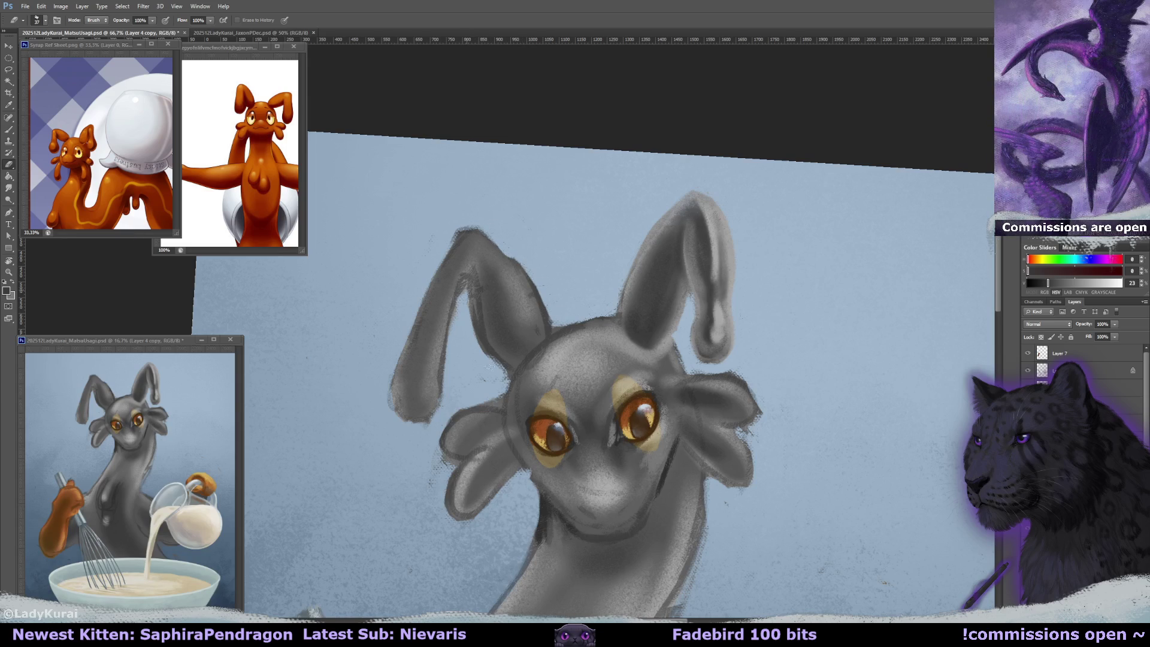
mouse_move(485, 359)
left_mouse_down()
mouse_move(479, 328)
mouse_move(545, 335)
left_mouse_up()
- Reset the canvas rotation to level and soften the left ear's outer edge with the eraser
key("r")
left_click(118, 20)
key("e")
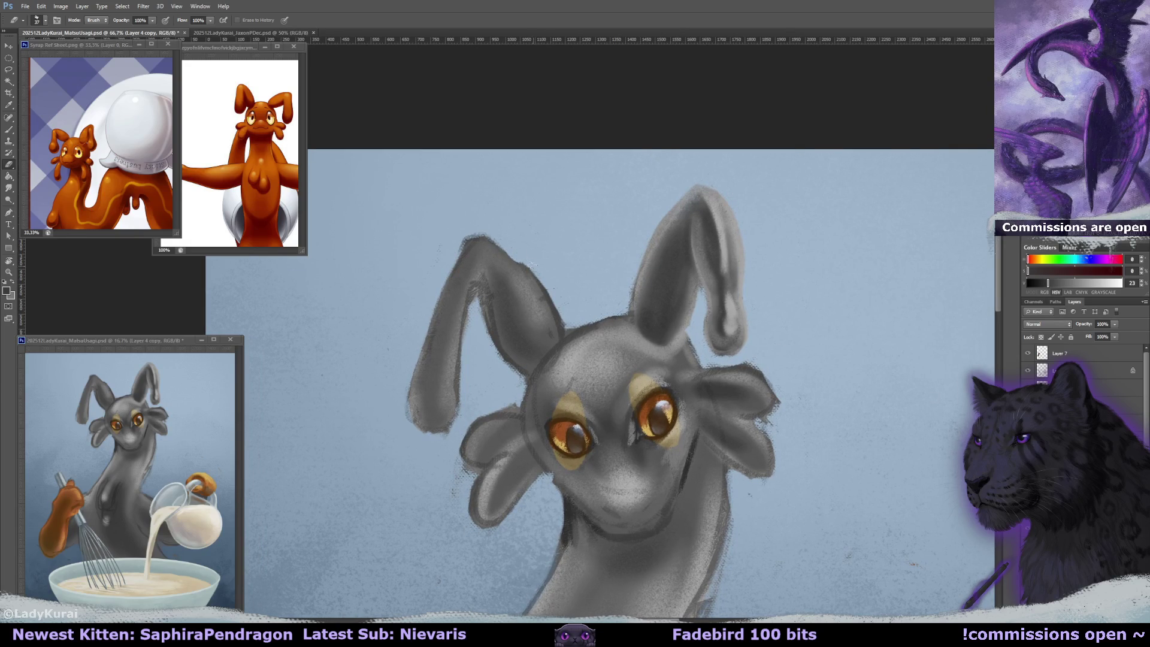
left_click_drag(521, 266, 560, 308)
key("b")
left_click(638, 290, "alt")
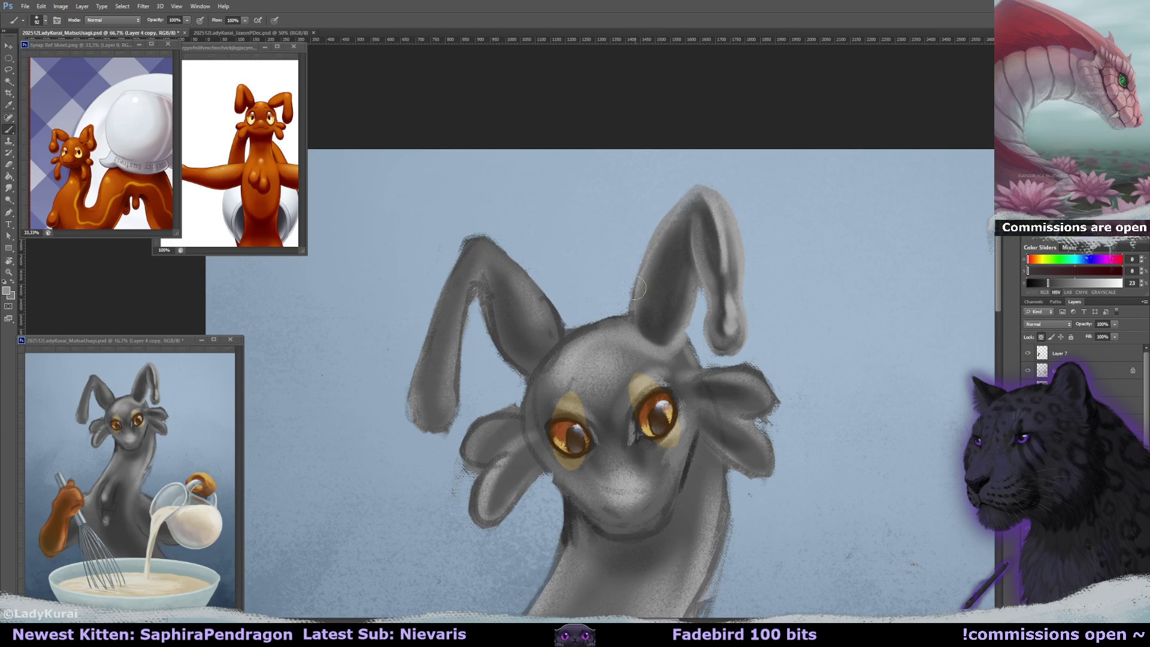
- Paint light grey highlights along the left ear's outer edge and down the right ear's ridge
left_click_drag(644, 293, 626, 339)
left_click_drag(491, 237, 563, 337)
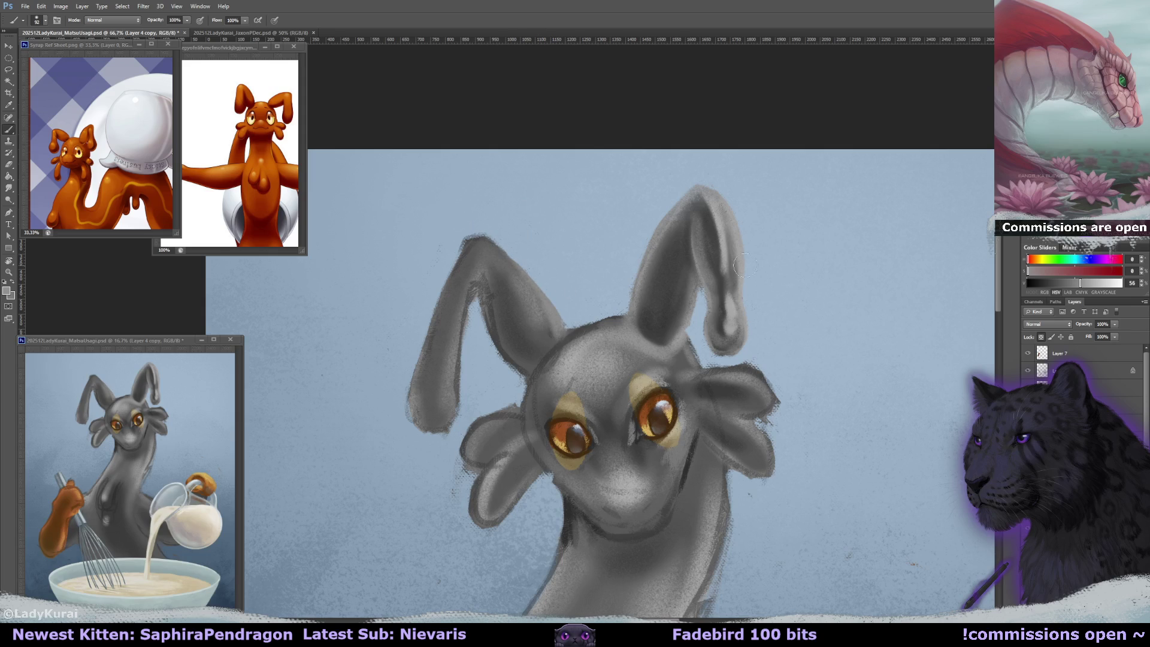
left_click(509, 263, "alt")
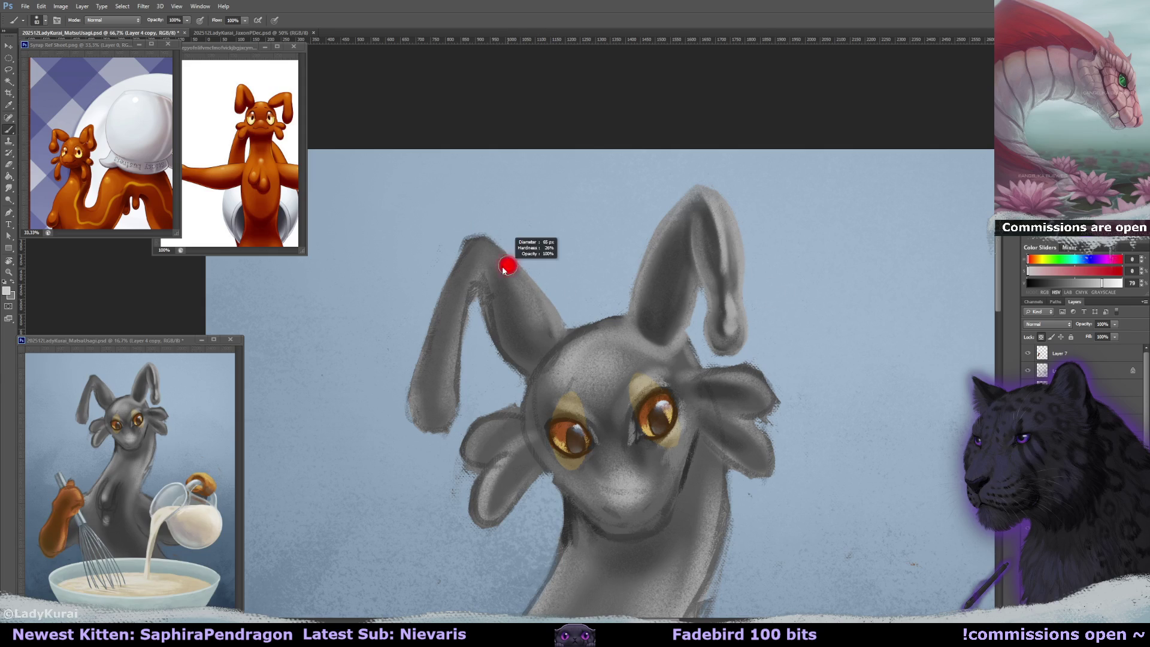
left_click_drag(488, 246, 543, 329)
left_click_drag(710, 206, 736, 257)
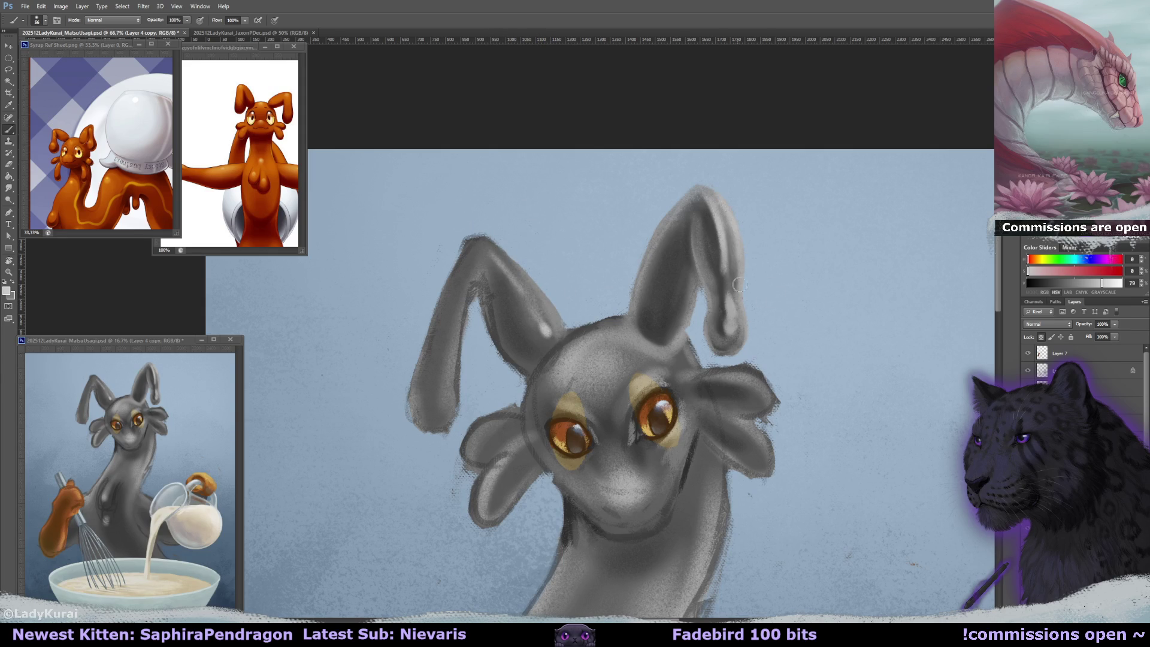
left_click_drag(709, 191, 736, 249)
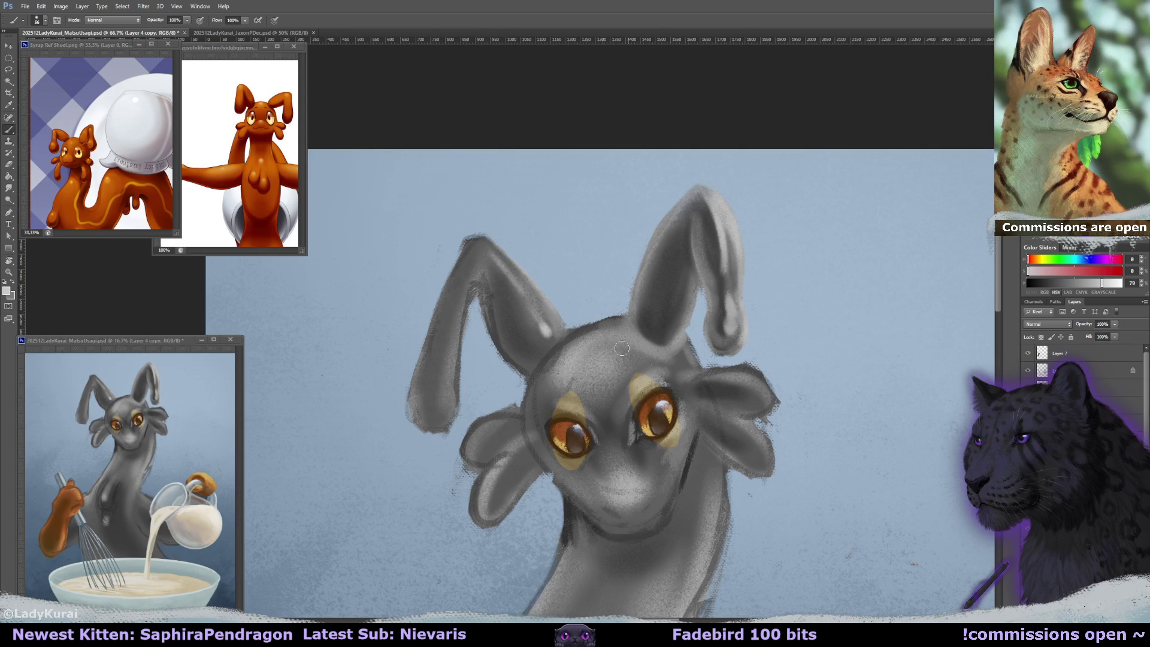
- With a larger brush and darker grey, shade the inner left ear and ear base, undoing a stray highlight
left_click_drag(621, 347, 625, 339)
left_click(546, 334, "alt")
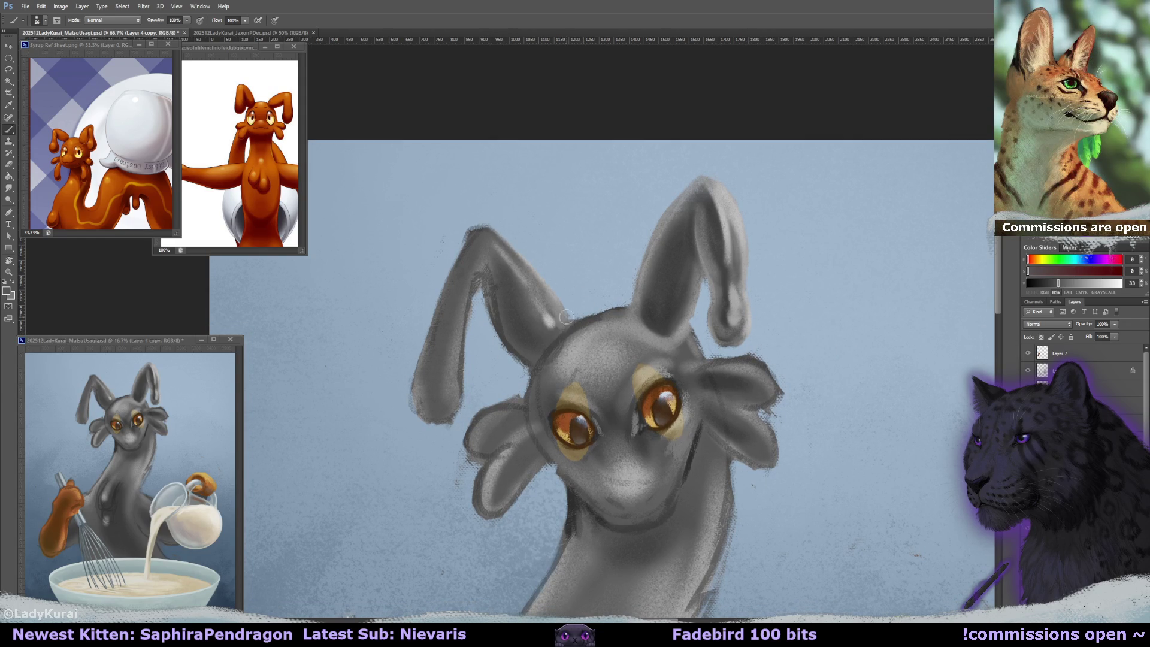
left_click(571, 345, "alt")
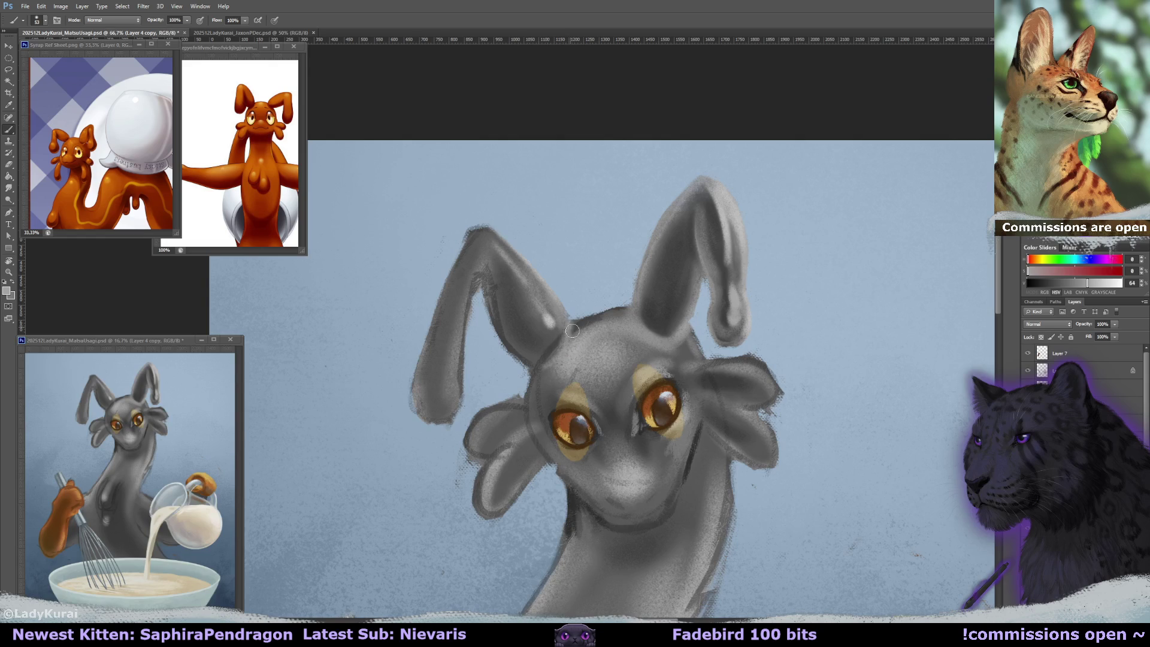
left_click(632, 325, "alt")
left_click_drag(632, 325, 629, 311)
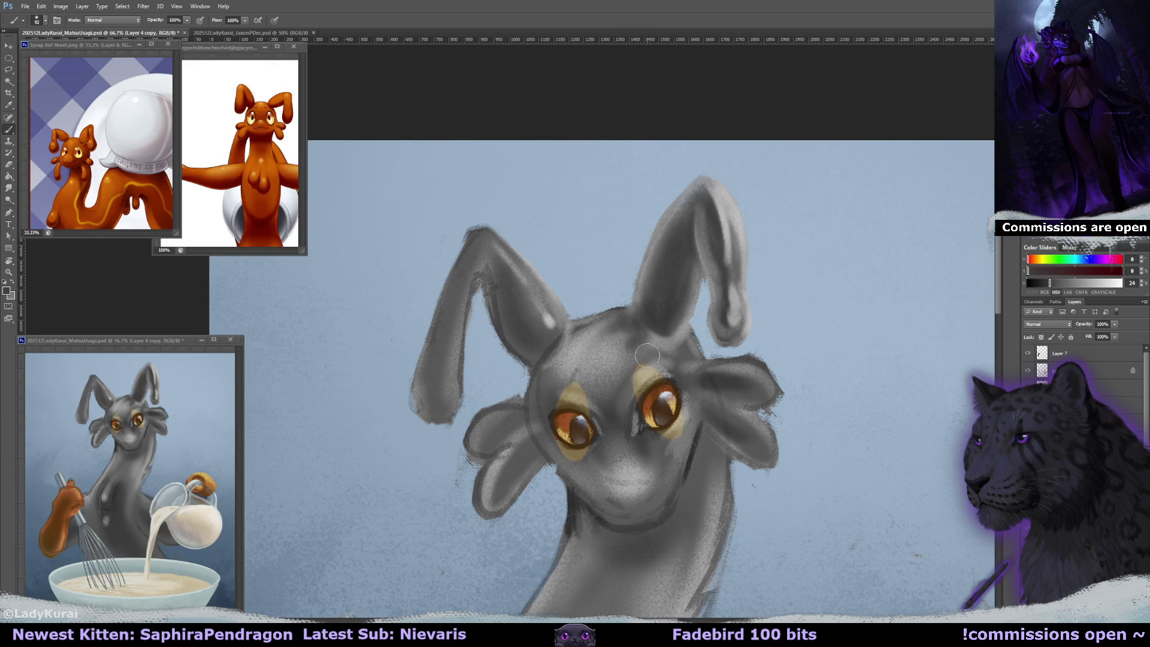
key("bracketright")
key("bracketright")
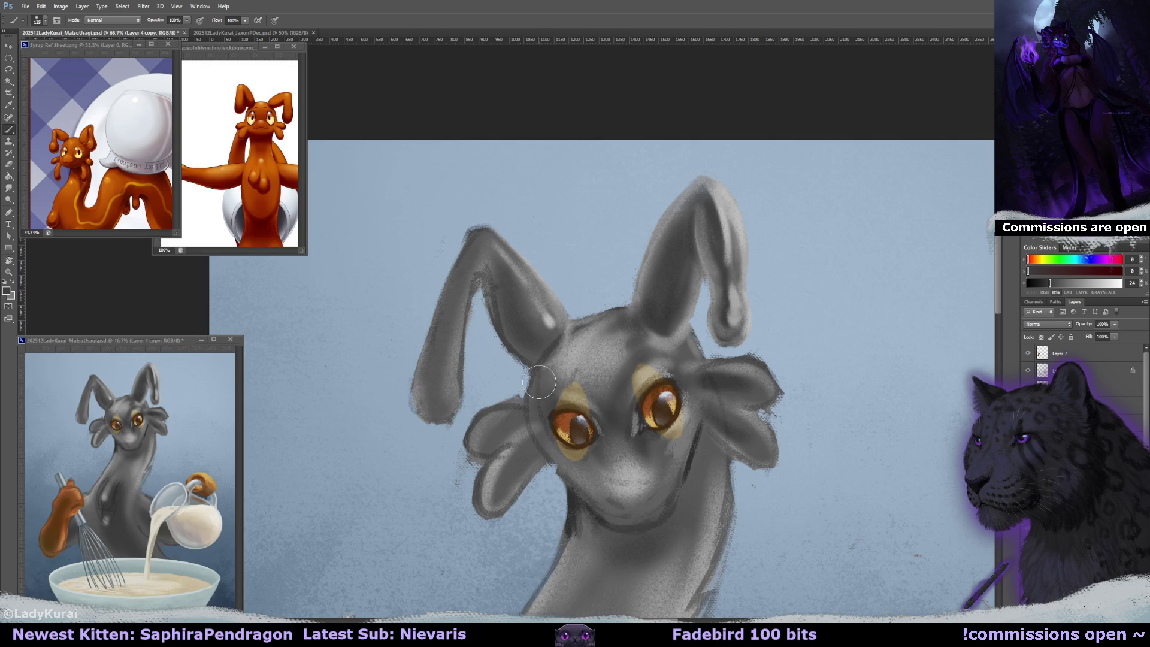
left_click_drag(527, 335, 519, 339)
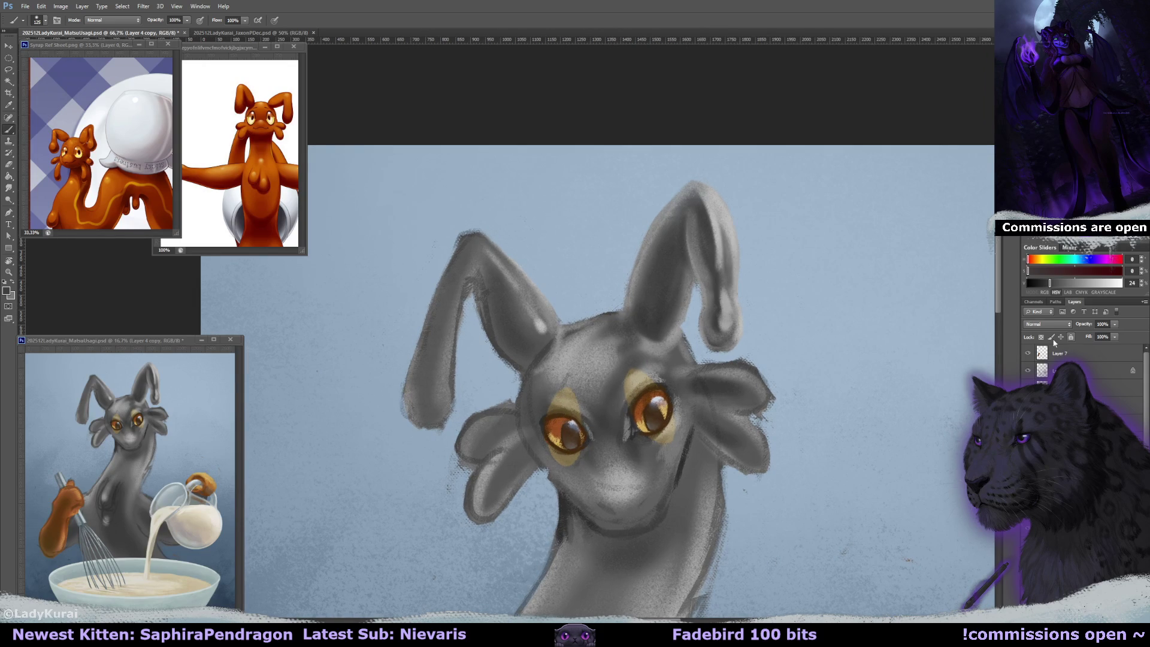
left_click_drag(494, 300, 482, 275)
left_click_drag(532, 351, 627, 350)
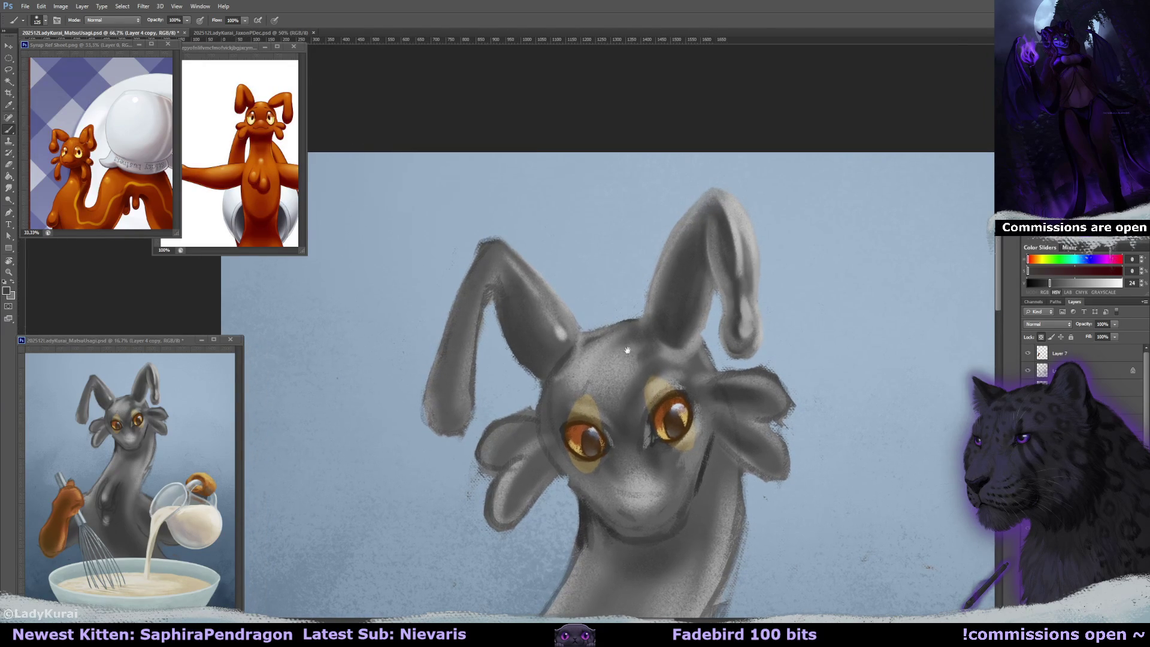
left_click(546, 313, "alt")
key("ctrl+z")
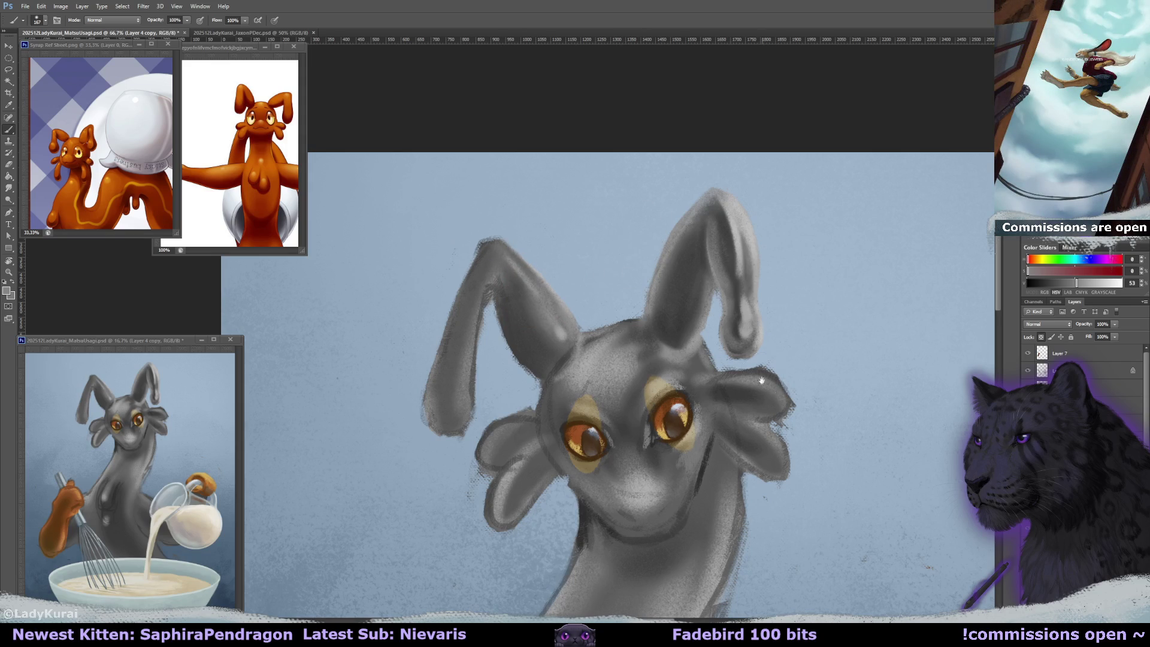
- Shade the inner right ear with lighter grey strokes using a smaller brush
left_click_drag(736, 330, 736, 331)
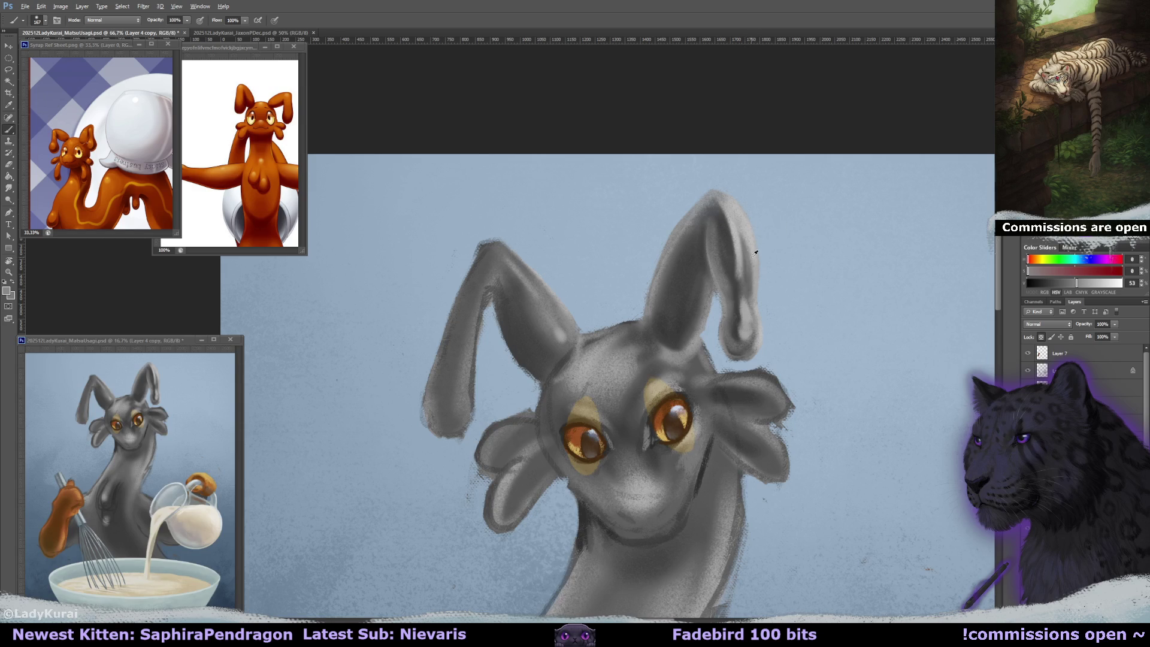
mouse_move(702, 285)
left_mouse_down()
mouse_move(683, 294)
mouse_move(668, 332)
left_mouse_up()
mouse_move(689, 263)
left_mouse_down()
mouse_move(662, 330)
mouse_move(693, 247)
mouse_move(680, 323)
mouse_move(697, 320)
mouse_move(689, 353)
mouse_move(680, 276)
mouse_move(682, 357)
left_mouse_up()
scroll(665, 344, "up", 1)
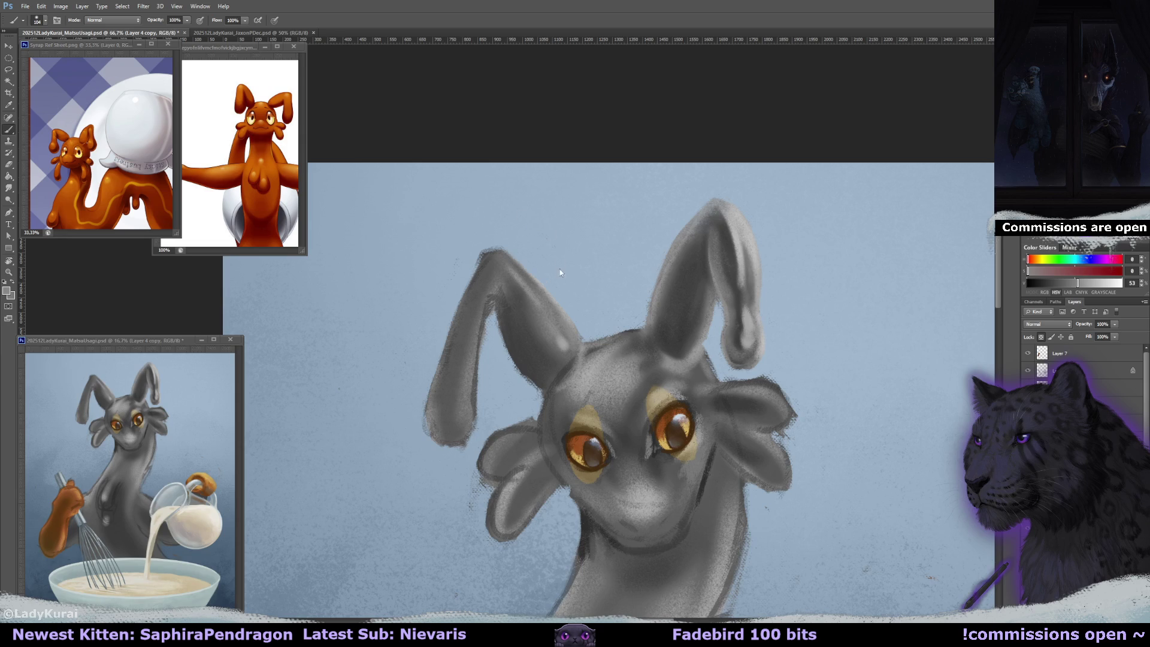
left_click_drag(598, 256, 611, 258)
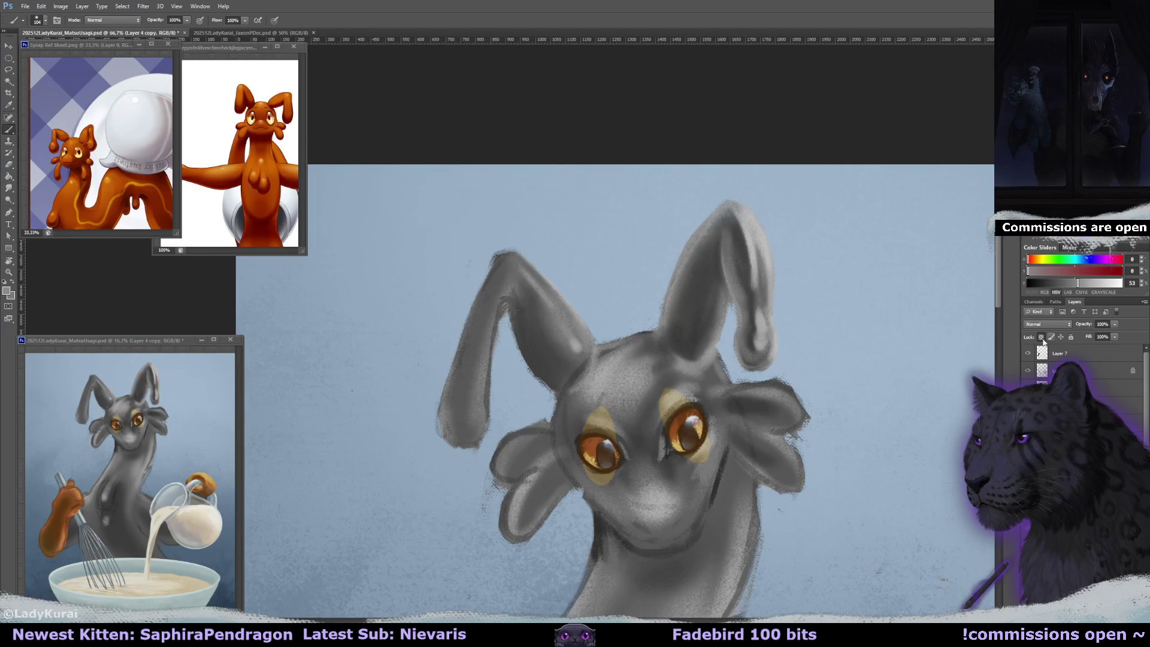
left_click_drag(617, 345, 614, 334)
- Lasso the left ear, then shorten it and tilt it about 13 degrees with Free Transform
key("l")
mouse_move(420, 376)
left_mouse_down()
mouse_move(460, 458)
mouse_move(441, 263)
left_mouse_up()
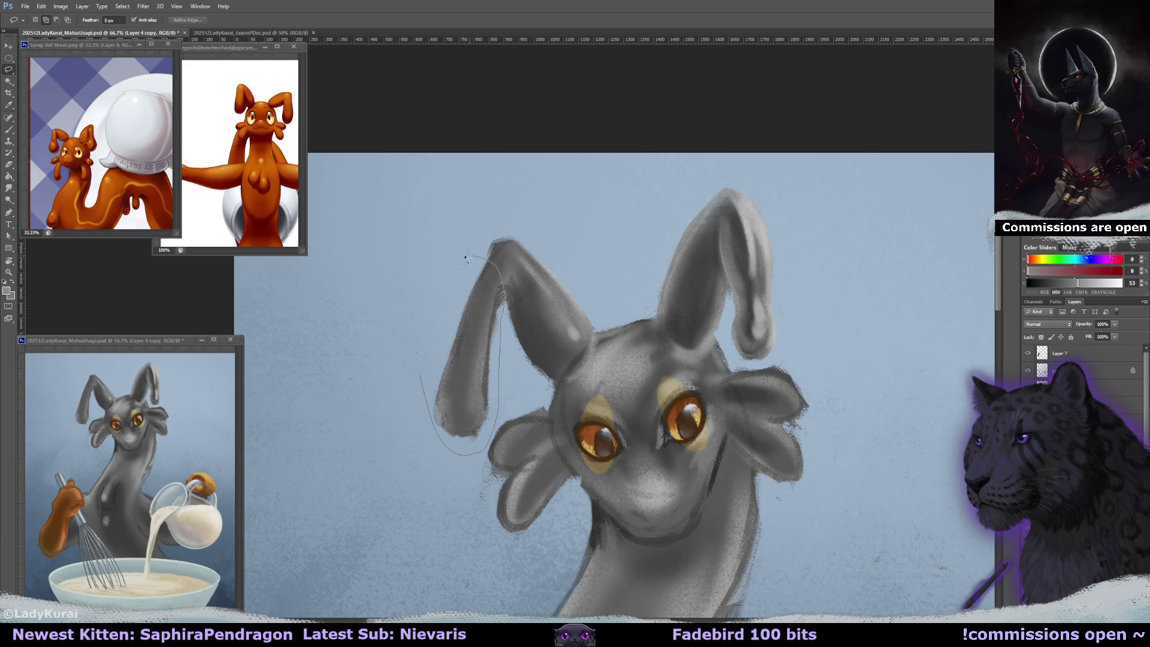
key("ctrl+t")
left_click_drag(481, 335, 477, 396)
mouse_move(471, 437)
left_mouse_down()
mouse_move(473, 411)
mouse_move(446, 422)
left_mouse_up()
left_click_drag(477, 272, 485, 274)
left_click(9, 128)
left_click(532, 229)
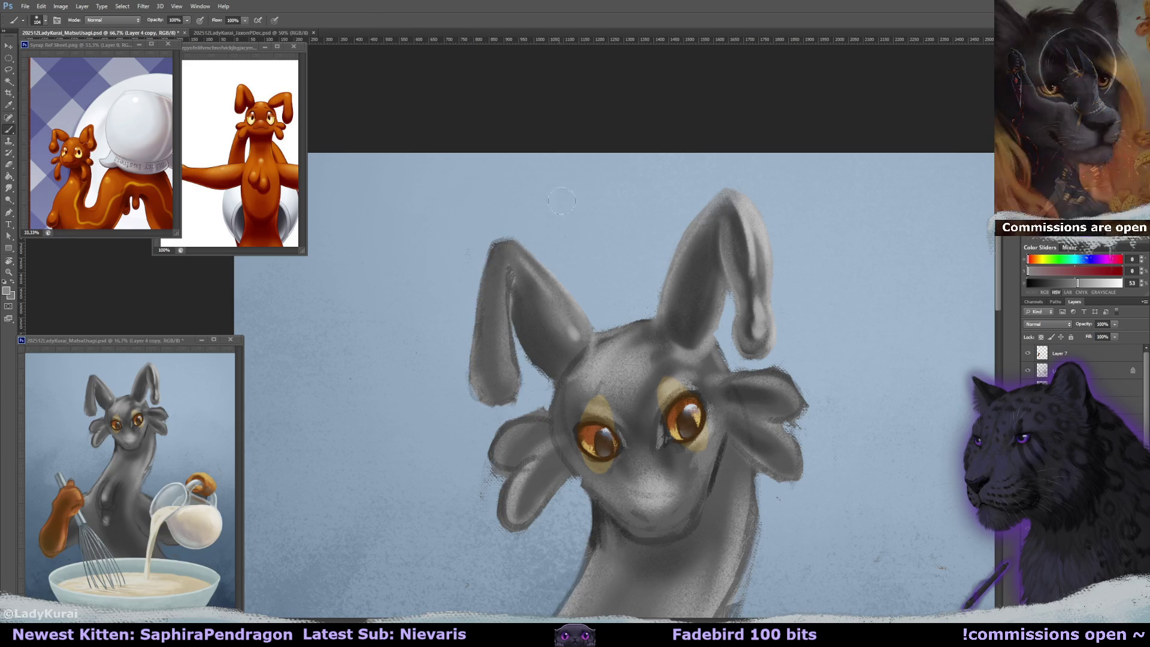
- Erase the right ear's outer edge and repaint its lower tip in lighter grey with a smaller brush
left_click_drag(613, 285, 563, 294)
key("e")
mouse_move(705, 246)
left_mouse_down()
mouse_move(715, 302)
mouse_move(722, 284)
left_mouse_up()
key("b")
left_click(671, 210, "alt")
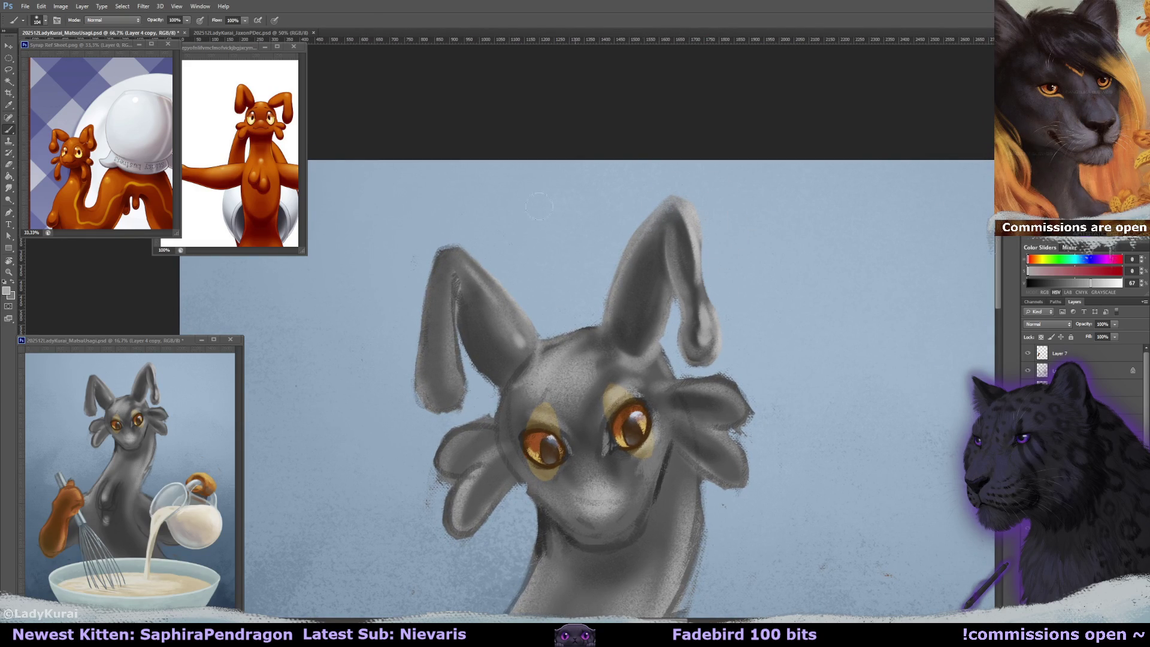
left_click(42, 22)
left_click(76, 120)
mouse_move(689, 254)
left_mouse_down()
mouse_move(695, 247)
mouse_move(716, 319)
left_mouse_up()
- Add light and darker grey strokes along the right ear's inner ridge, sampling tones from the ear
key("e")
key("b")
left_click_drag(703, 305, 700, 286)
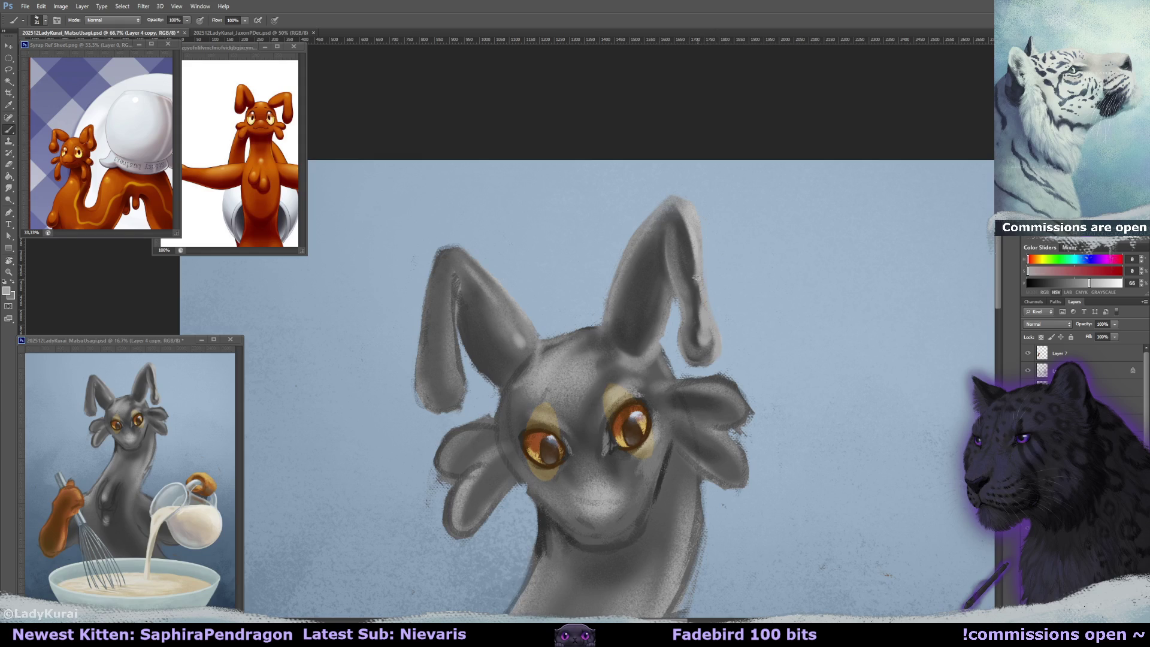
left_click(699, 309, "alt")
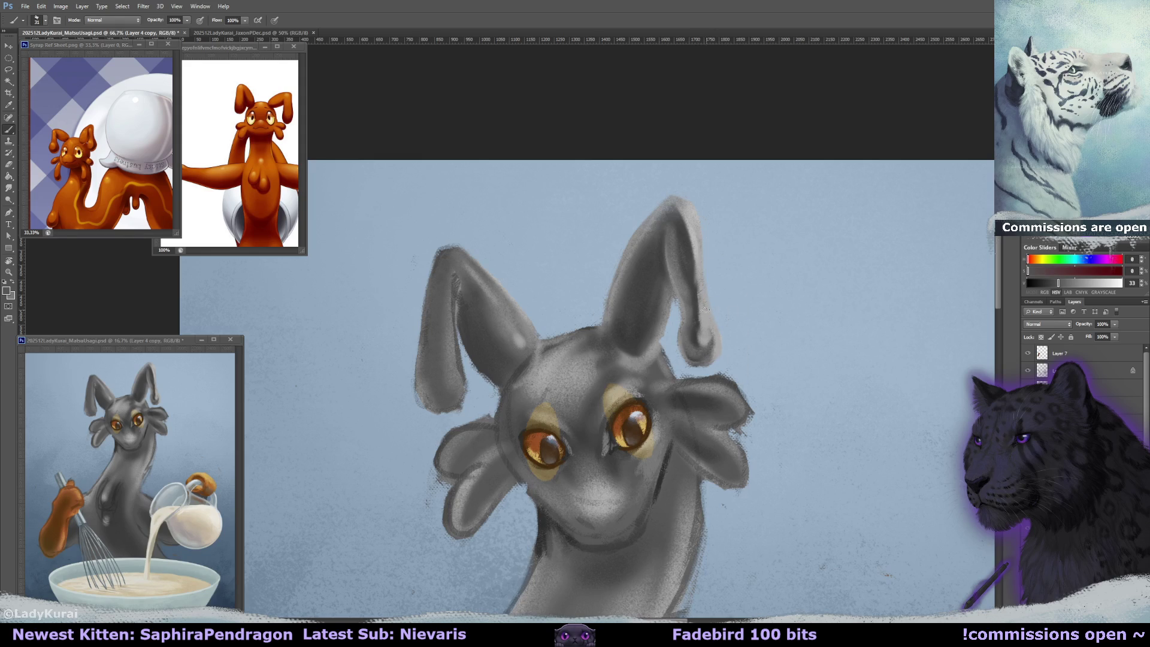
left_click(702, 353, "alt")
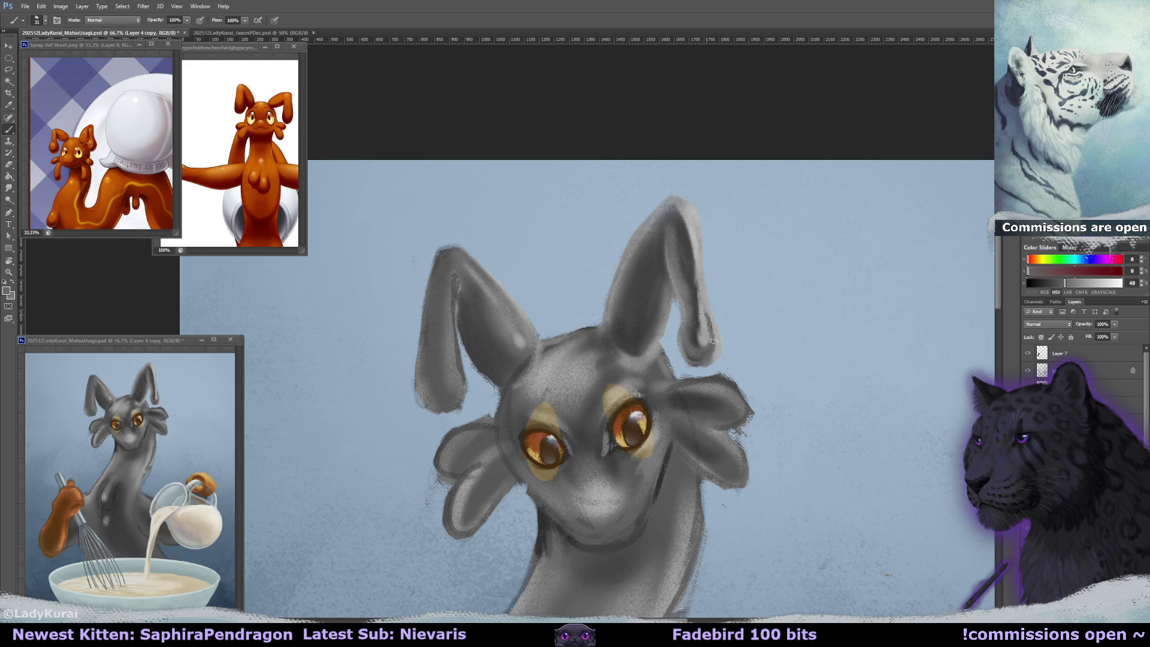
left_click(687, 255, "alt")
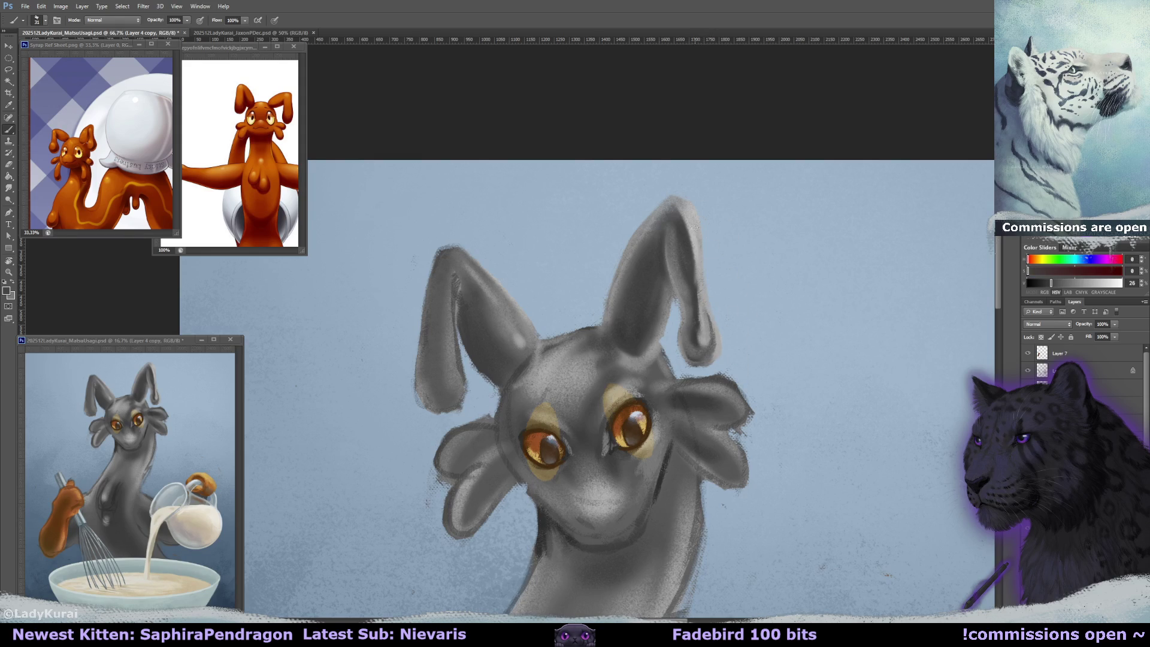
left_click(694, 272, "alt")
left_click_drag(682, 228, 704, 318)
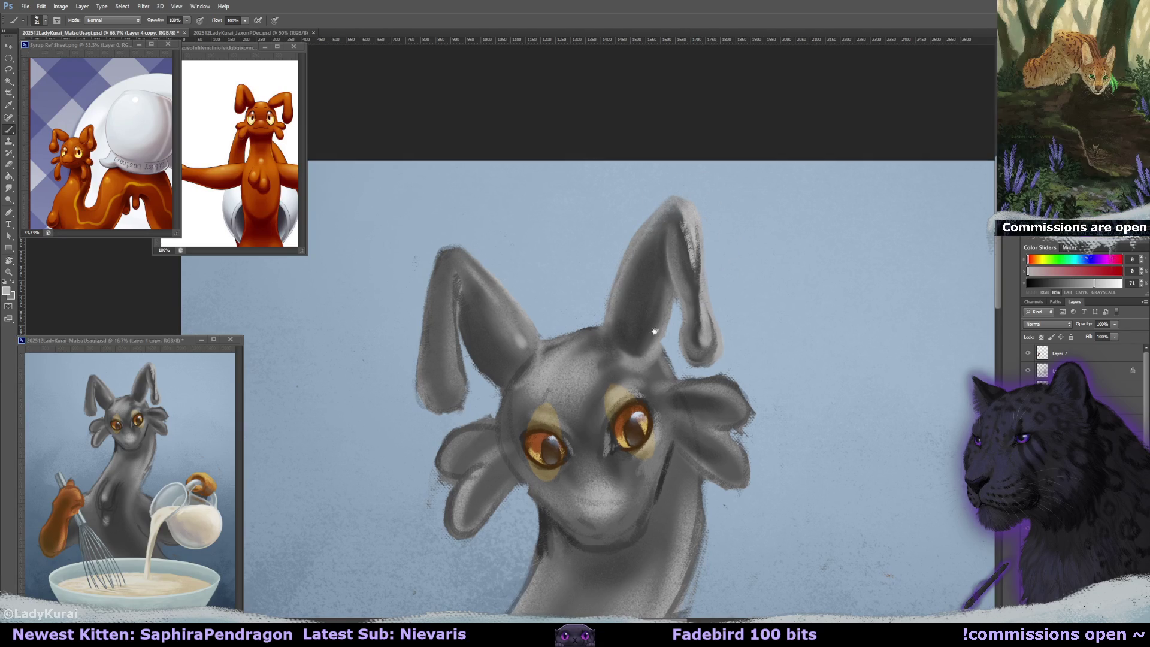
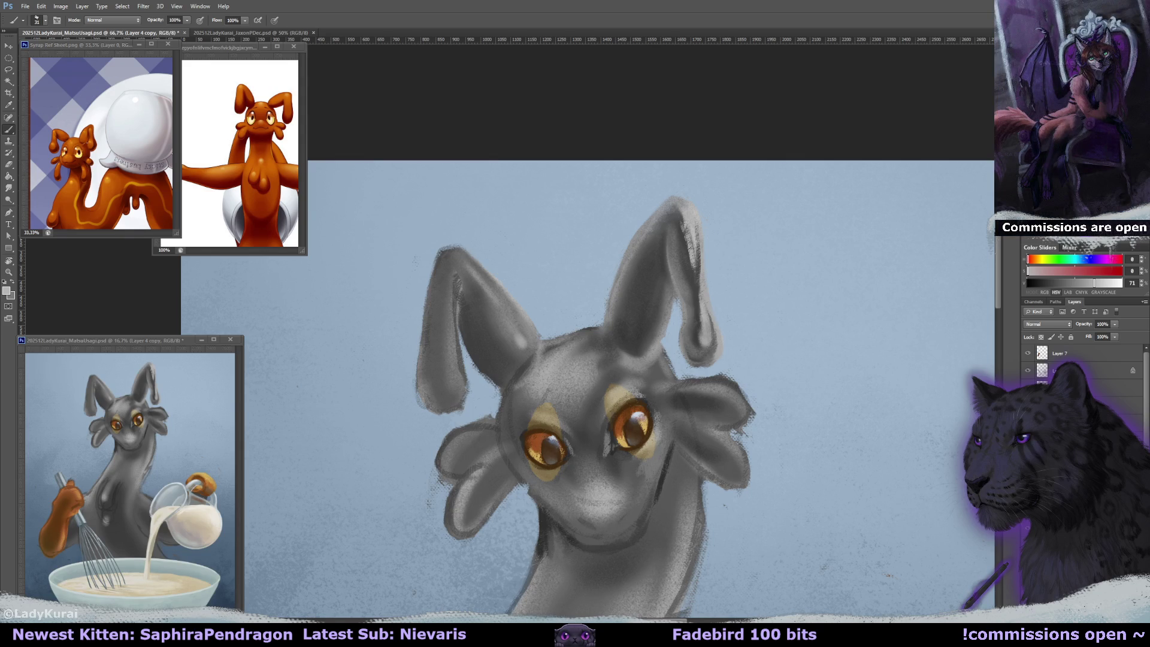
- Shade the right ear down to its tip in dark grey, then add light grey strokes along it
left_click(686, 249, "alt")
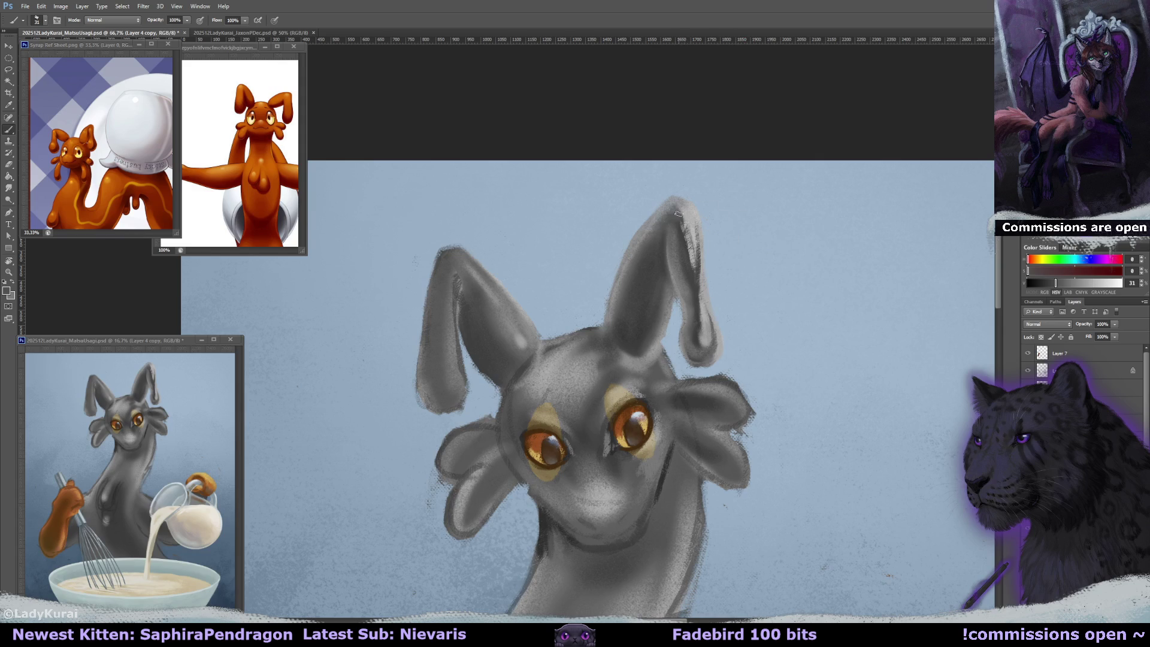
left_click_drag(693, 263, 683, 222)
mouse_move(695, 293)
left_mouse_down()
mouse_move(710, 342)
mouse_move(707, 260)
left_mouse_up()
left_click(744, 259, "alt")
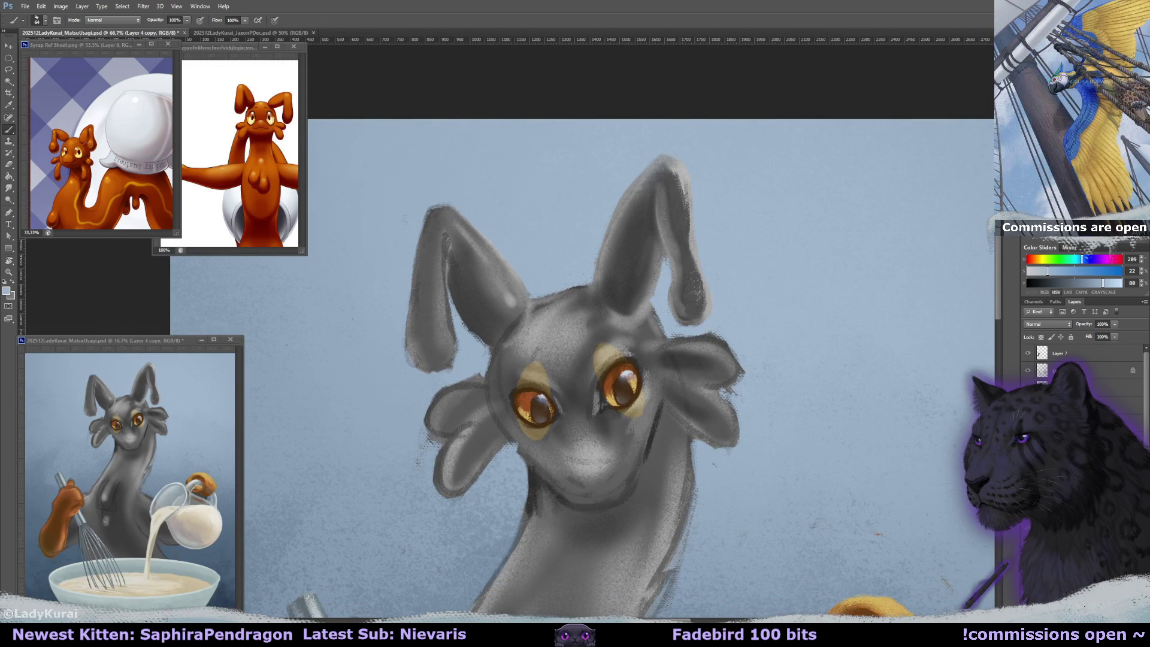
left_click(638, 237, "alt")
mouse_move(631, 216)
left_mouse_down()
mouse_move(631, 288)
mouse_move(644, 198)
mouse_move(625, 296)
mouse_move(631, 252)
mouse_move(635, 288)
left_mouse_up()
left_click(633, 241, "alt")
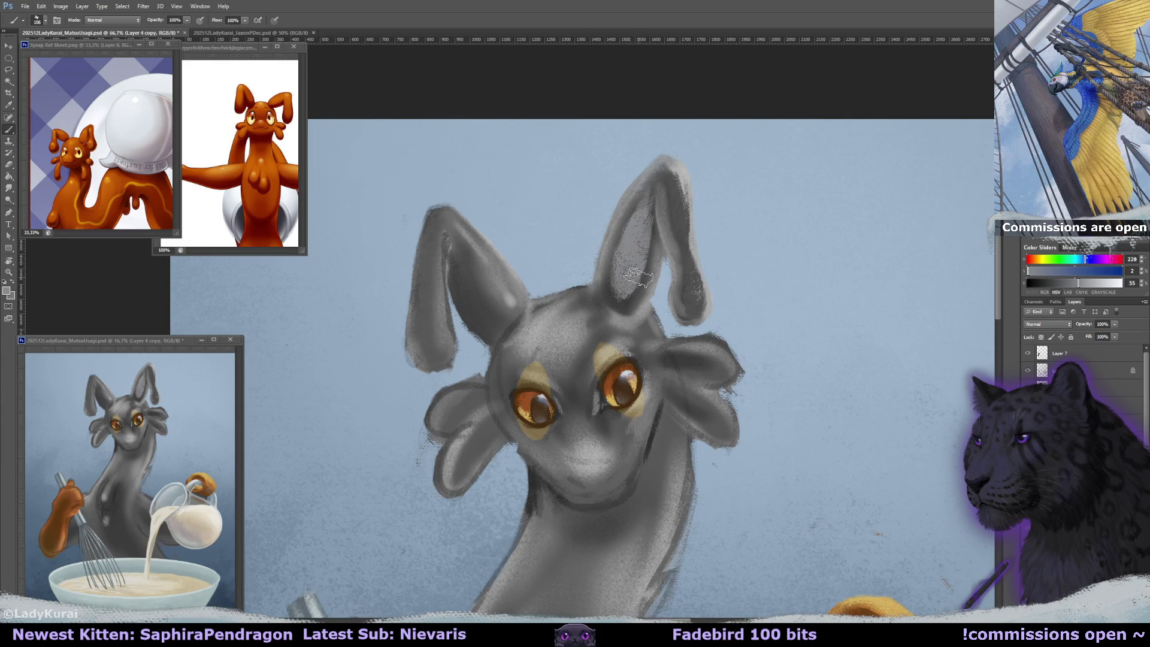
- Smudge-blend the inner right ear, then repaint its tip smoother and rounder with a smaller brush
key("r")
left_click_drag(636, 211, 652, 216)
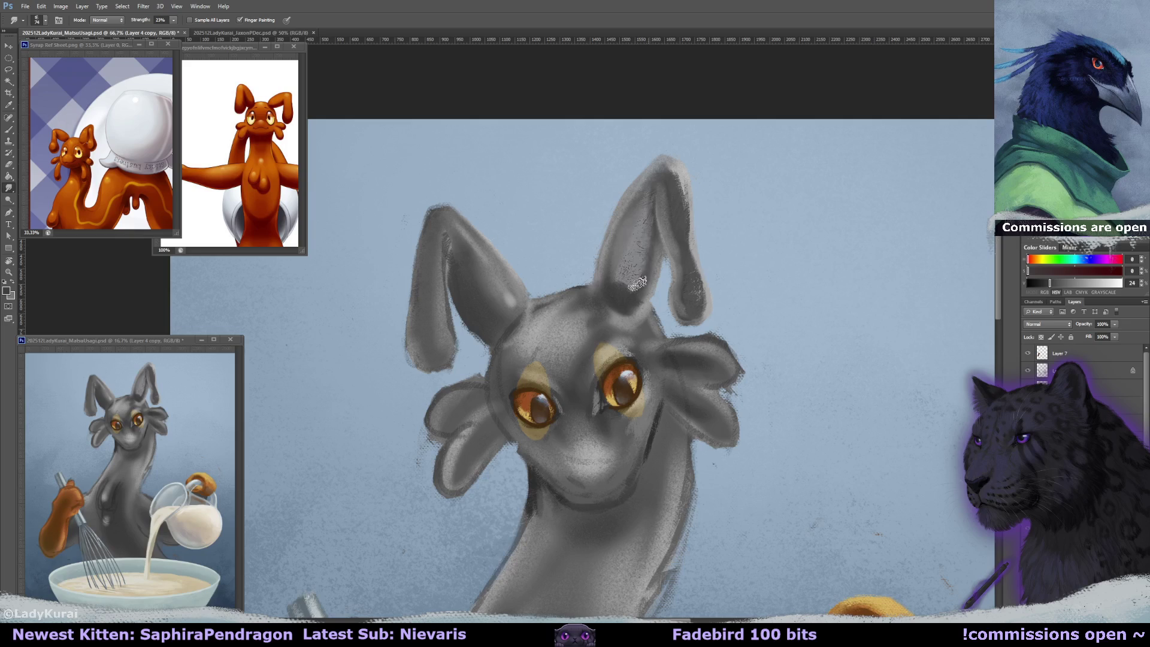
key("b")
left_click(668, 204, "alt")
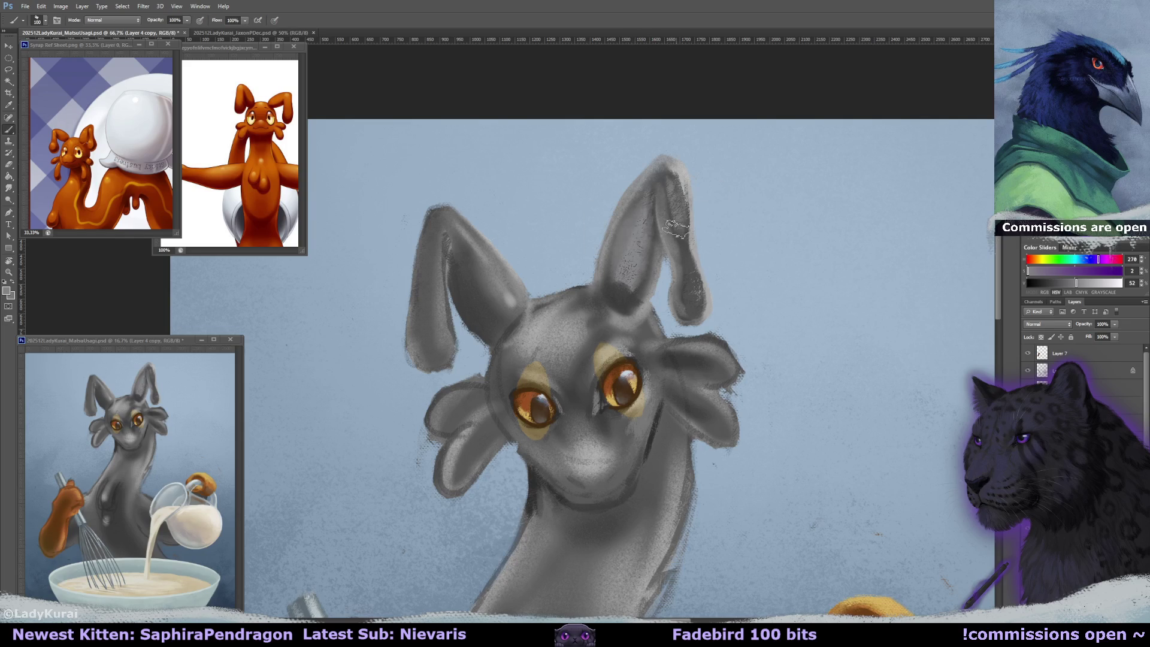
key("bracketleft")
key("bracketleft")
key("bracketleft")
left_click_drag(696, 295, 701, 266)
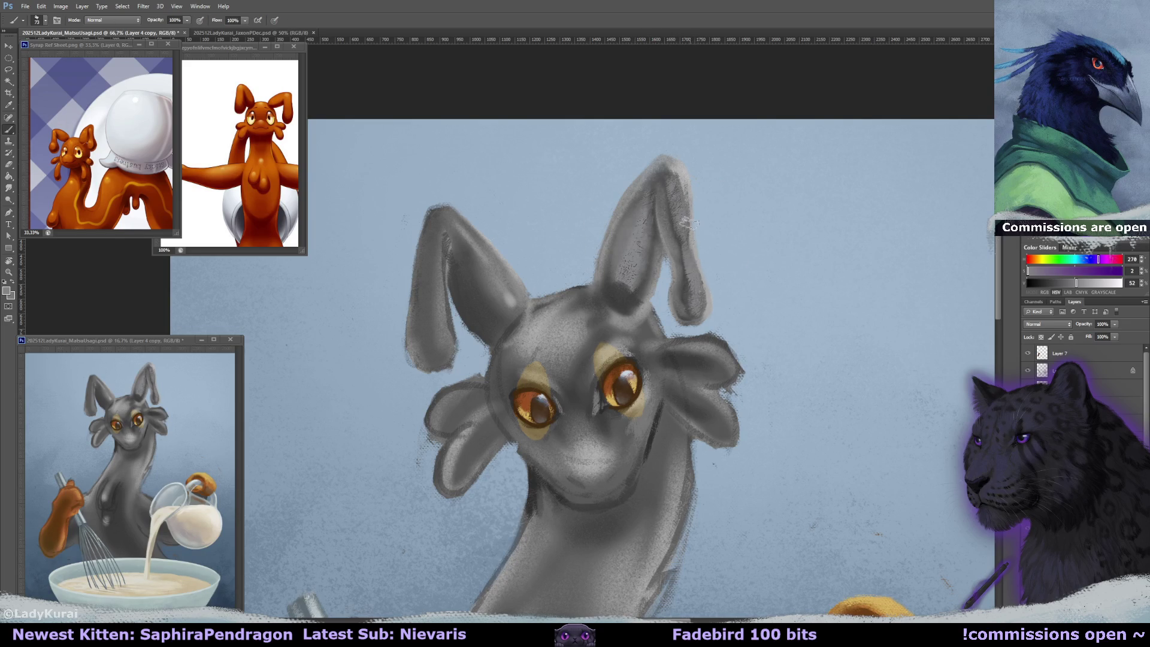
- Smooth and lighten the inner left ear, adding dark strokes high and light strokes low
left_click(665, 180, "alt")
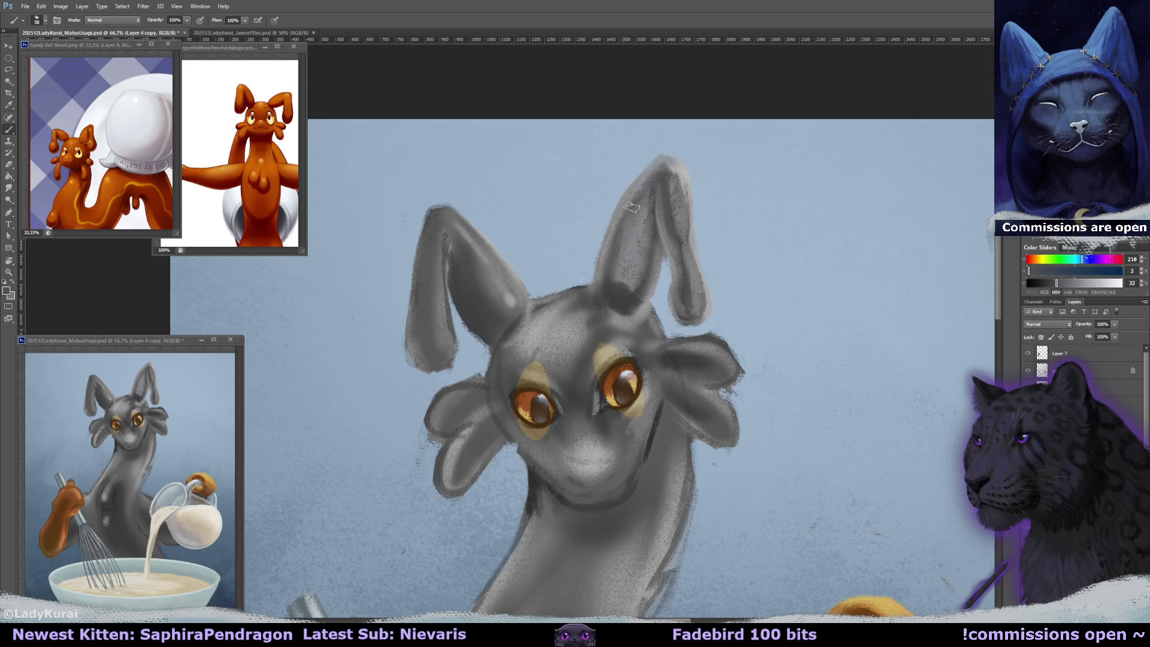
left_click(623, 256, "alt")
left_click_drag(652, 227, 642, 245)
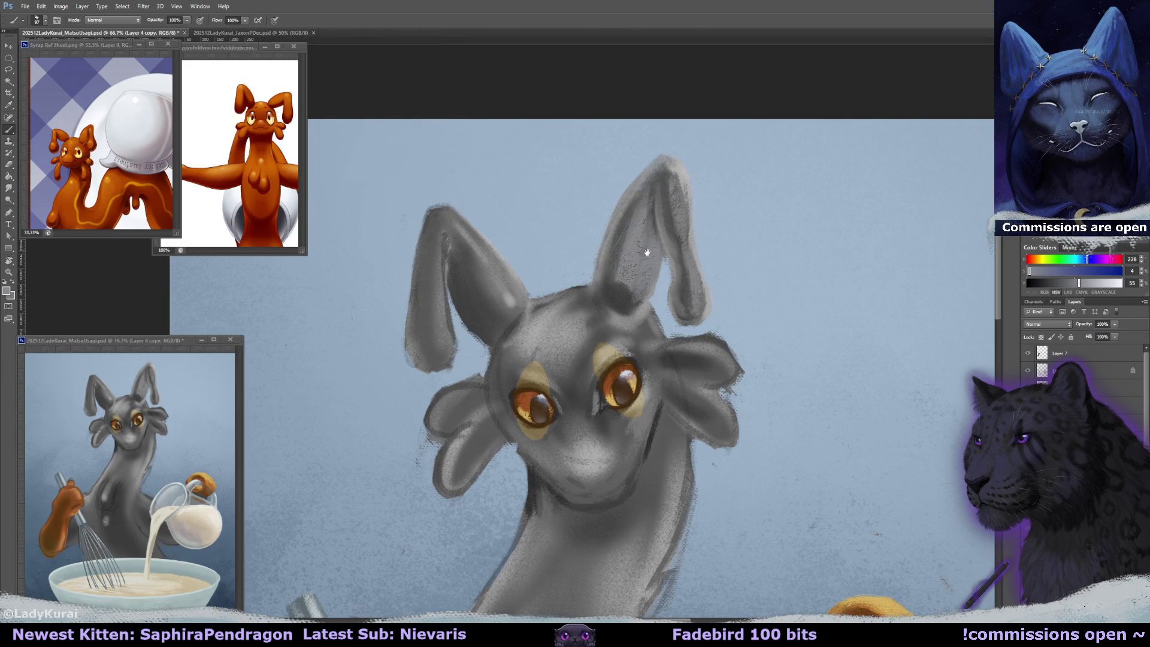
left_click_drag(641, 239, 620, 240)
left_click(633, 216, "alt")
left_click(623, 213, "alt")
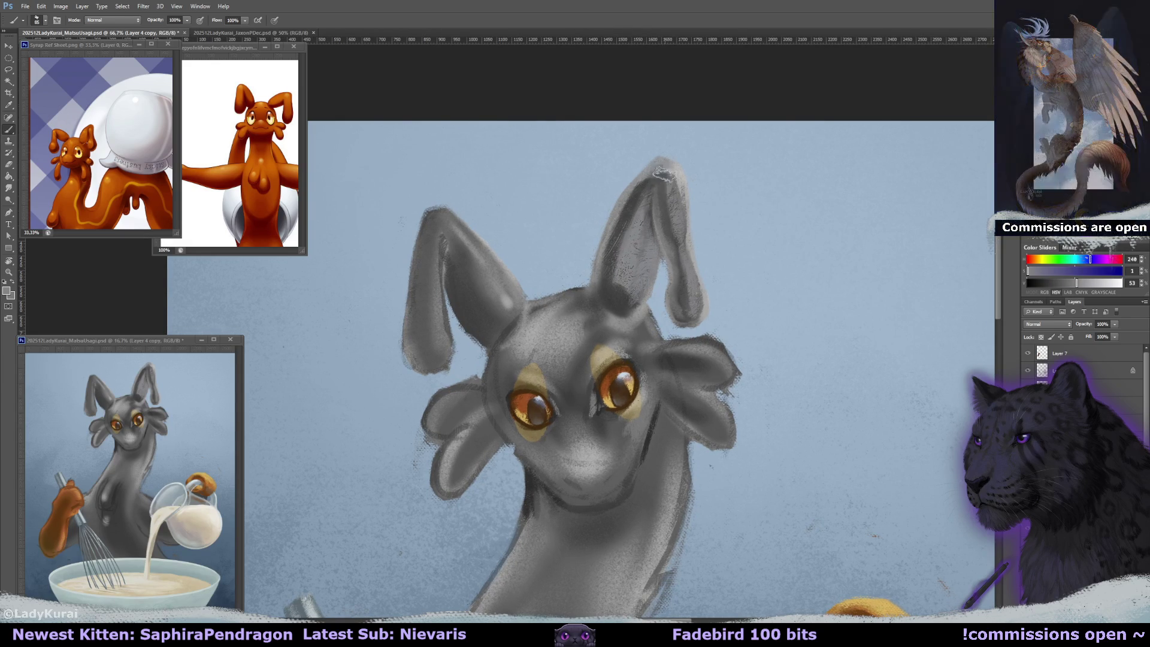
left_click(621, 291, "alt")
left_click_drag(620, 293, 635, 296)
- Switch to a slightly larger brush preset and sample darker and lighter ear greys
left_click(45, 20)
left_click(77, 133)
left_click(633, 294)
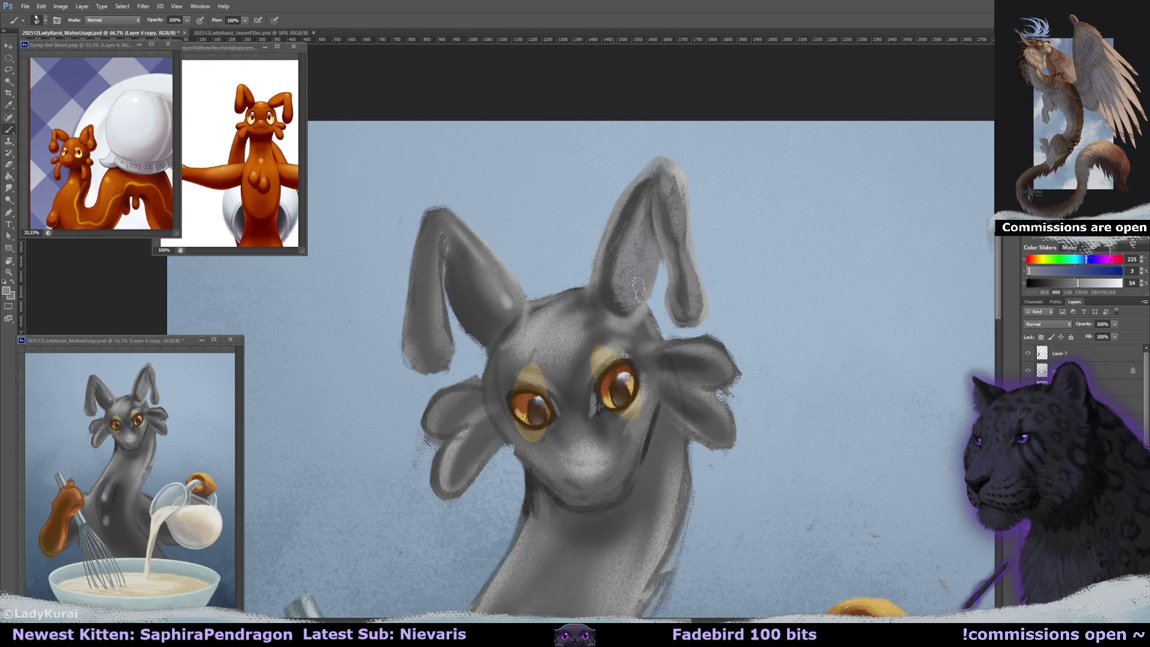
left_click(634, 204, "alt")
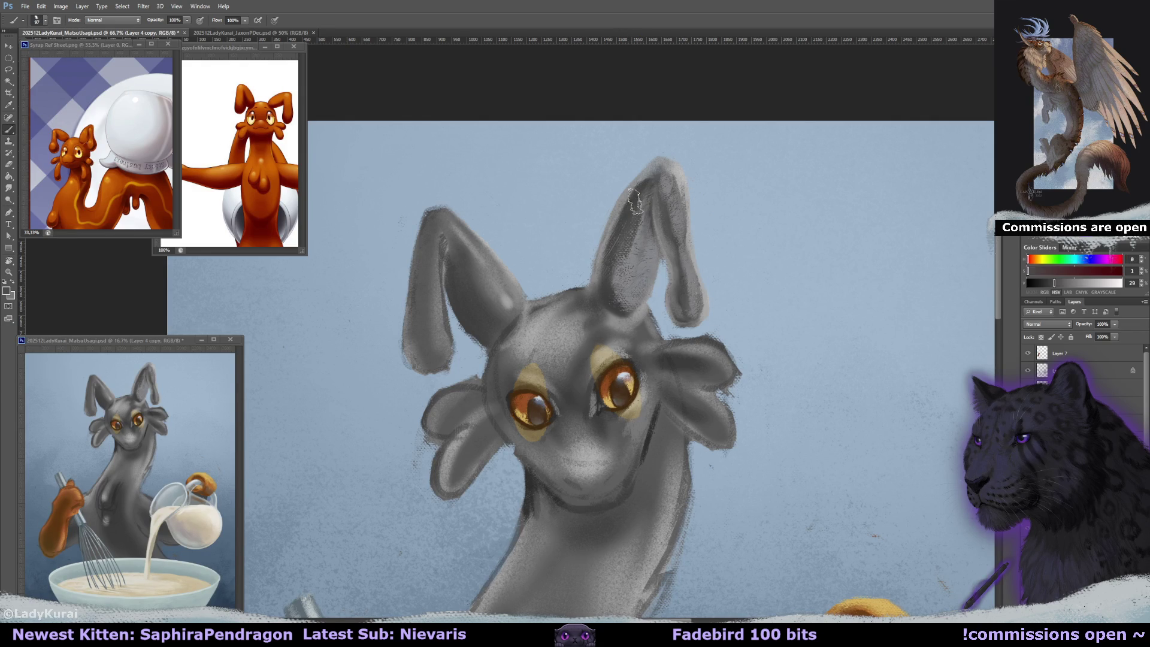
left_click(618, 296, "alt")
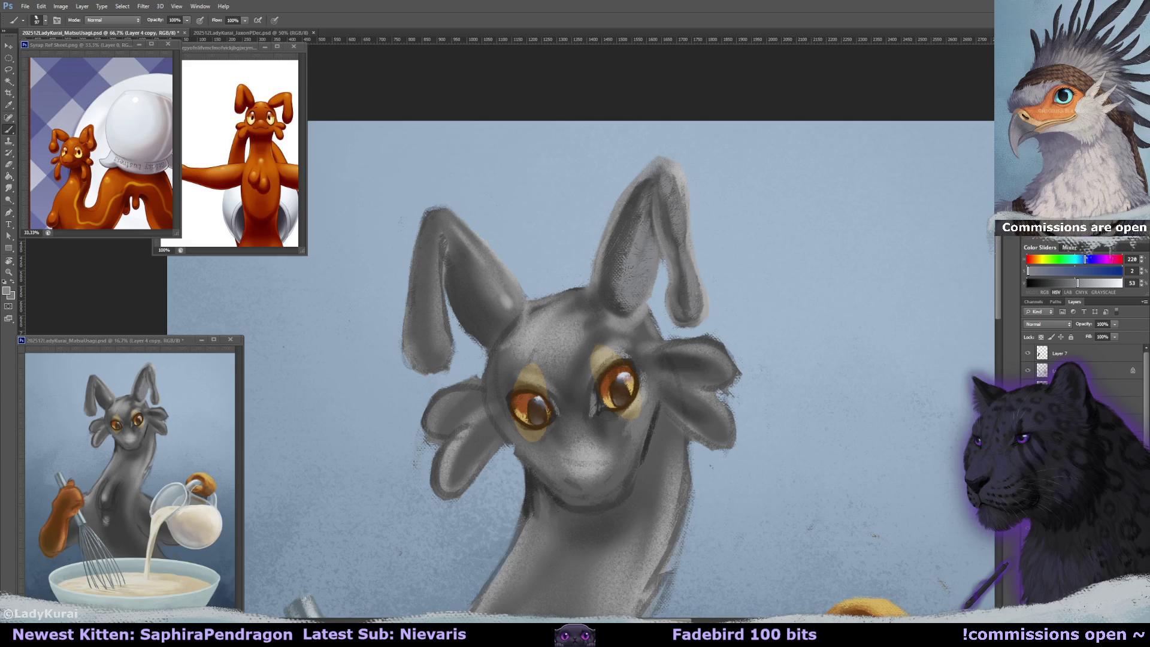
- Paint darker grey inside the left ear and lighter grey along its lower inner edge
left_click_drag(681, 296, 672, 303)
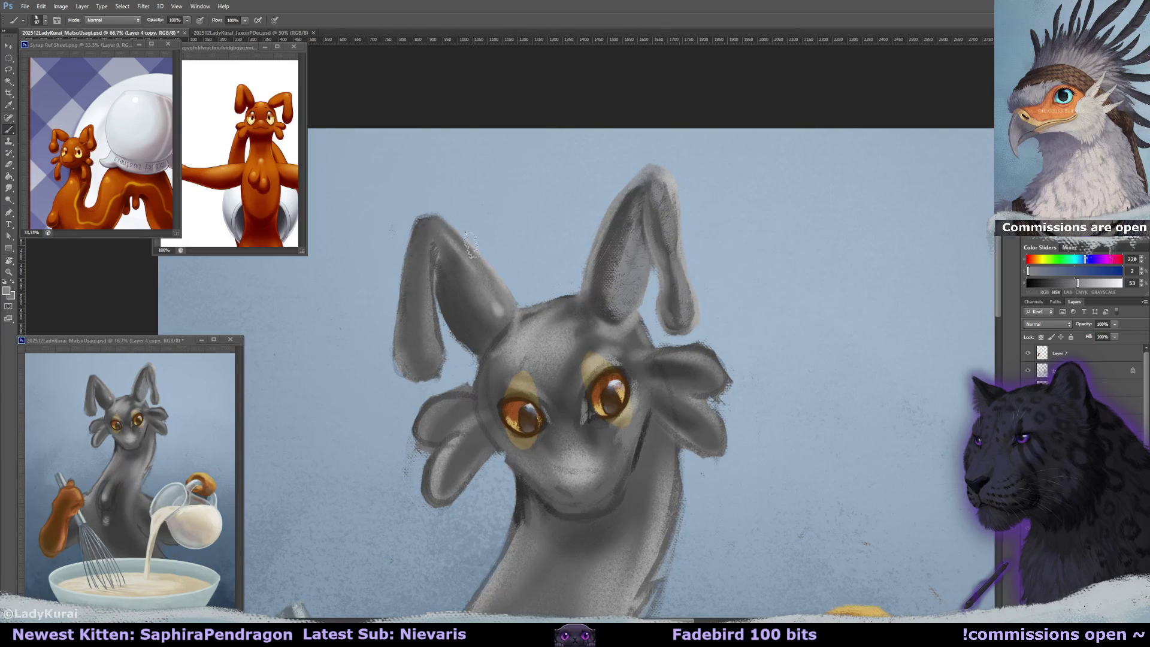
left_click(465, 281, "alt")
mouse_move(460, 263)
left_mouse_down()
mouse_move(473, 314)
mouse_move(500, 333)
mouse_move(462, 316)
left_mouse_up()
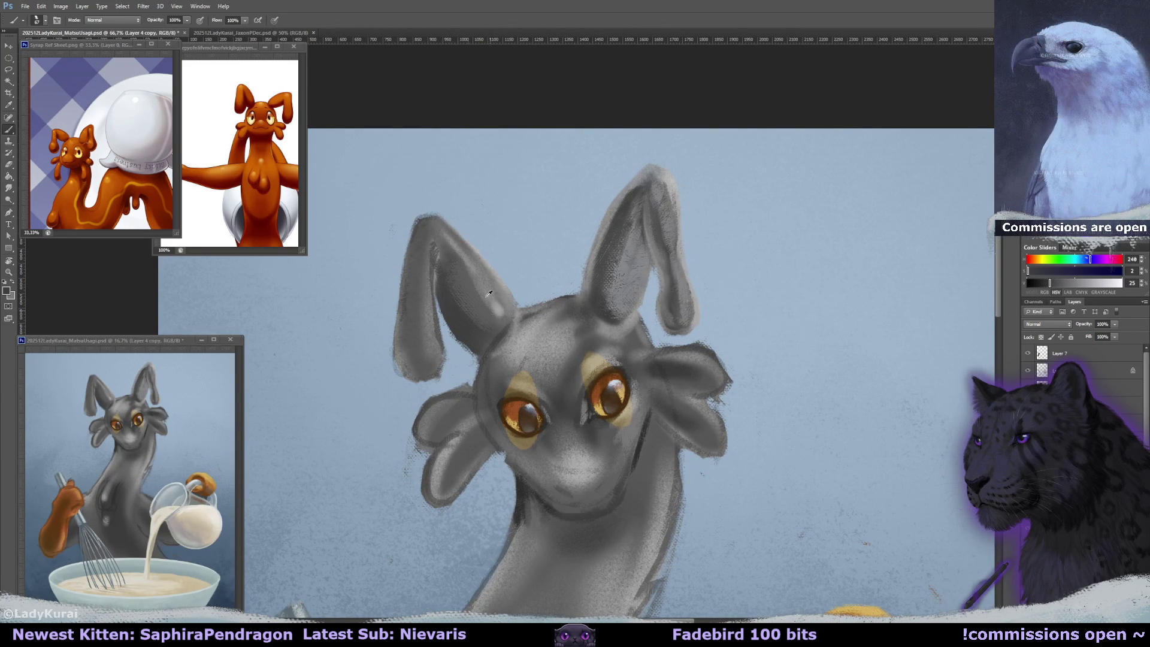
left_click(451, 302, "alt")
left_click_drag(448, 299, 480, 345)
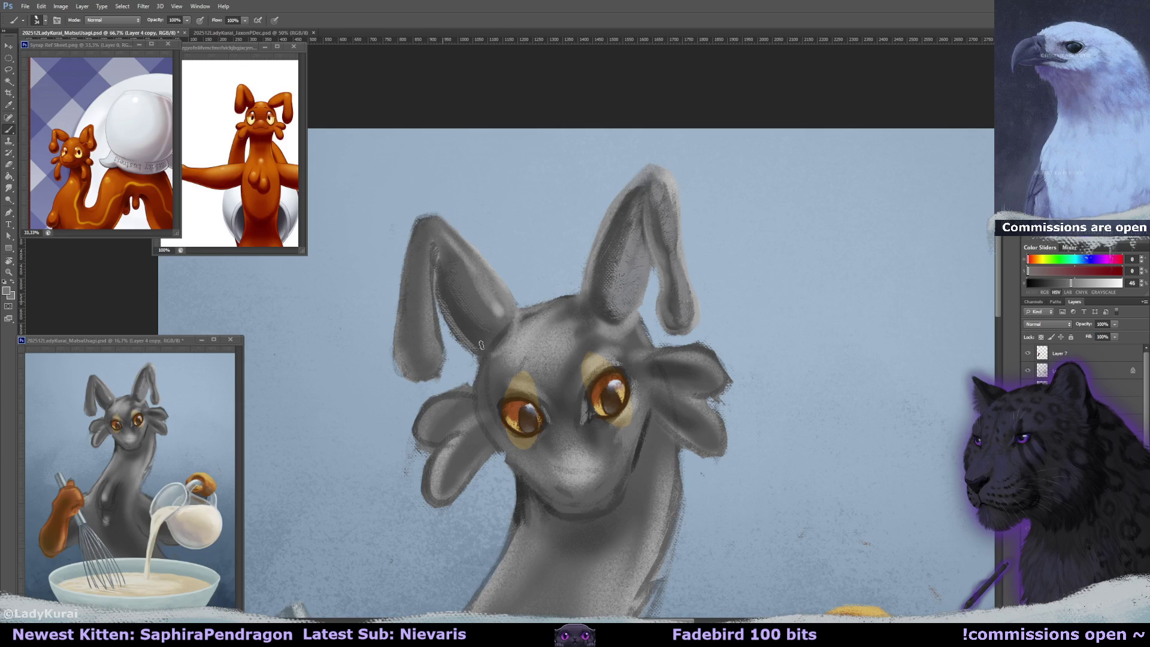
- Add light grey shading inside the left ear with the 100 px brush, then move to Layer 28
left_click_drag(455, 256, 623, 258)
left_click(41, 20)
left_click(76, 115)
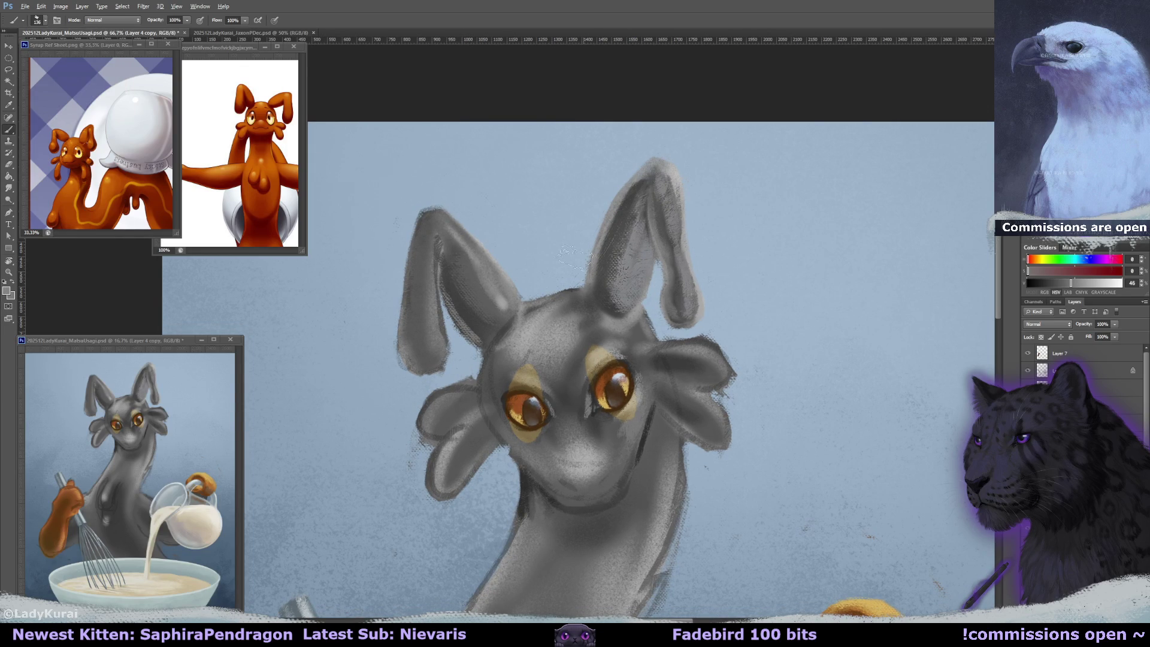
left_click(461, 258, "alt")
left_click_drag(461, 264, 503, 317)
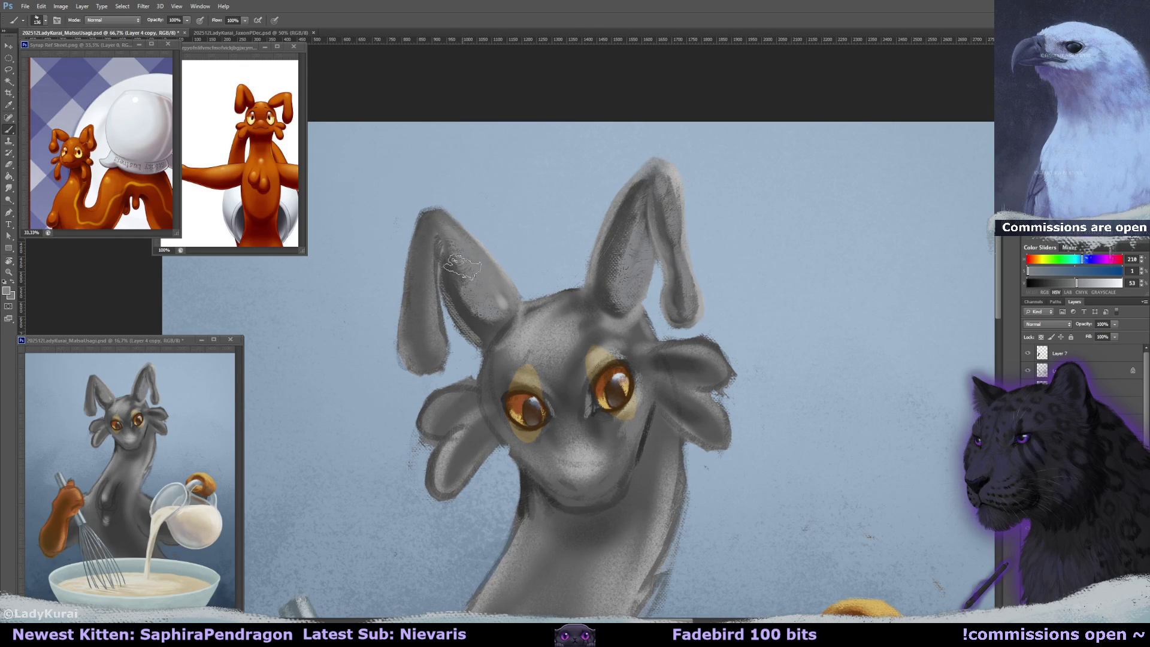
key("ctrl+e")
left_click(667, 195, "alt")
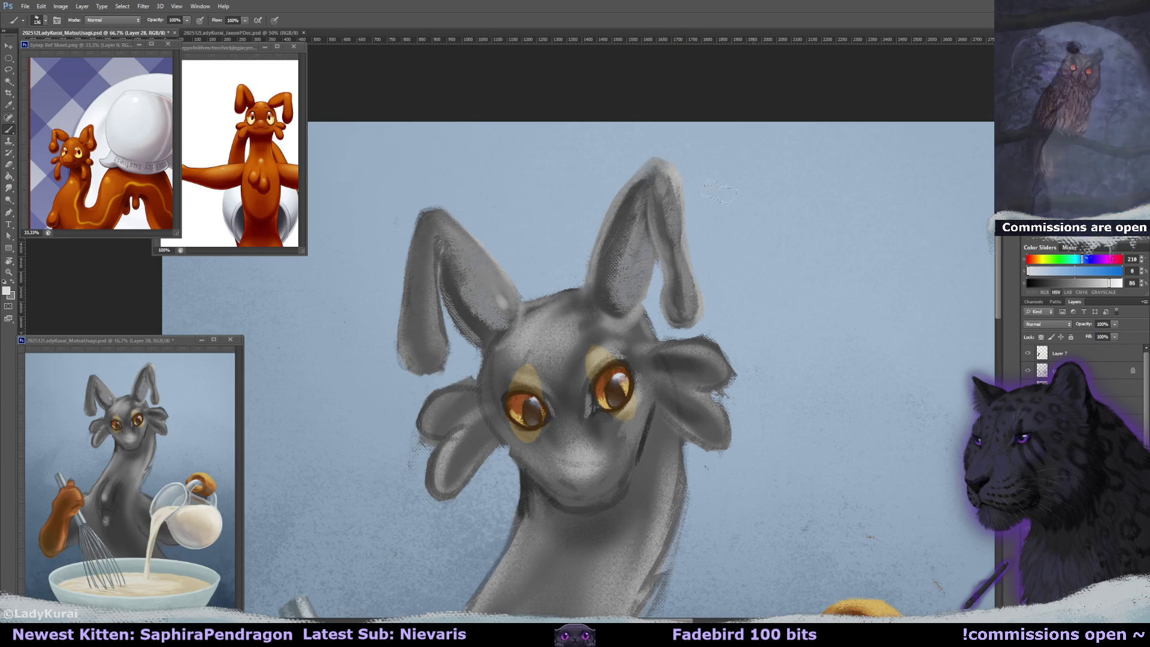
- Paint light grey over the right ear from tip to base on Layer 28
right_click(668, 195, "alt")
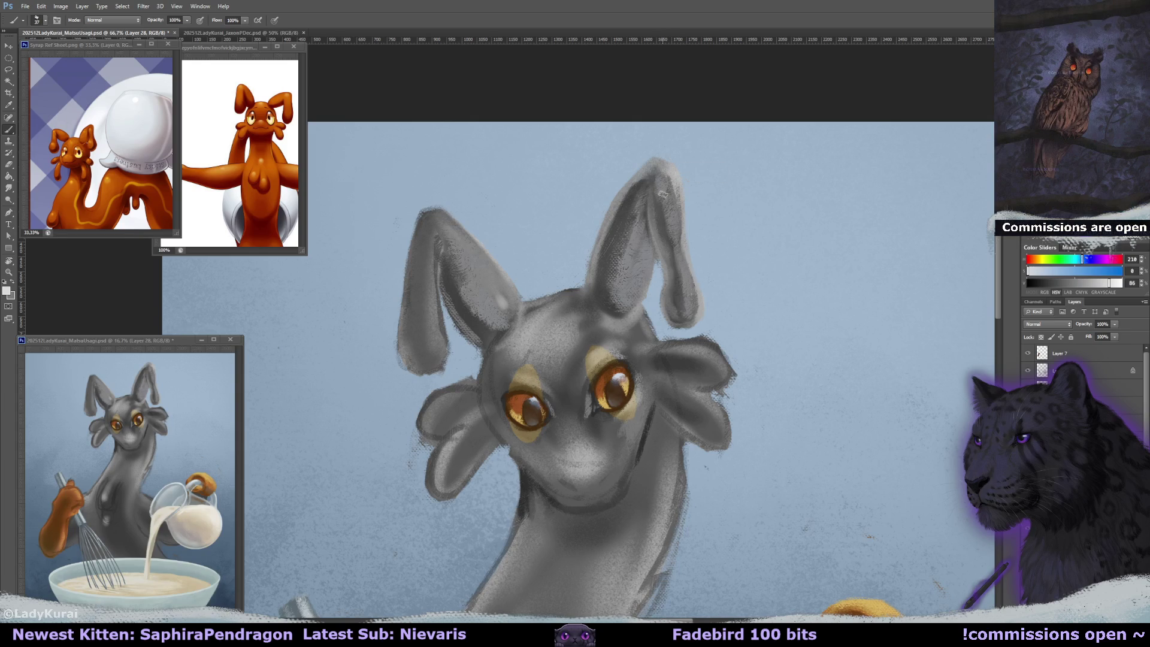
left_click_drag(666, 171, 685, 288)
left_click_drag(670, 239, 689, 308)
left_click_drag(676, 270, 698, 324)
- Set up the Eraser with the 400 px soft brush resized to about 223 px
key("r")
key("e")
left_click(45, 20)
left_click(20, 145)
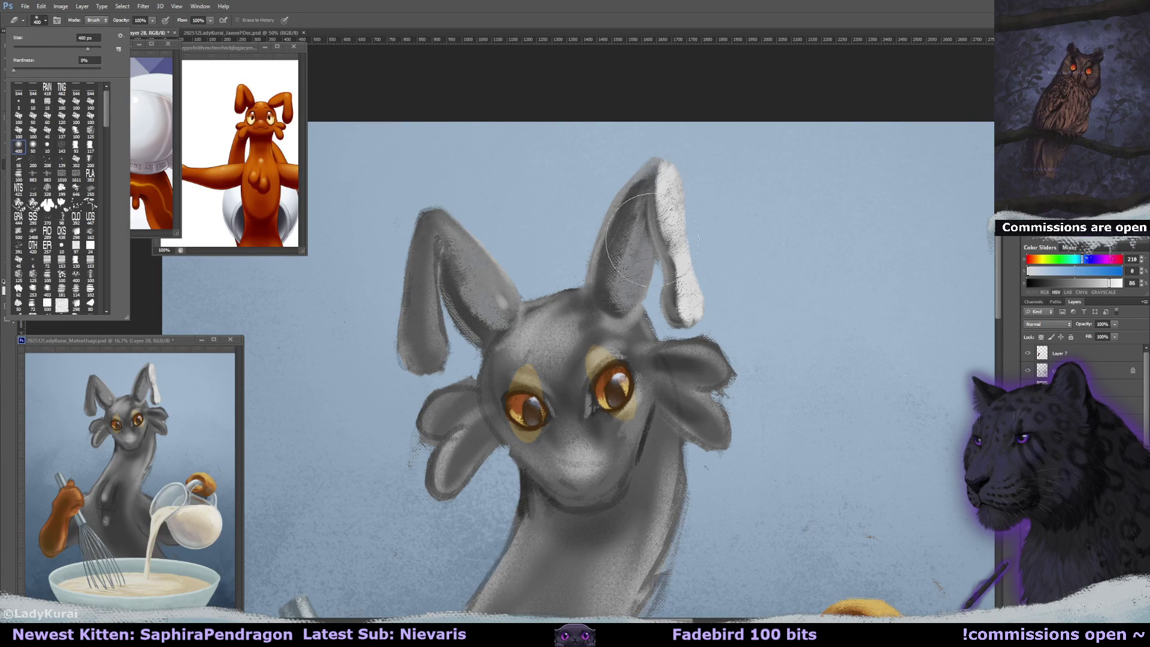
mouse_move(667, 197)
left_mouse_down()
mouse_move(637, 204)
mouse_move(641, 188)
mouse_move(679, 303)
mouse_move(669, 303)
left_mouse_up()
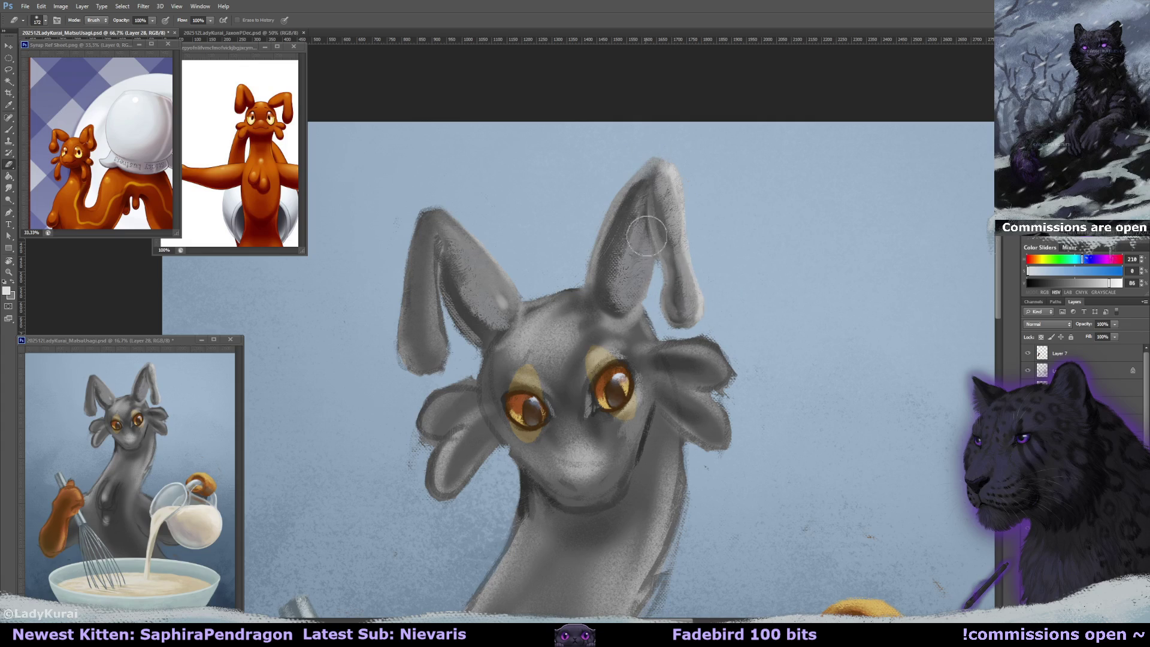
- Erase back some of the light paint on the right ear, compare, and return to Layer 4 copy
left_click_drag(714, 247, 712, 244)
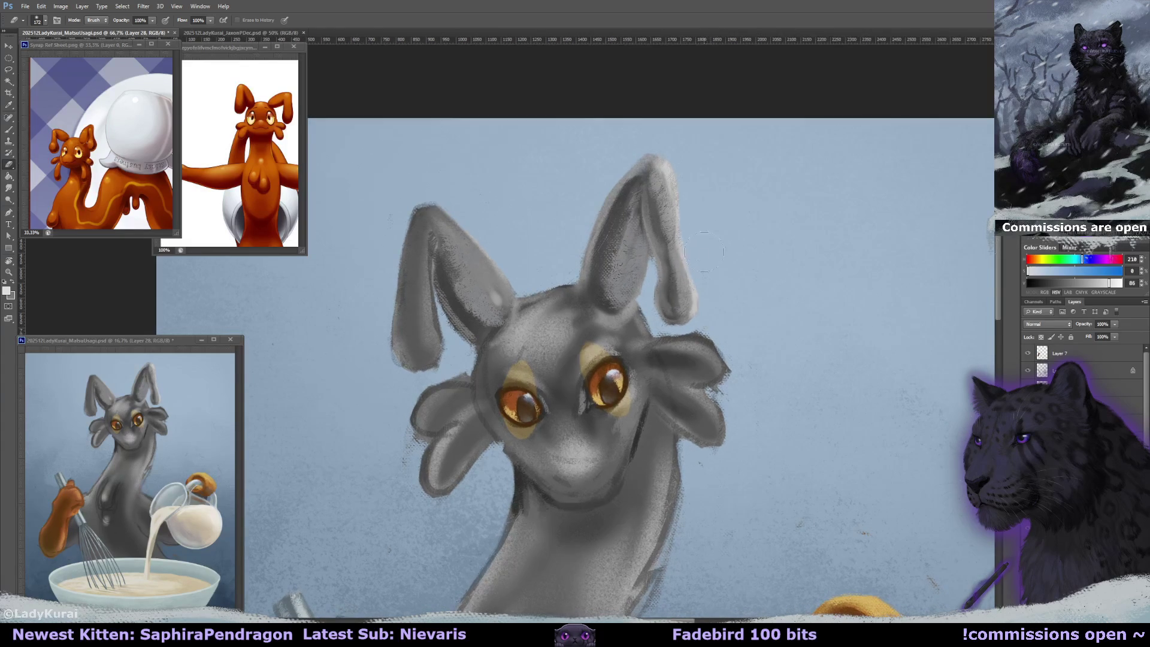
left_click_drag(665, 165, 677, 312)
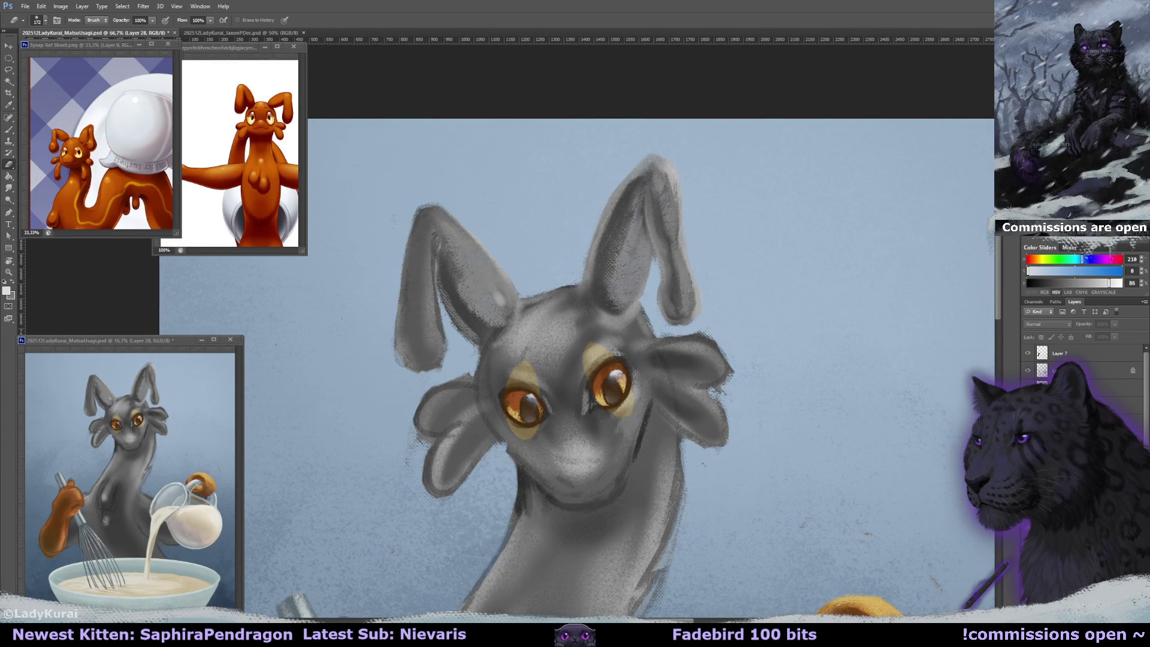
key("ctrl+z")
key("ctrl+z")
key("ctrl+z")
key("ctrl+alt+z")
left_click_drag(621, 336, 632, 339)
- Sample the ear's dark grey and shrink the brush for fine ear detail
key("b")
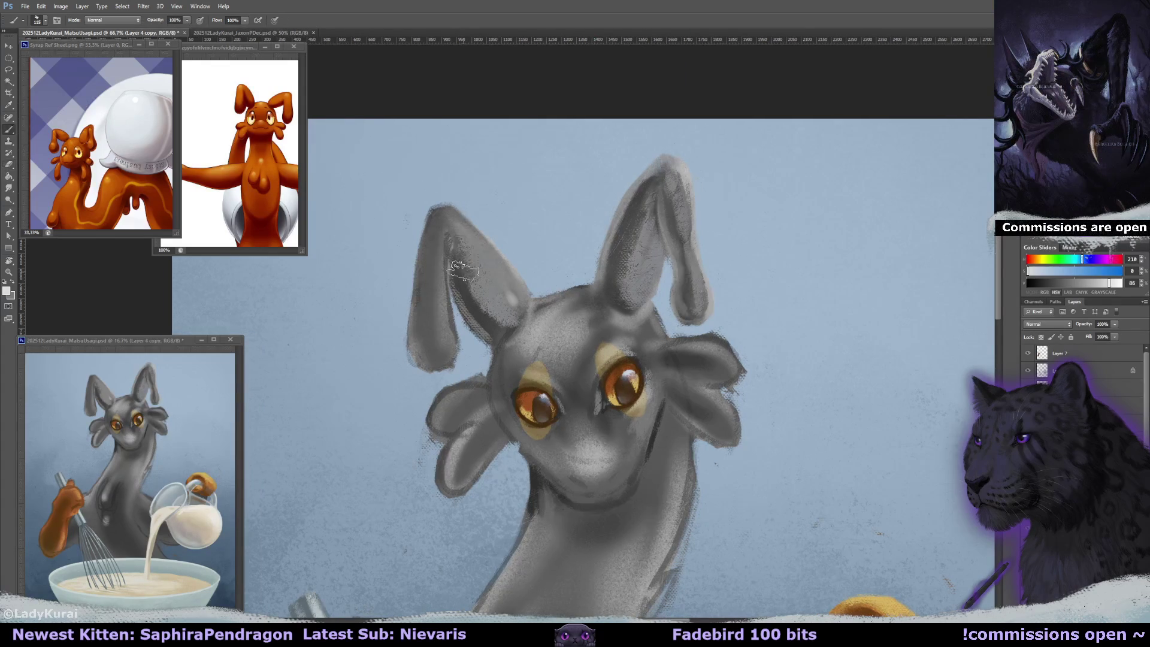
left_click(468, 277, "alt")
scroll(468, 276, "left", 1)
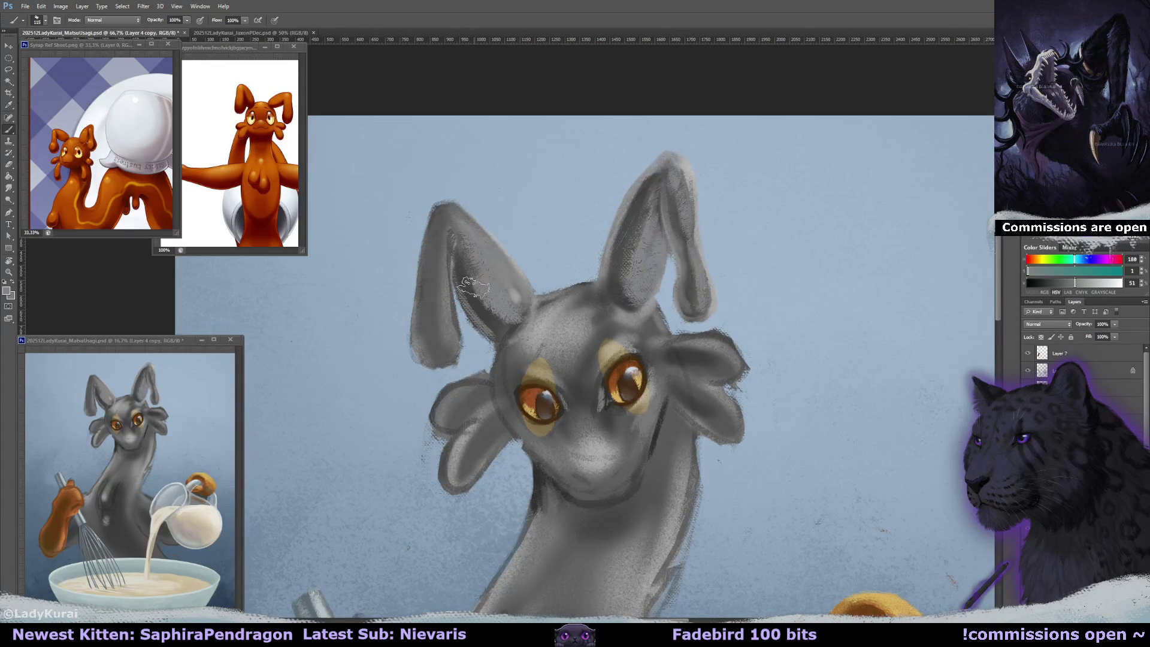
scroll(467, 276, "down", 1)
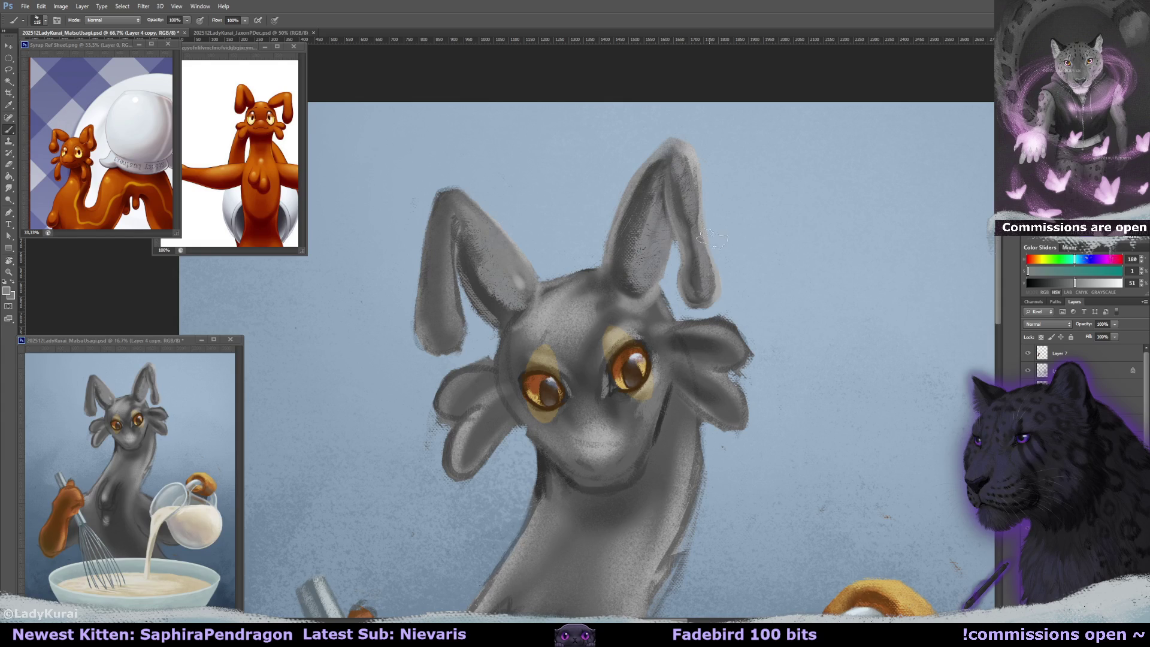
left_click_drag(711, 239, 697, 245)
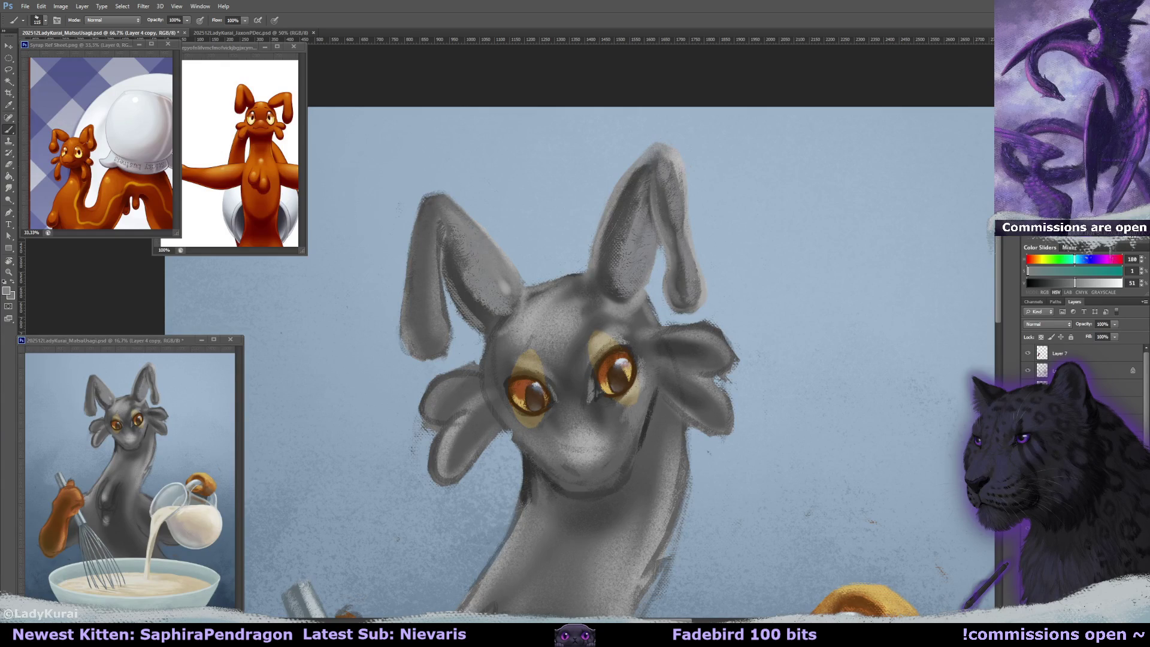
left_click_drag(719, 252, 713, 259)
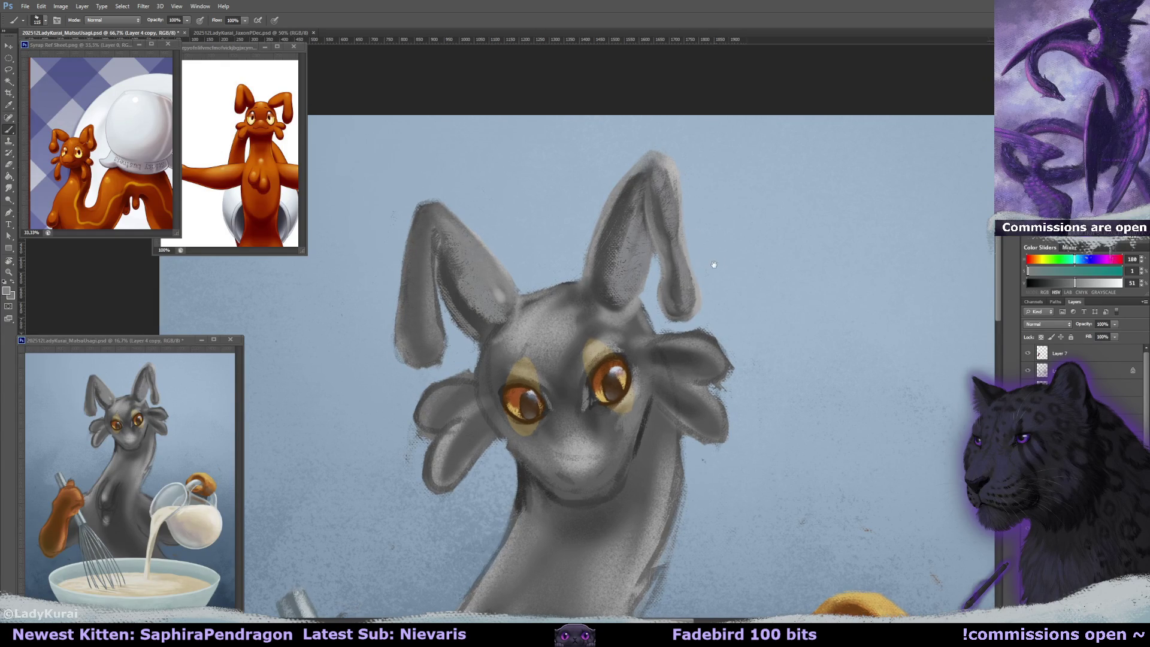
mouse_move(668, 171)
left_mouse_down()
mouse_move(652, 175)
mouse_move(673, 187)
left_mouse_up()
left_click(660, 207, "alt")
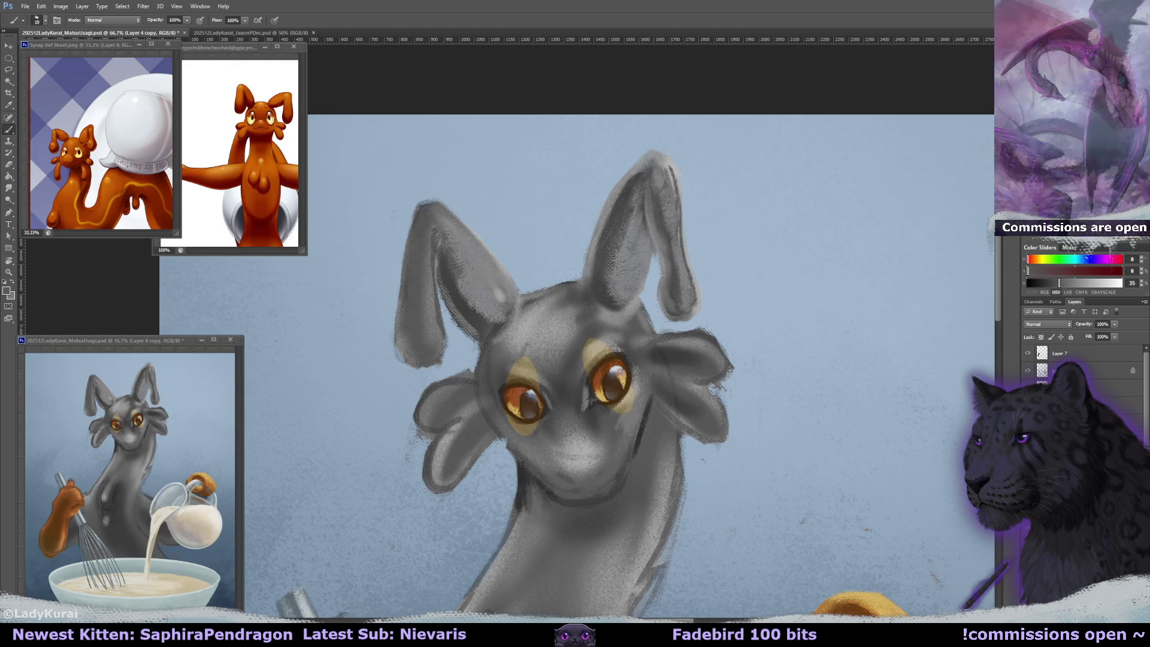
- Undo a stray light stroke, paint a dark stroke inside the right ear, and tilt the canvas about 11°
left_click_drag(646, 170, 642, 230)
left_click(640, 166, "alt")
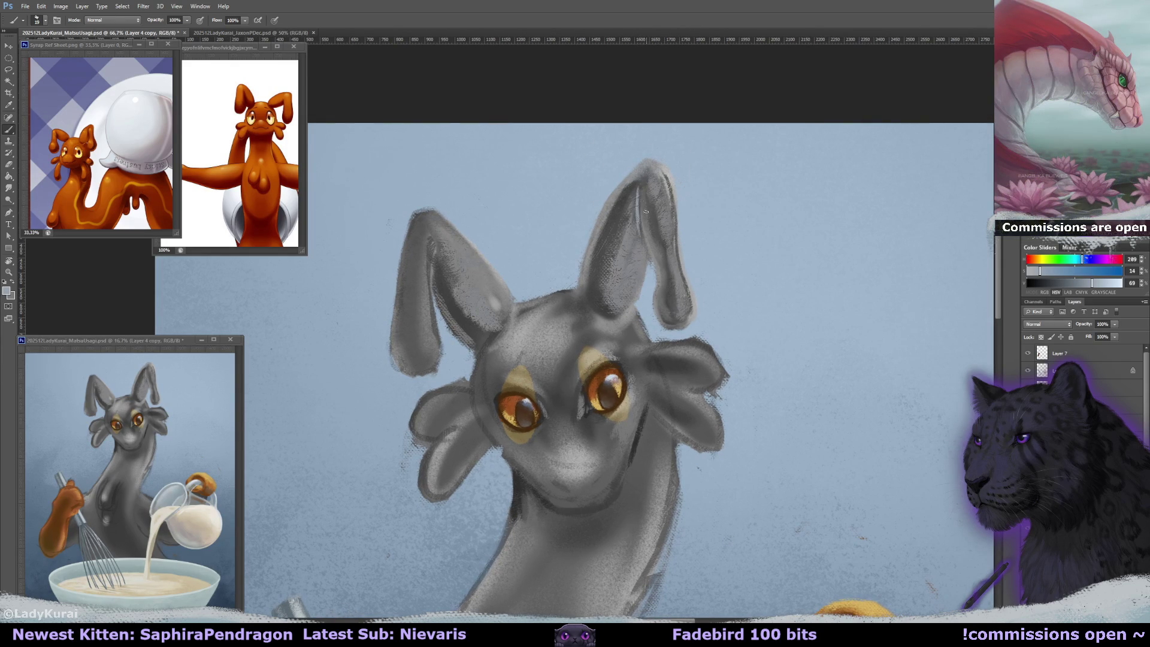
key("ctrl+z")
left_click(633, 191, "alt")
left_click(645, 188, "alt")
left_click_drag(637, 199, 652, 243)
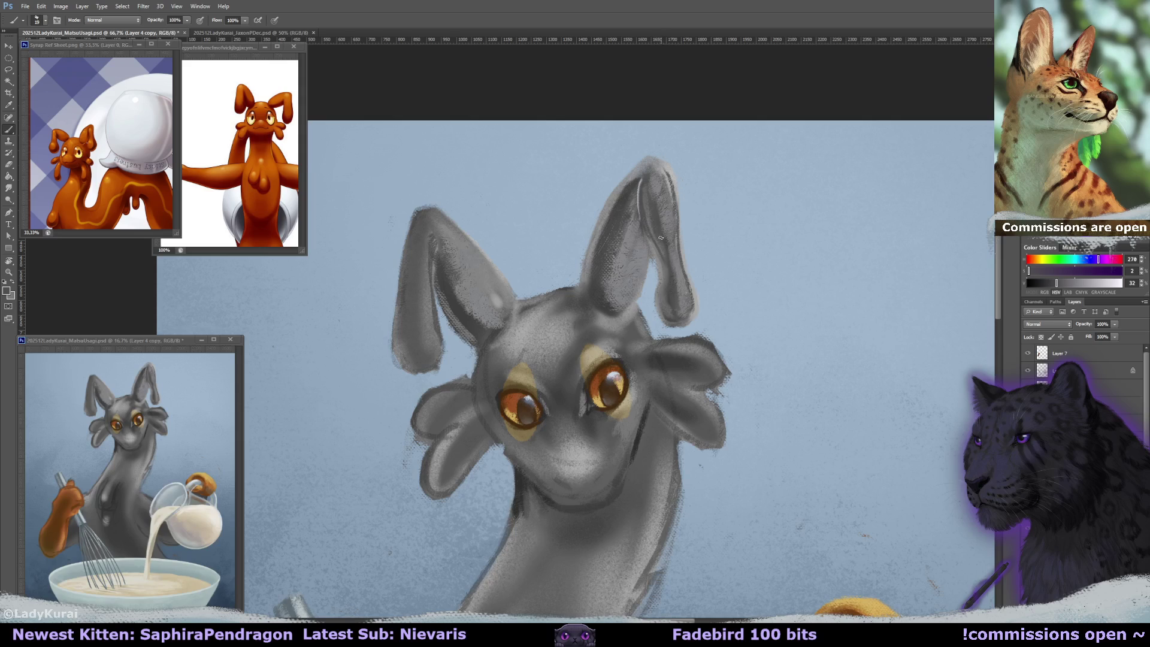
left_click(661, 182, "alt")
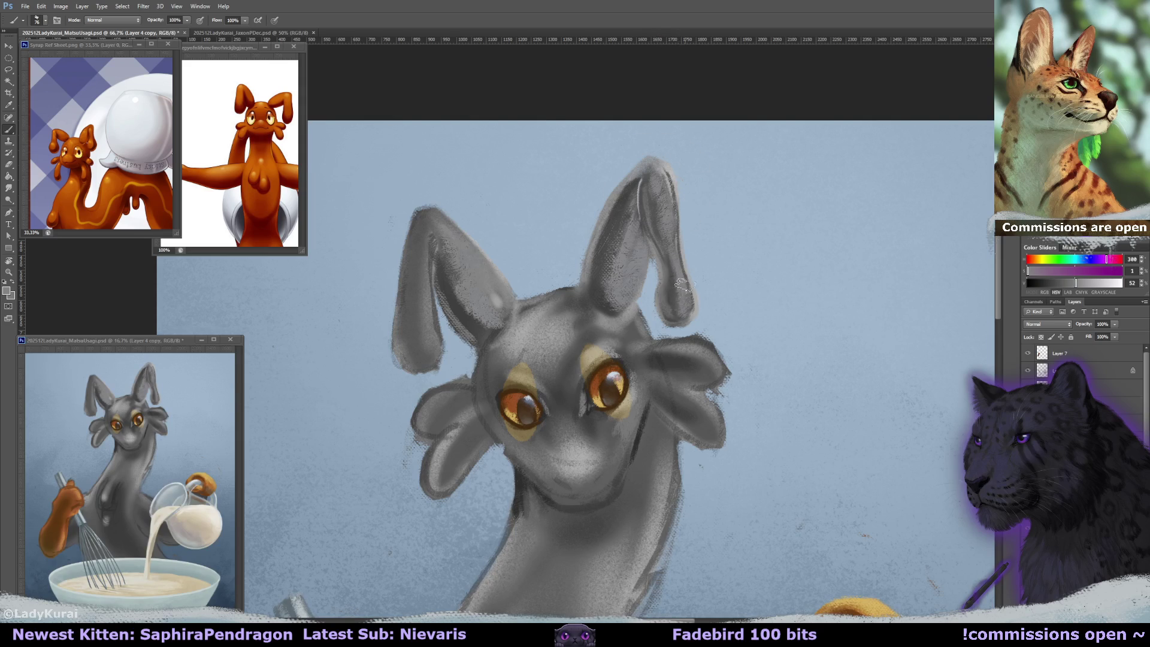
key("r")
mouse_move(683, 285)
left_mouse_down()
mouse_move(661, 199)
mouse_move(650, 206)
left_mouse_up()
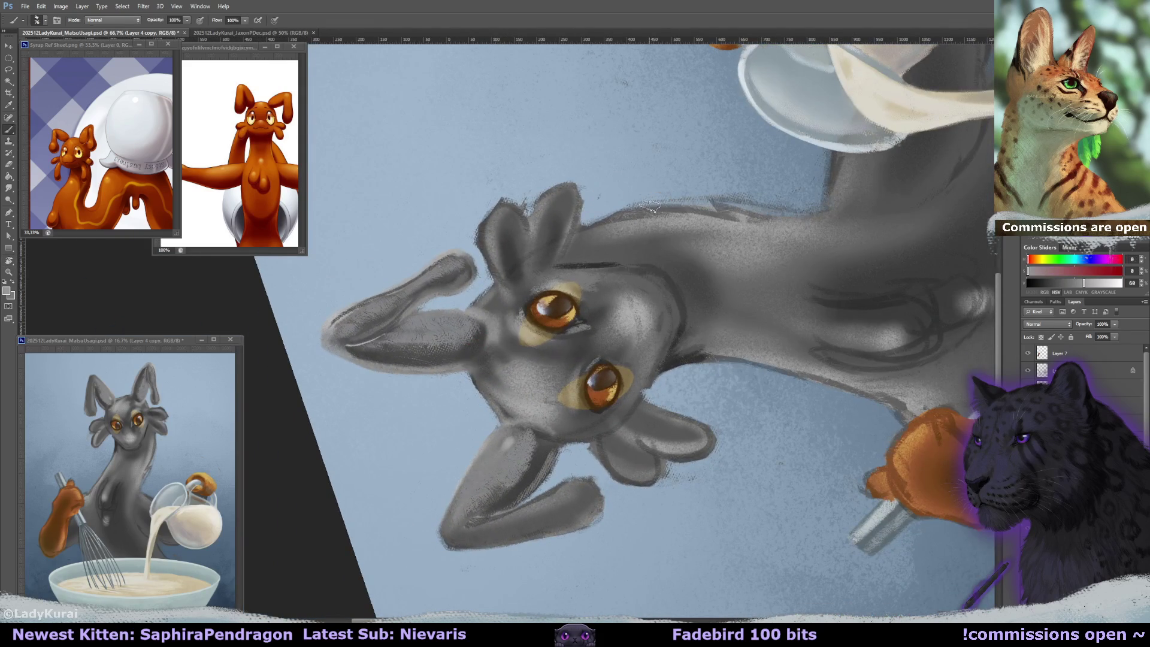
- Shrink the eraser to about 43 and lighten the outline around the right ear tip
left_click_drag(500, 203, 488, 207)
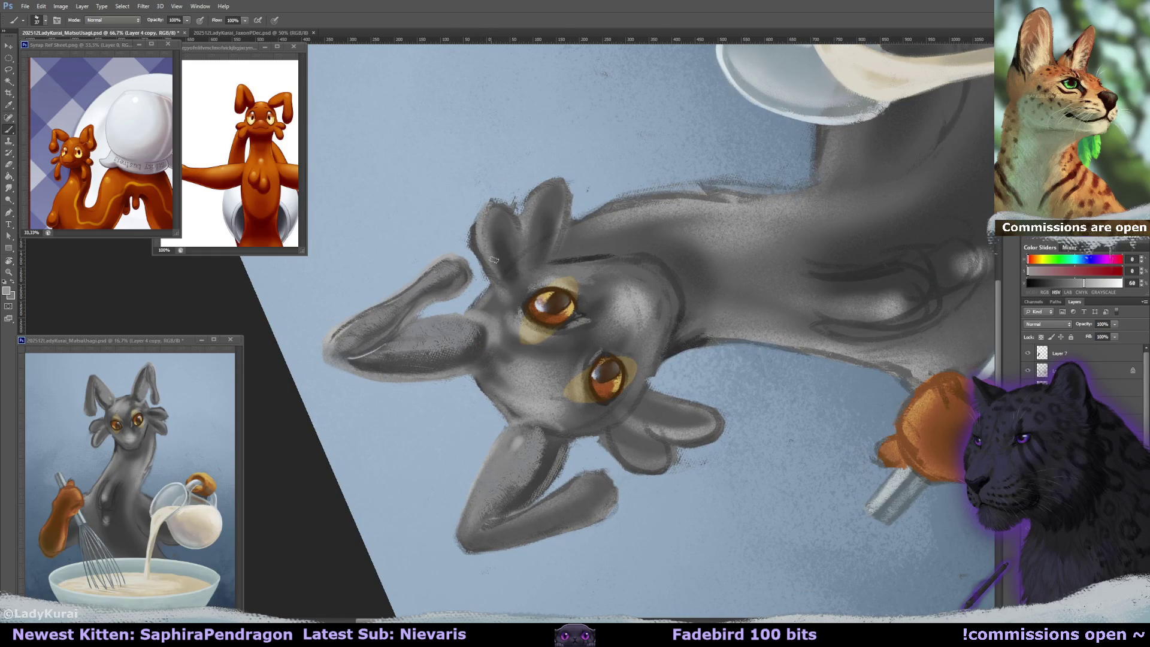
key("e")
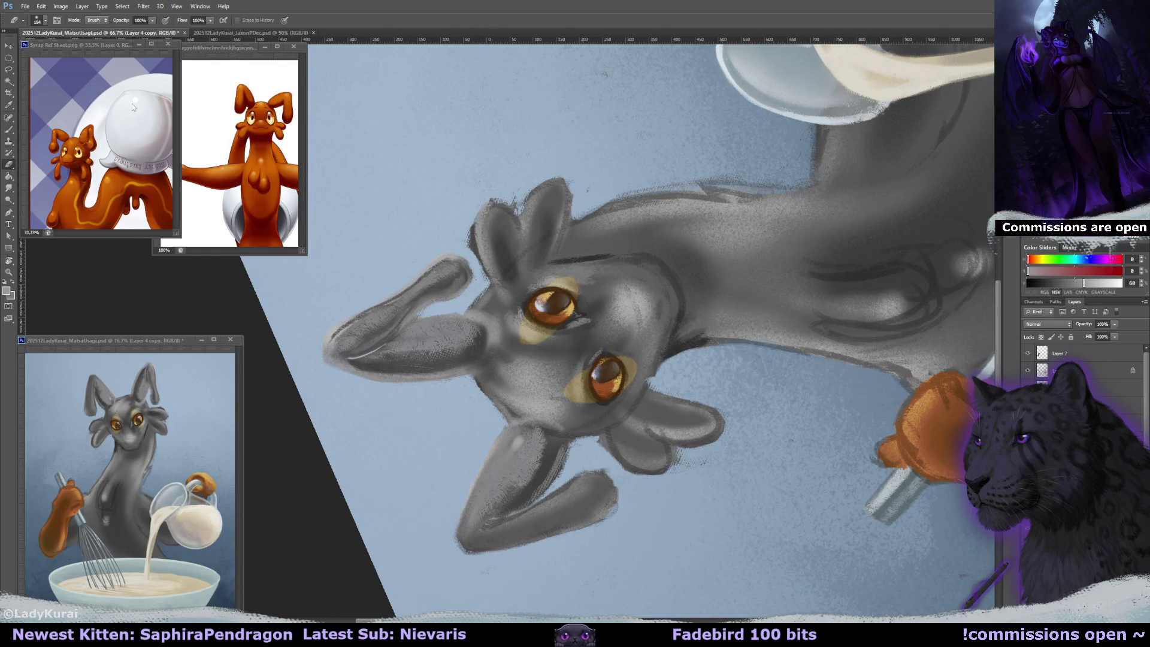
left_click(39, 22)
mouse_move(479, 227)
left_mouse_down()
mouse_move(464, 213)
mouse_move(477, 258)
left_mouse_up()
key("b")
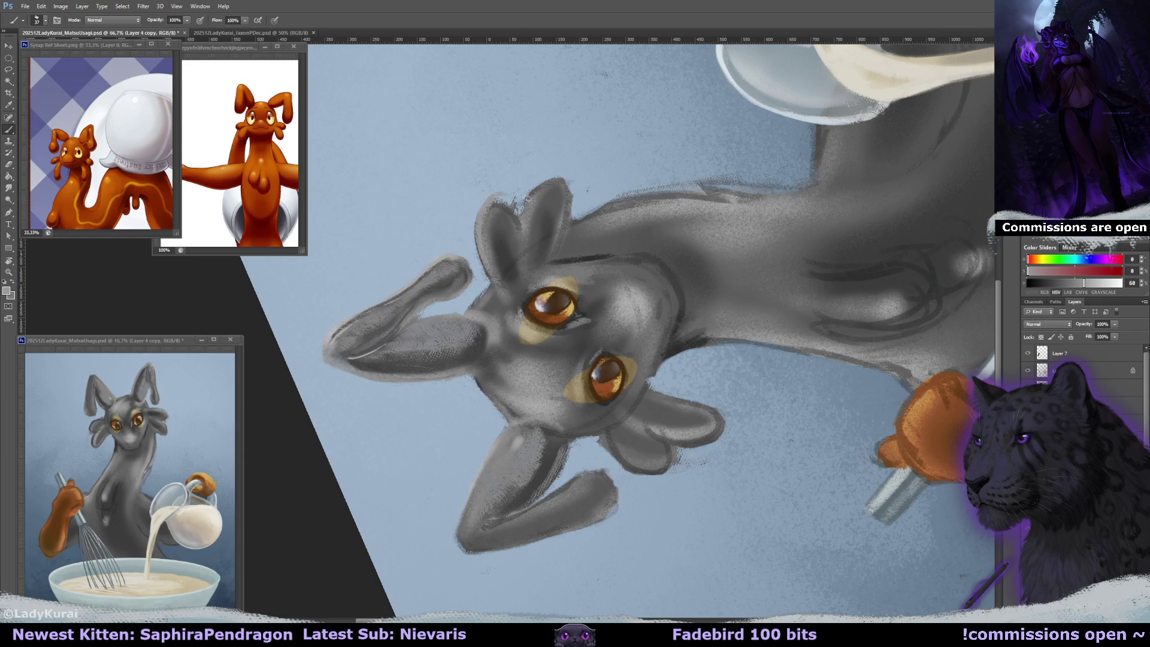
mouse_move(491, 208)
left_mouse_down()
mouse_move(514, 222)
mouse_move(505, 195)
mouse_move(559, 178)
left_mouse_up()
key("e")
key("b")
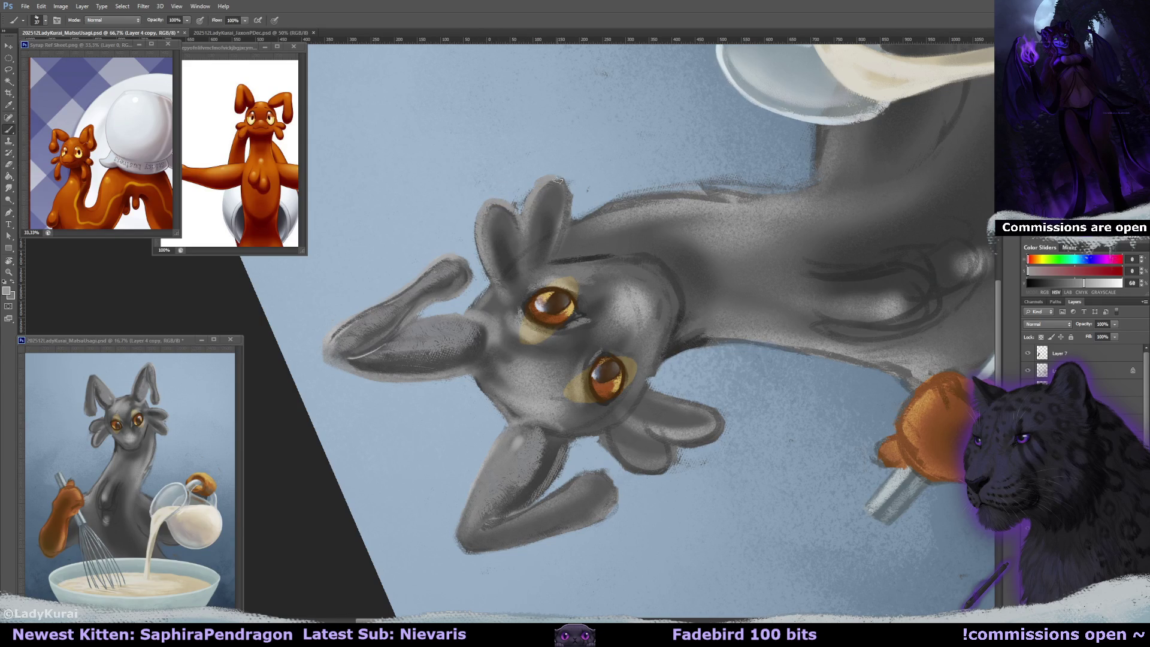
- Sample a darker ear grey, turn the canvas back near upright, and enlarge the brush to about 76
key("e")
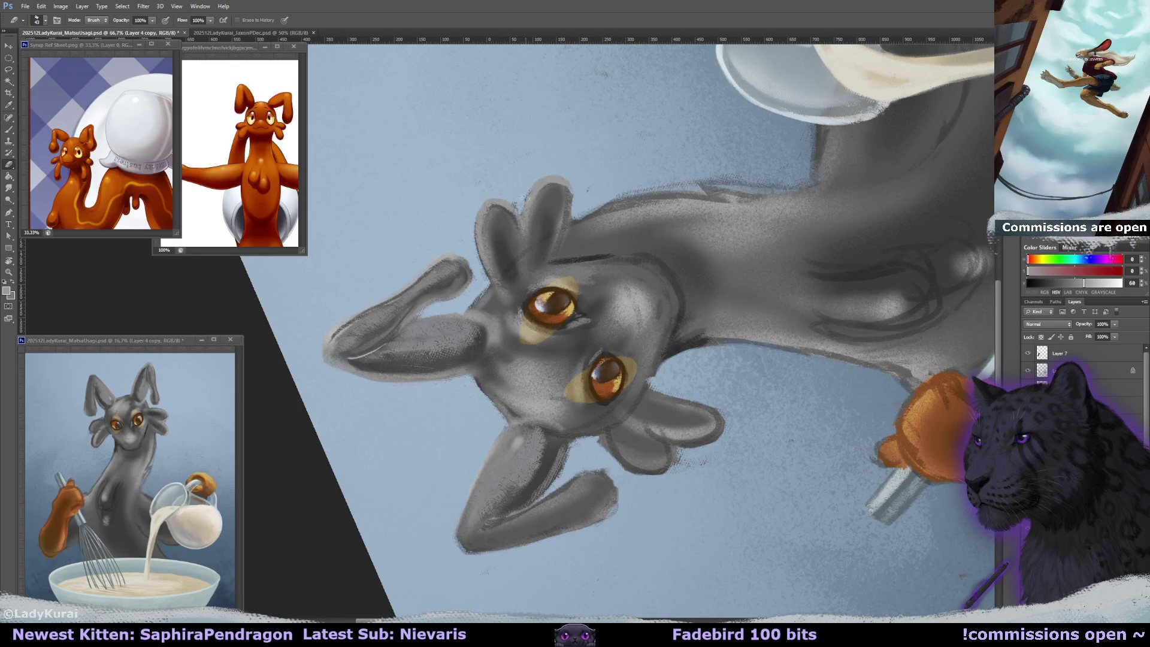
left_click_drag(491, 198, 512, 178)
key("b")
left_click(512, 228, "alt")
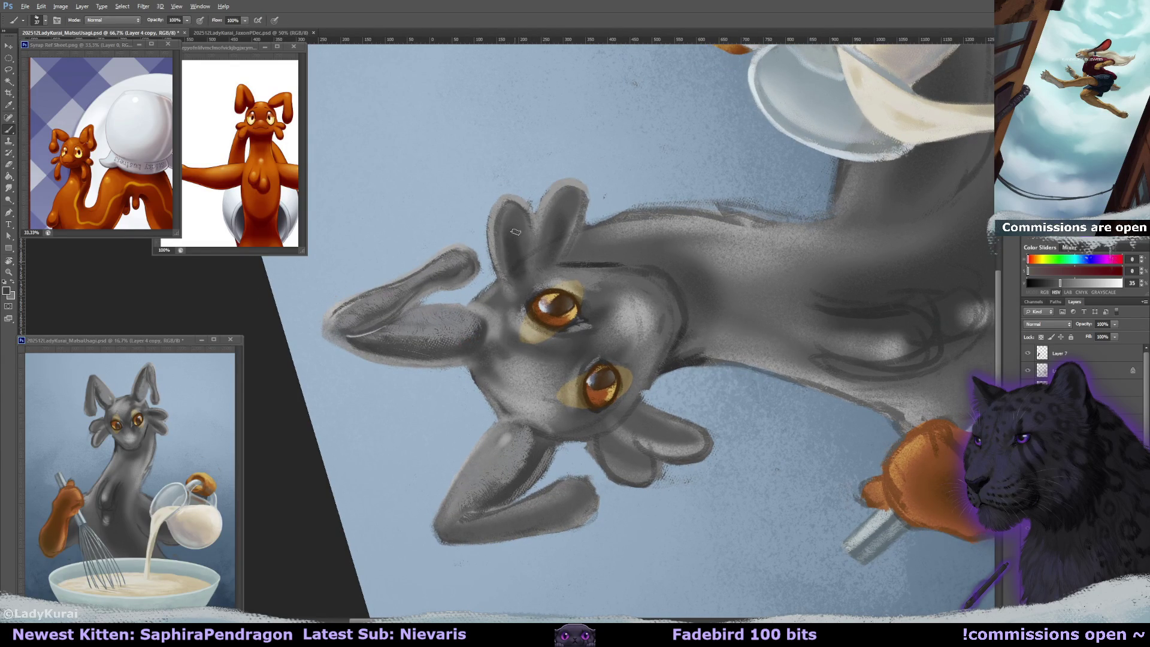
key("r")
mouse_move(522, 277)
left_mouse_down()
mouse_move(544, 381)
mouse_move(557, 371)
left_mouse_up()
key("b")
left_click(560, 375, "alt")
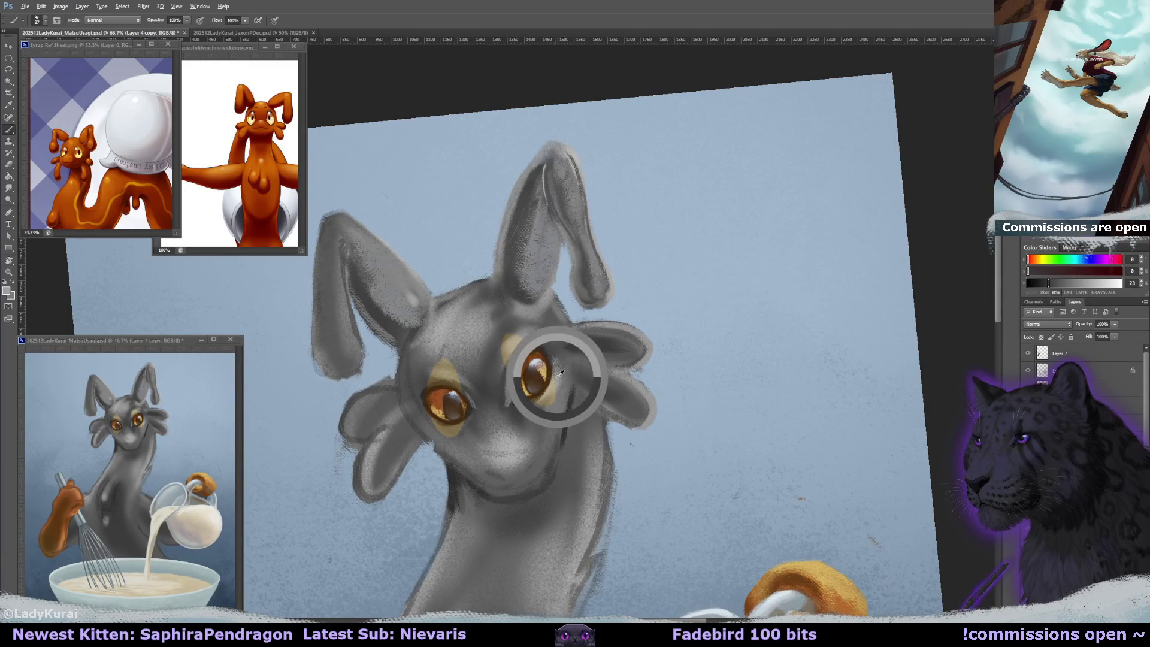
right_click(559, 374, "alt")
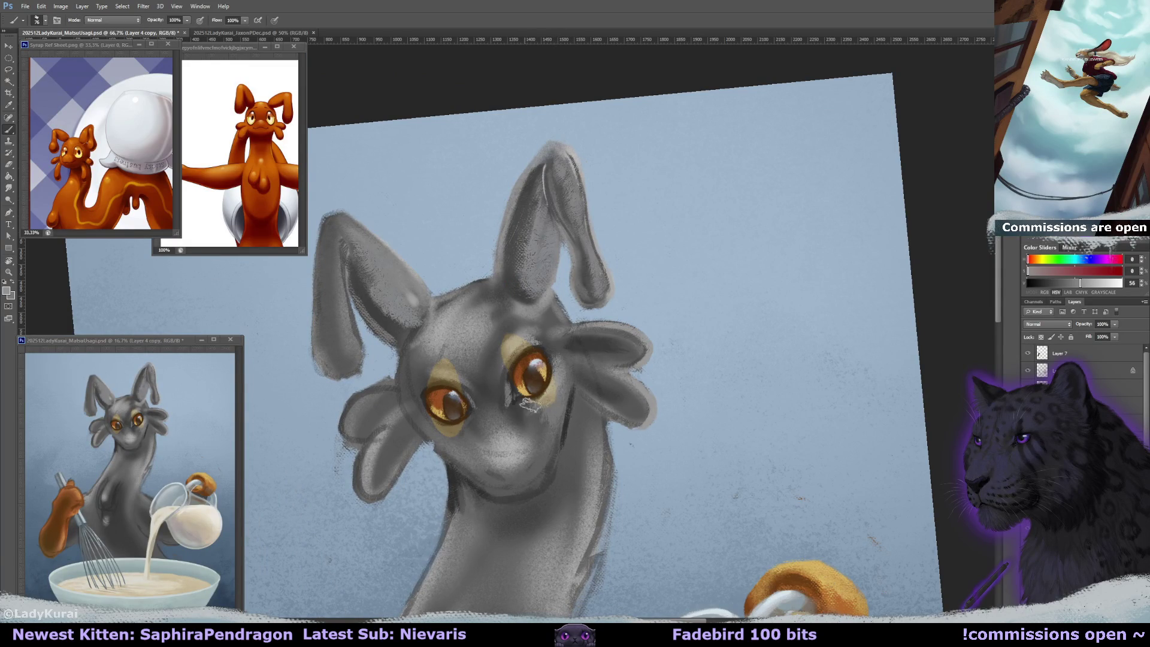
mouse_move(527, 407)
left_mouse_down()
mouse_move(521, 374)
mouse_move(511, 423)
left_mouse_up()
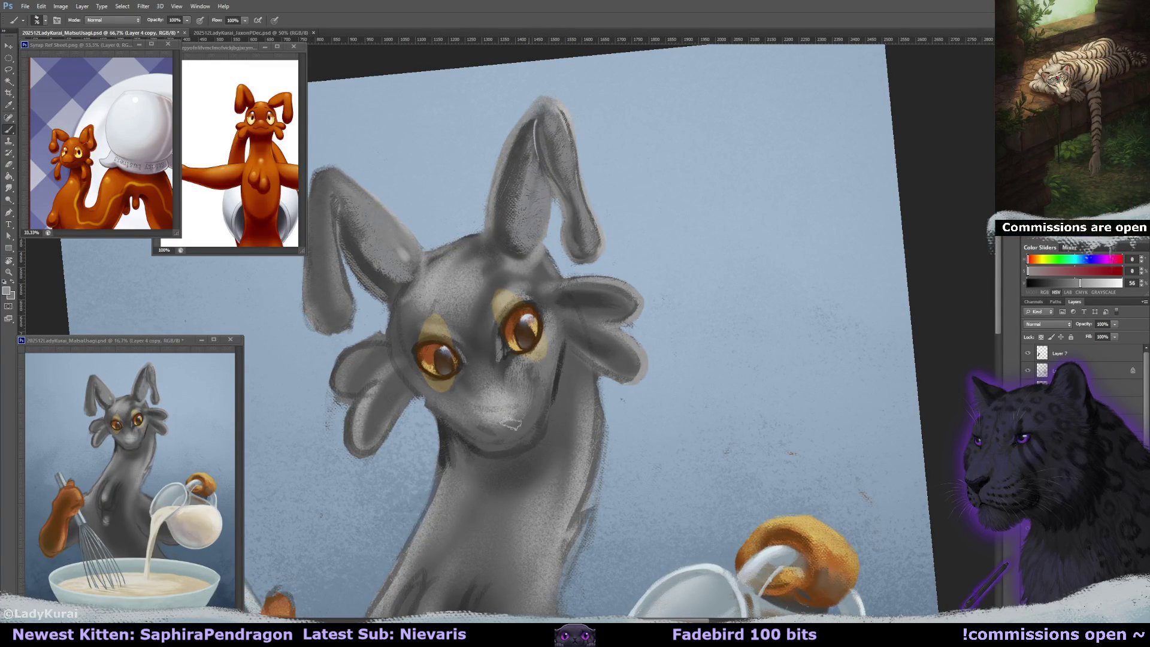
- Rotate the canvas nearly upside down, sample dark and background greys, and shrink the brush to about 28
key("r")
mouse_move(553, 380)
left_mouse_down()
mouse_move(666, 303)
mouse_move(560, 385)
left_mouse_up()
left_click(524, 393, "alt")
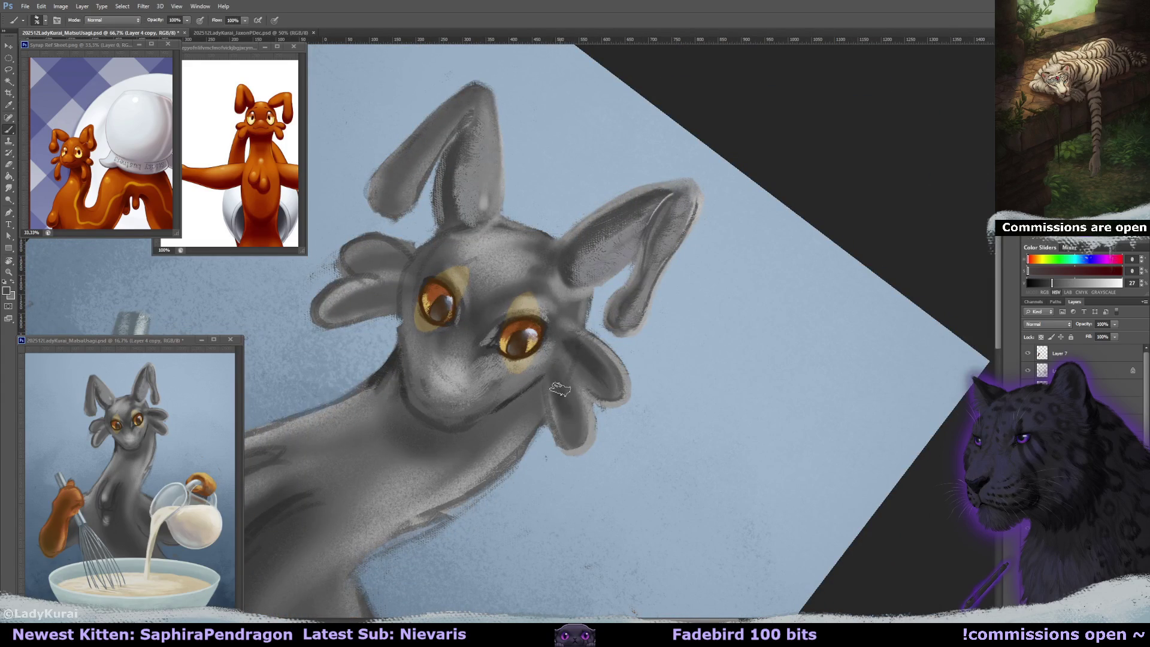
left_click(574, 342, "alt")
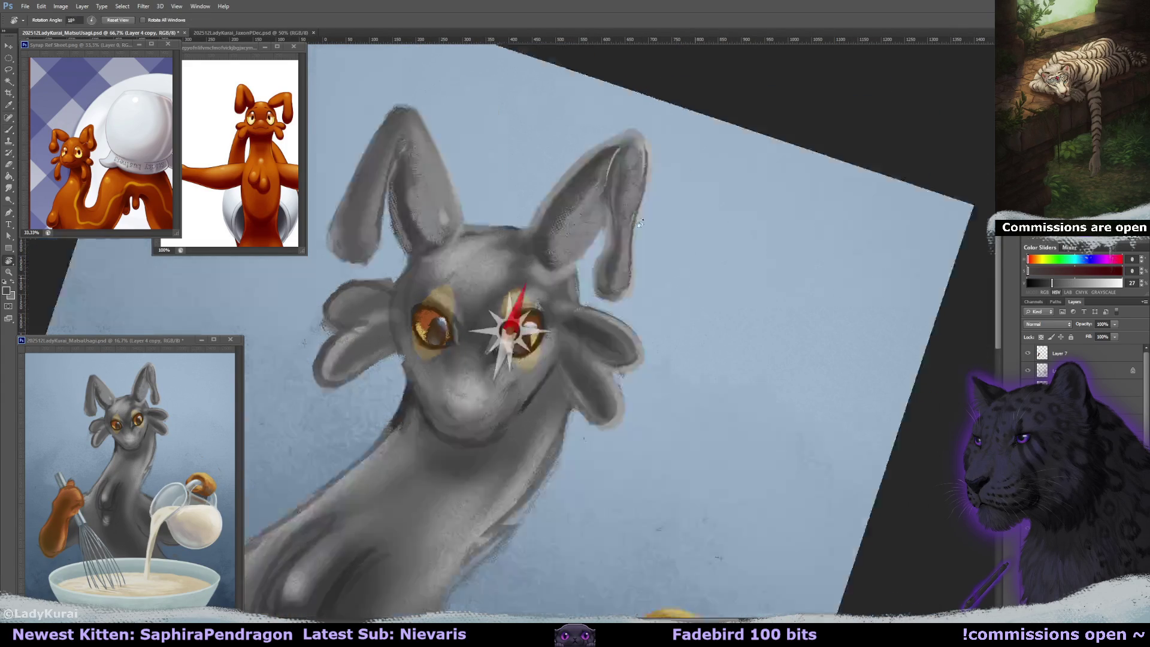
left_click_drag(574, 341, 473, 232)
key("bracketleft")
key("bracketleft")
key("bracketleft")
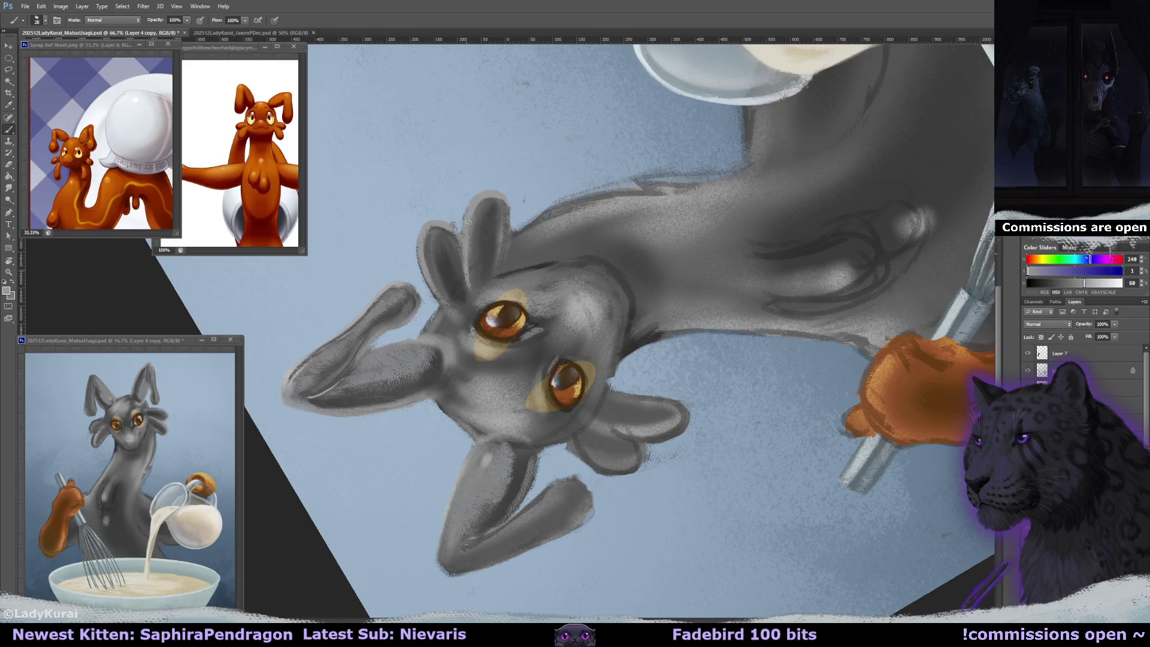
- Turn the canvas to about −44° and paint darker fur strokes right of the right eye
key("r")
mouse_move(471, 289)
left_mouse_down()
mouse_move(646, 355)
mouse_move(557, 309)
left_mouse_up()
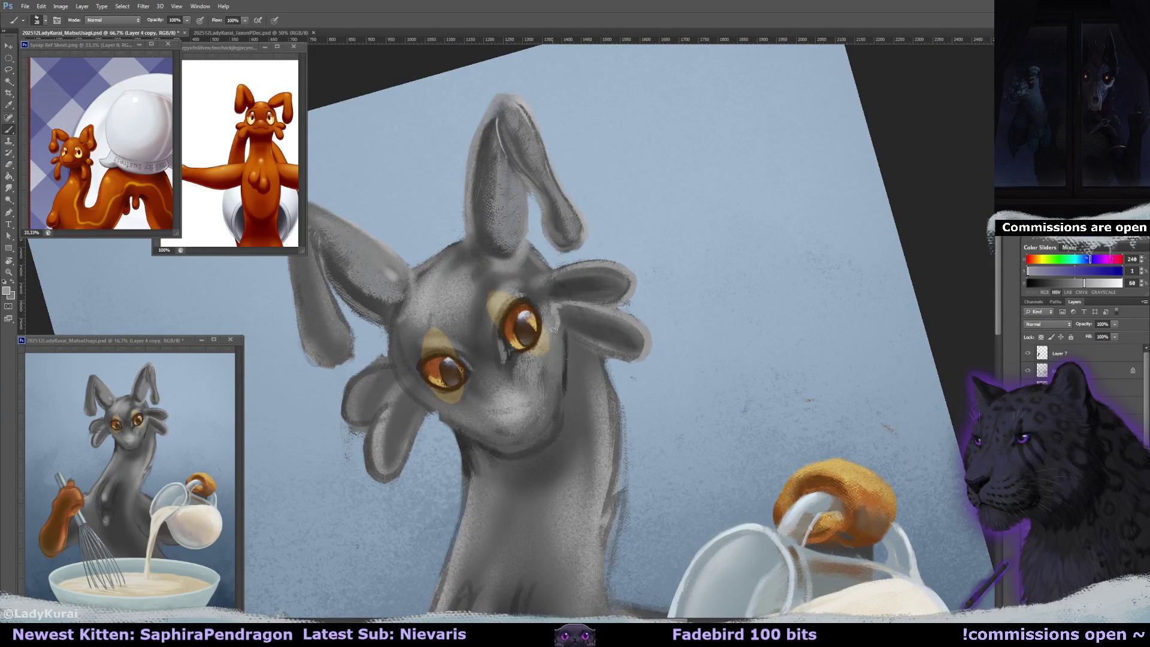
left_click(563, 316, "alt")
left_click(556, 314, "alt")
left_click_drag(584, 274, 597, 297)
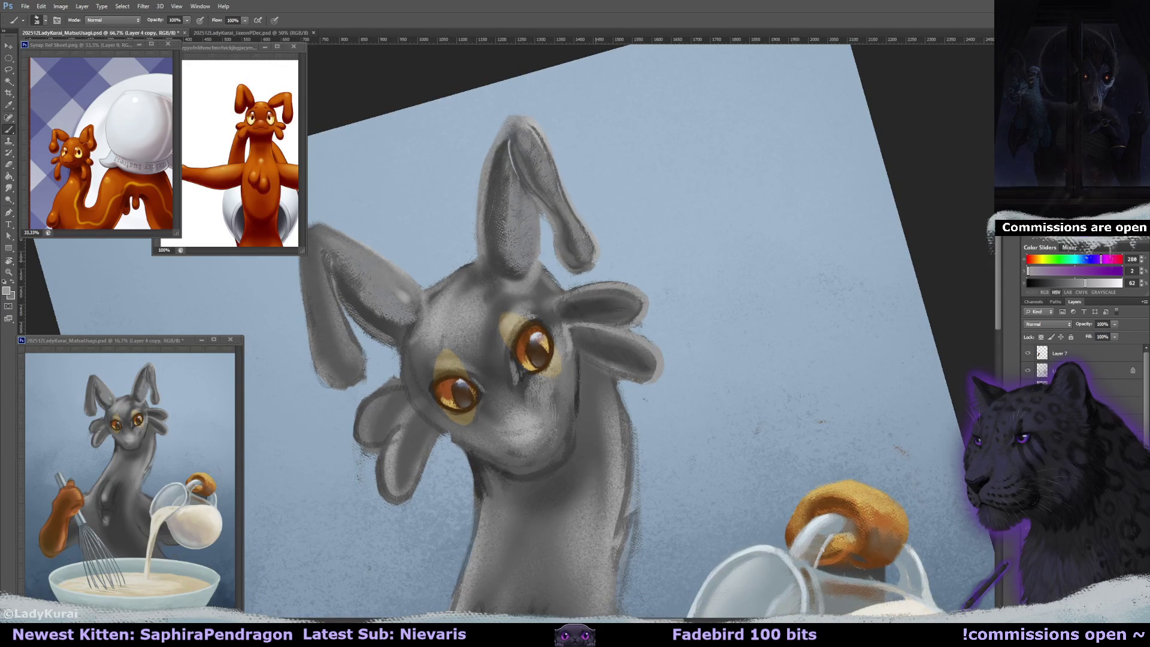
mouse_move(569, 327)
left_mouse_down()
mouse_move(567, 350)
mouse_move(569, 337)
left_mouse_up()
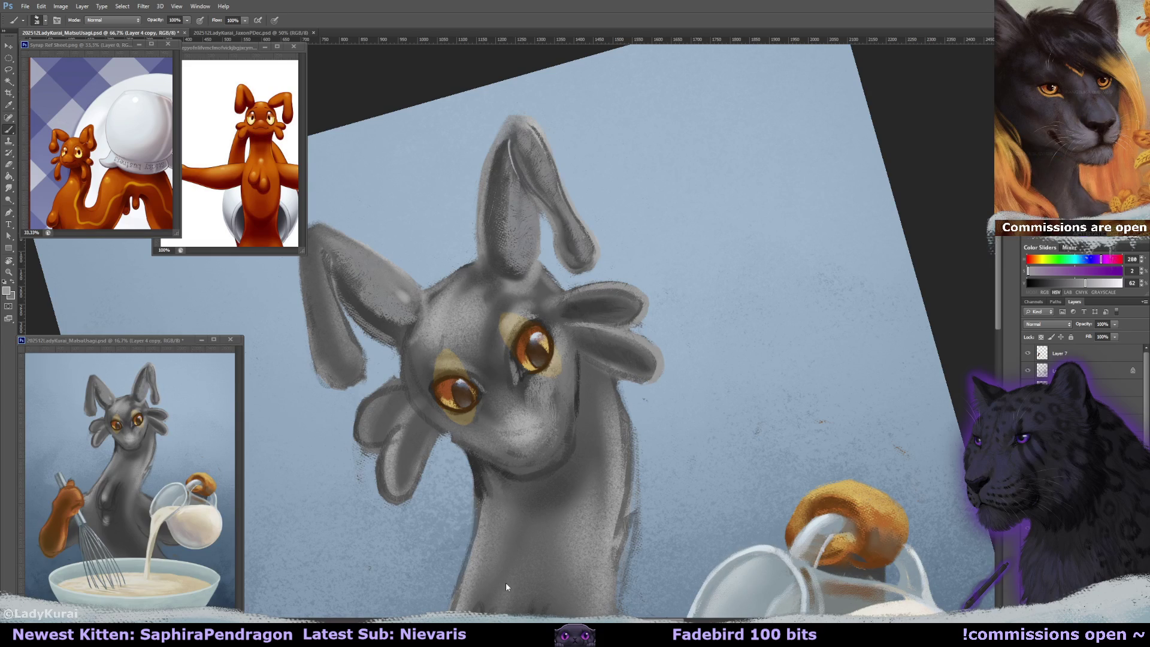
- Reset the canvas rotation to upright and return to the Brush
left_click(9, 260)
left_click(118, 20)
left_click(9, 129)
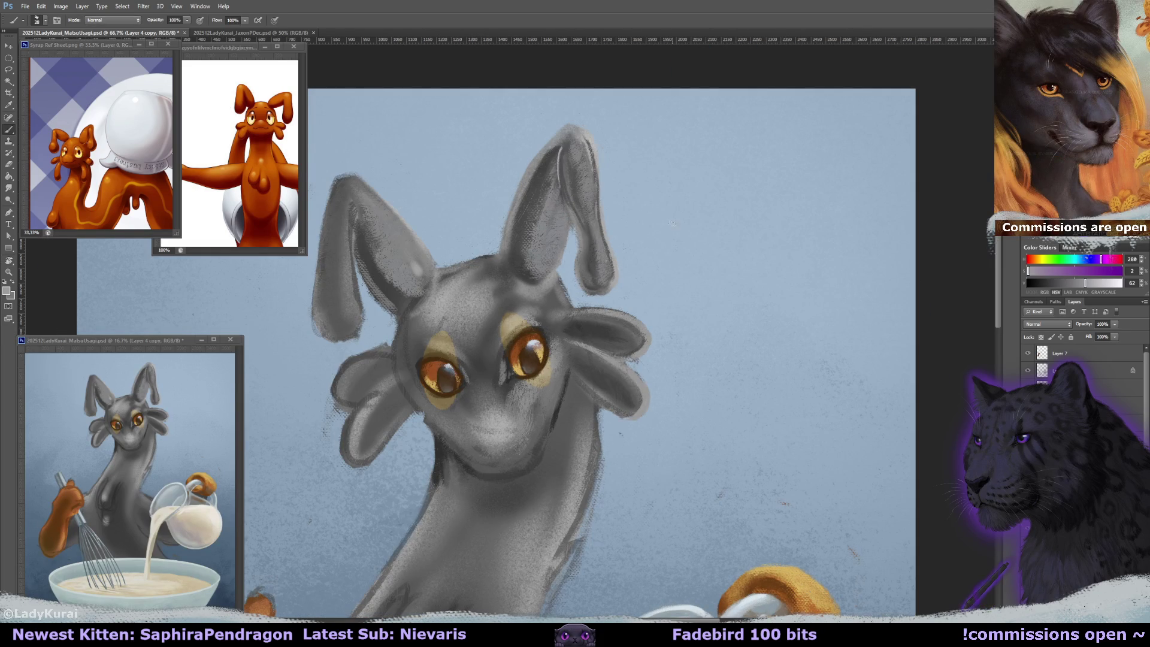
- Hand-letter 'BRB' beside the creature's ear, later undoing it to clear the background
left_click_drag(664, 214, 662, 278)
mouse_move(715, 207)
left_mouse_down()
mouse_move(720, 261)
mouse_move(751, 257)
left_mouse_up()
left_click_drag(757, 213, 771, 262)
mouse_move(738, 207)
left_mouse_down()
mouse_move(780, 210)
mouse_move(718, 276)
left_mouse_up()
key("ctrl+z")
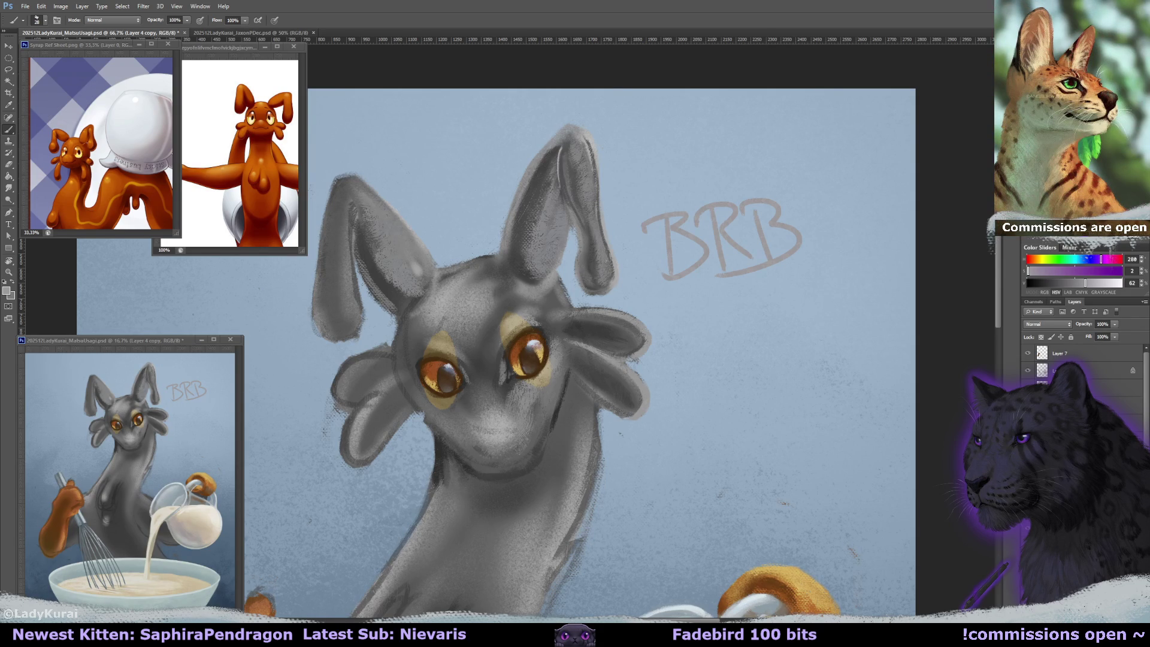
key("ctrl+alt+z")
key("ctrl+alt+z")
key("ctrl+alt+z")
key("ctrl+alt+z")
key("ctrl+alt+z")
key("ctrl+alt+z")
- Recentre the head, pick a bigger brush, and paint lighter grey inside the left ear
left_click_drag(725, 346, 820, 365)
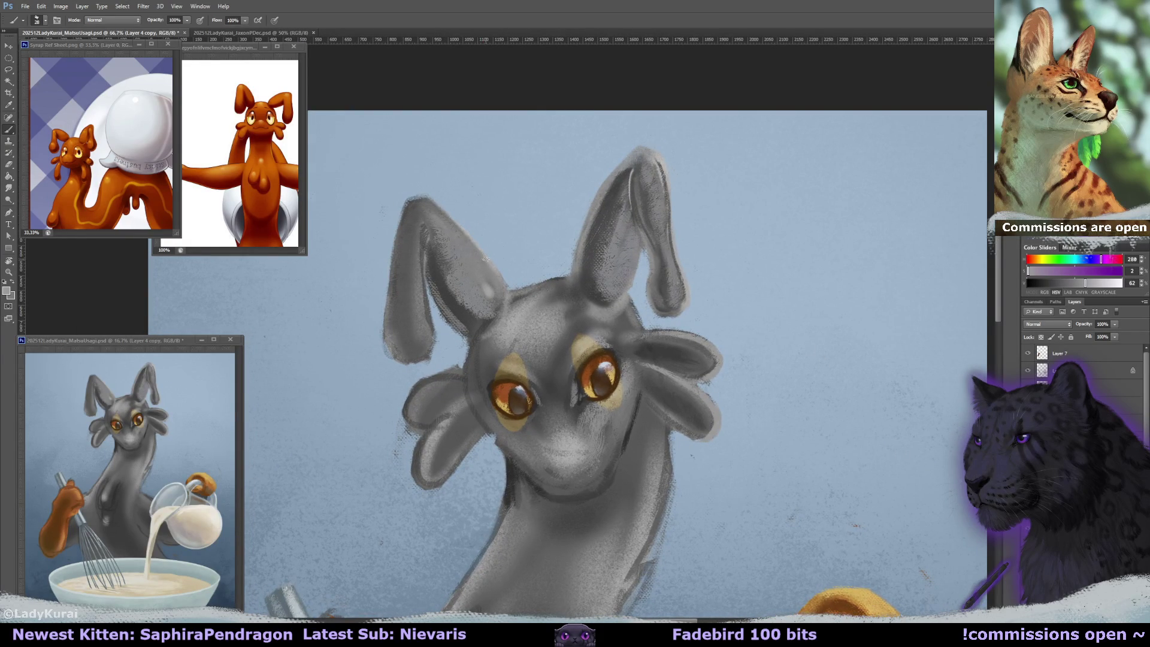
left_click(45, 19)
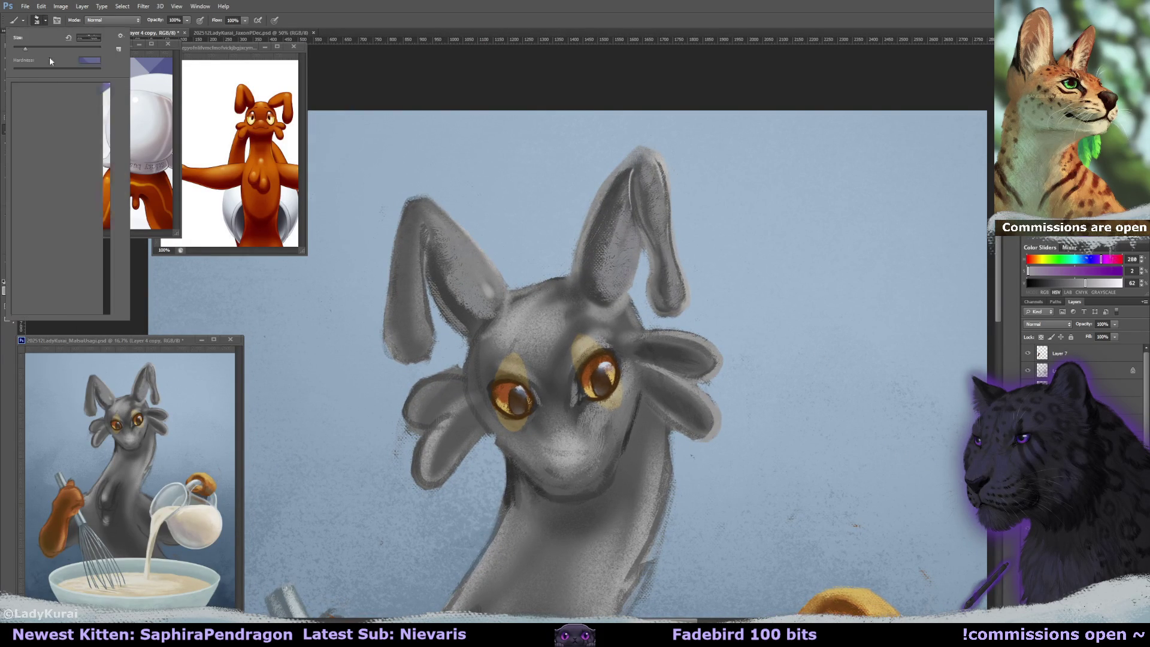
left_click(33, 145)
key("Return")
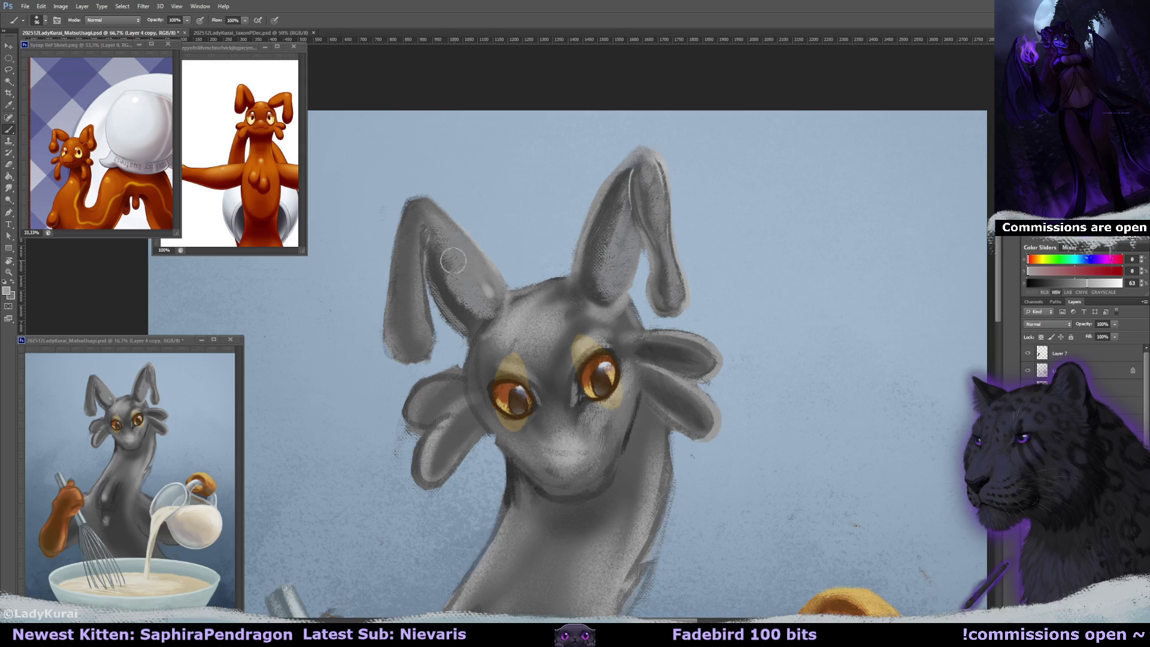
left_click(460, 294, "alt")
left_click(478, 246, "alt")
left_click_drag(483, 258, 473, 299)
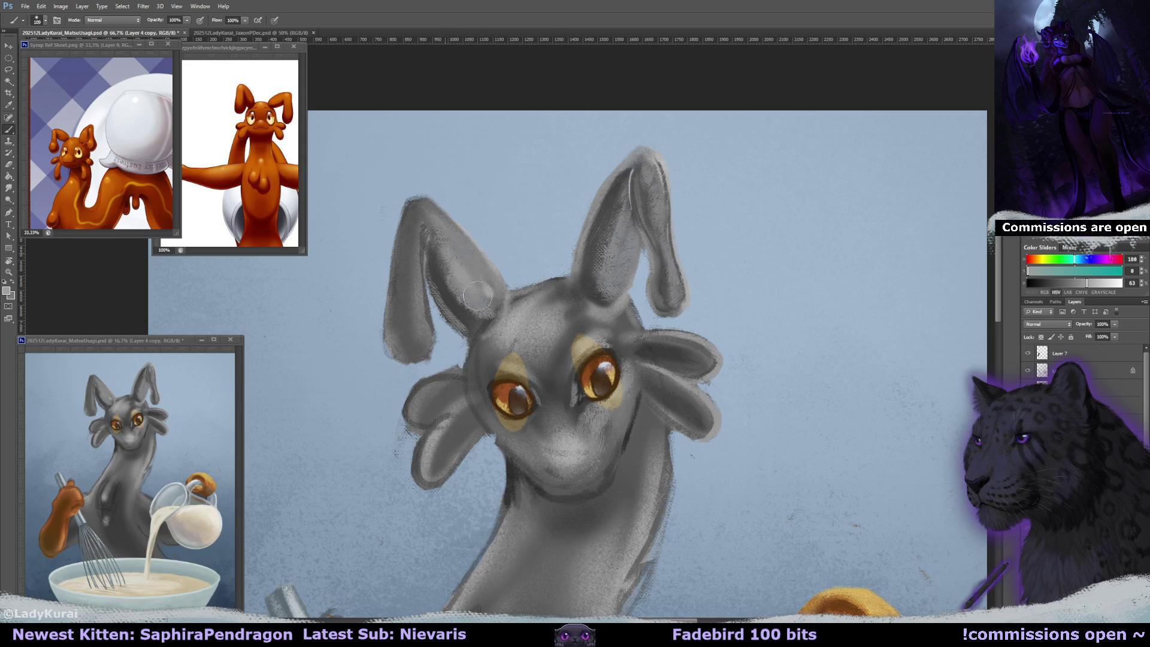
mouse_move(437, 234)
left_mouse_down()
mouse_move(473, 281)
mouse_move(466, 259)
left_mouse_up()
- Touch up the inner left ear crease and smooth the inner ear with lighter grey
left_click(471, 254, "alt")
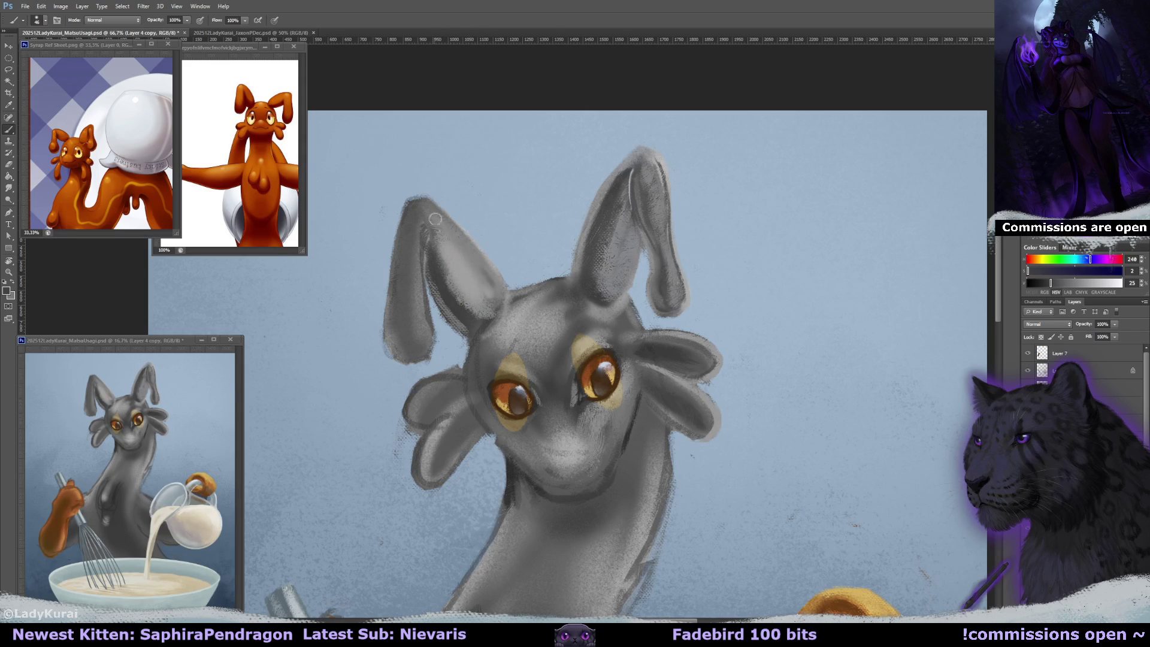
left_click(482, 261, "alt")
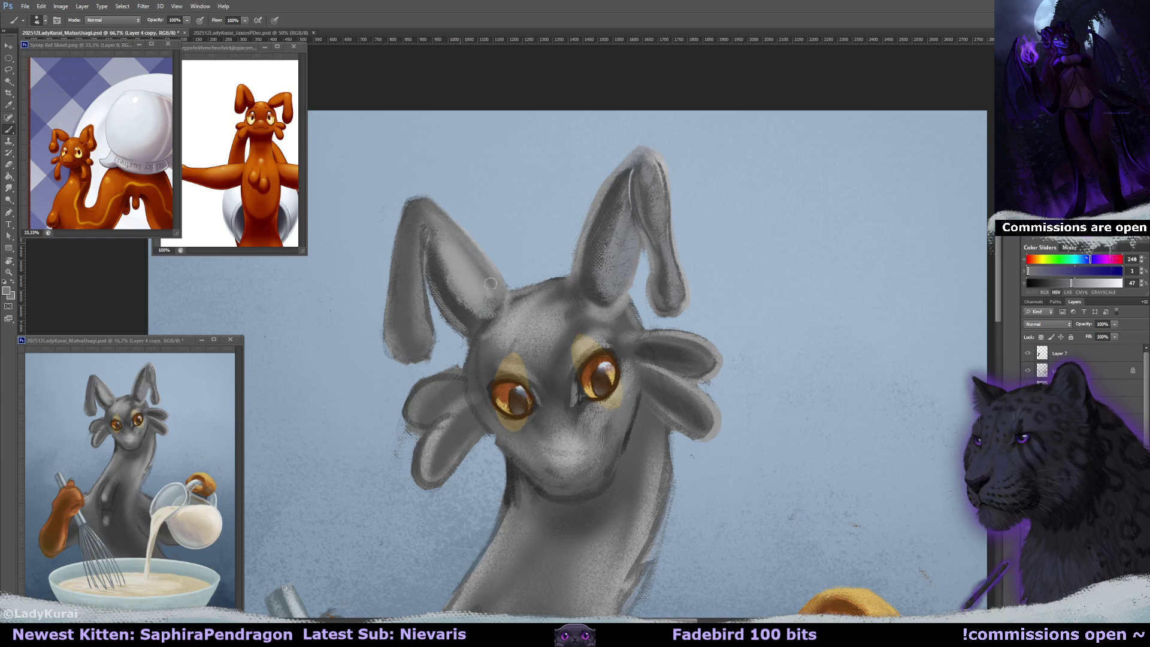
left_click(491, 283, "alt")
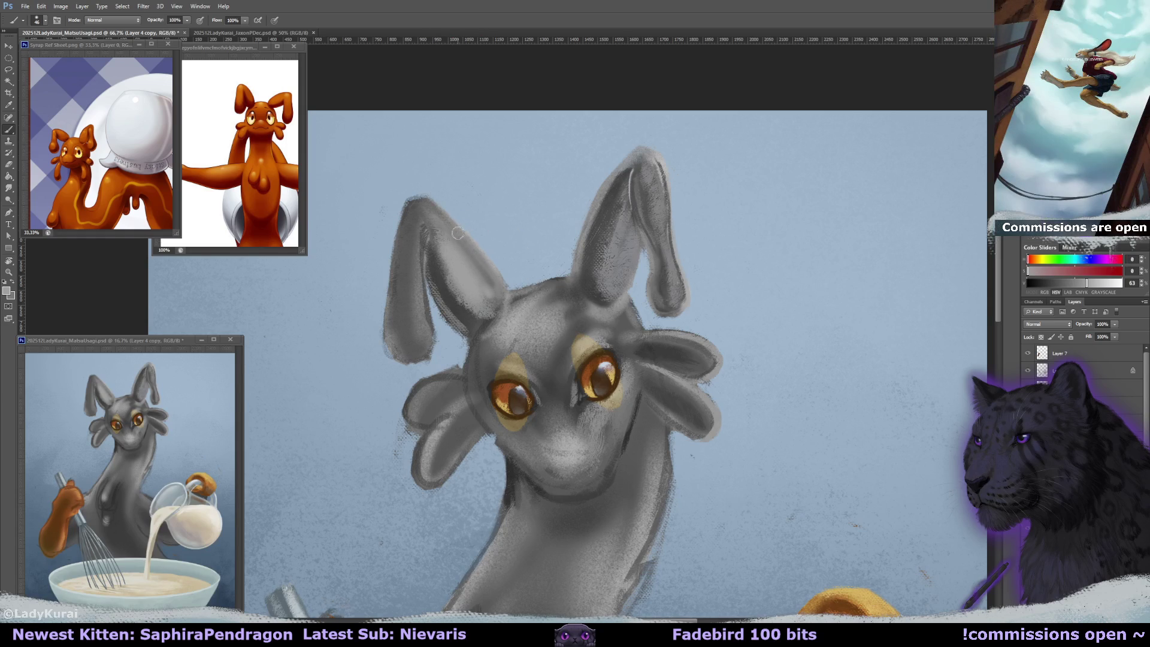
left_click(444, 294, "alt")
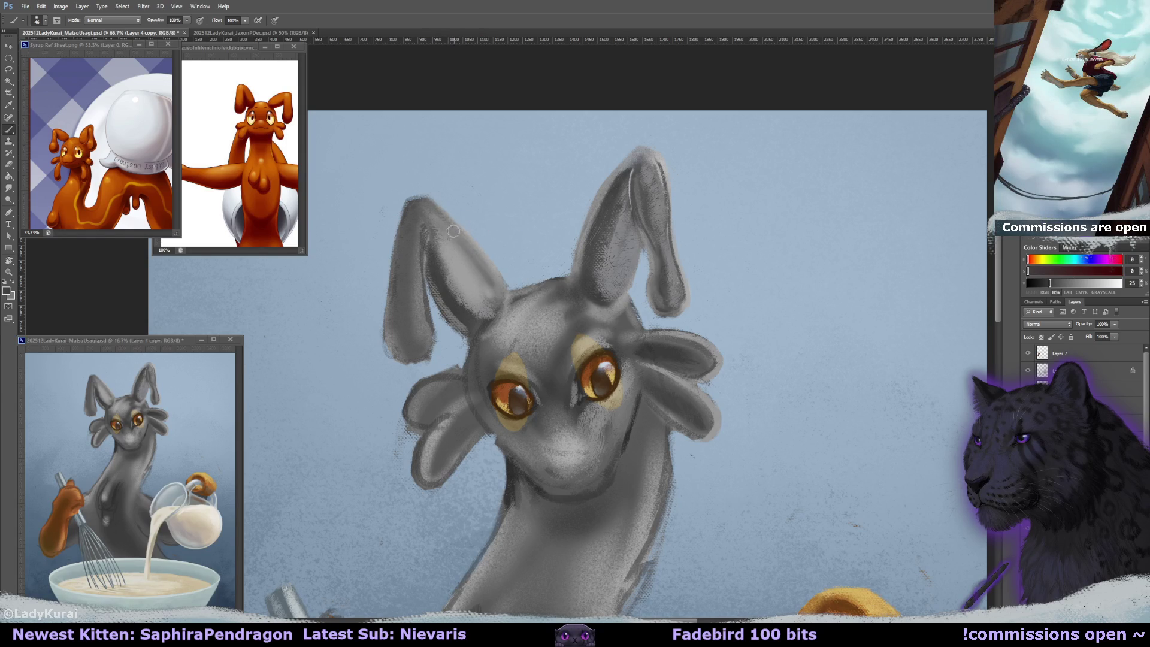
left_click(472, 254, "alt")
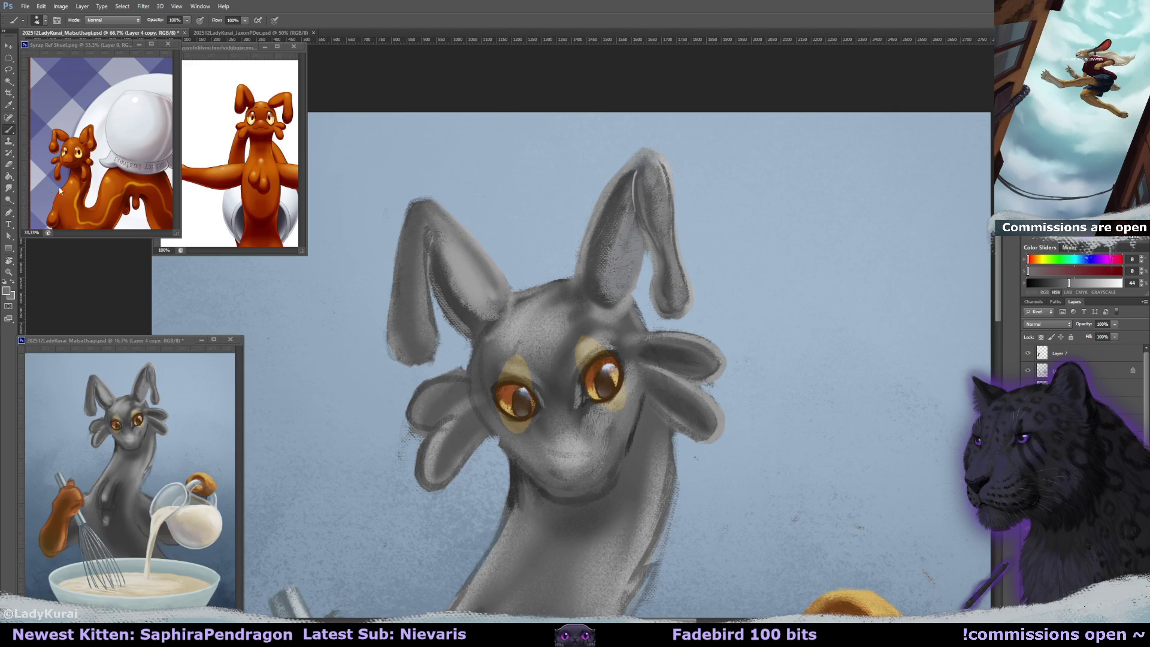
left_click_drag(435, 273, 458, 310)
left_click(465, 277, "alt")
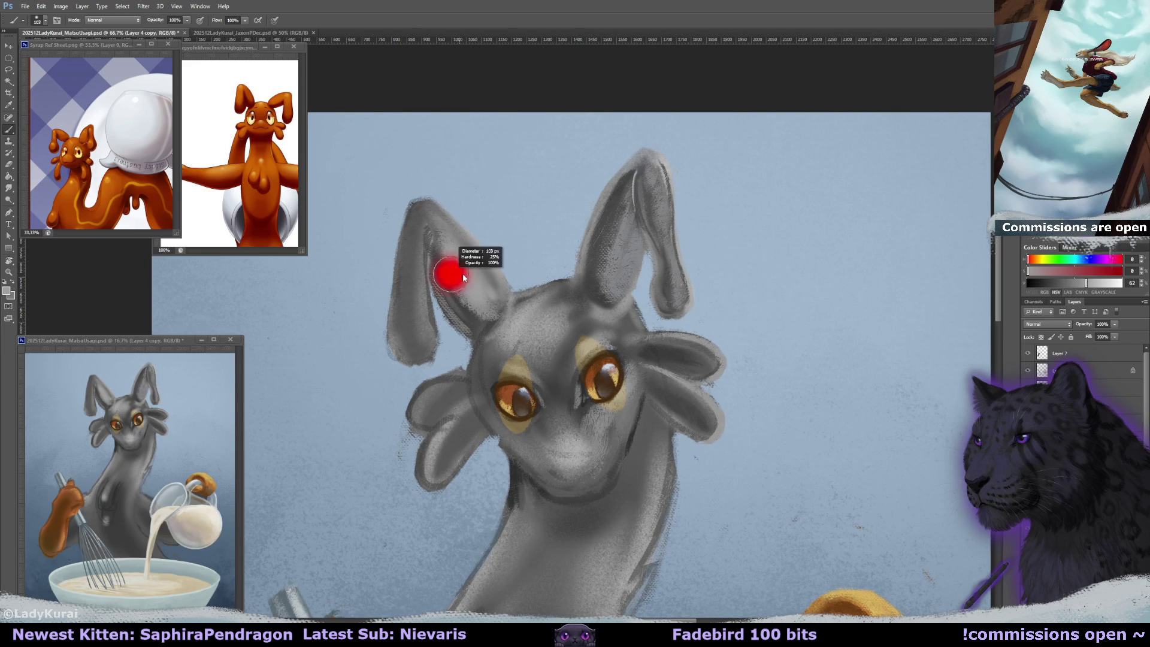
mouse_move(434, 248)
left_mouse_down()
mouse_move(472, 270)
mouse_move(463, 291)
mouse_move(452, 269)
mouse_move(471, 334)
left_mouse_up()
- Lighten the inner left ear's edge, then try and undo a light stroke on the right ear
left_click(448, 294, "alt")
left_click(461, 294, "alt")
left_click(471, 331, "alt")
left_click(476, 326, "alt")
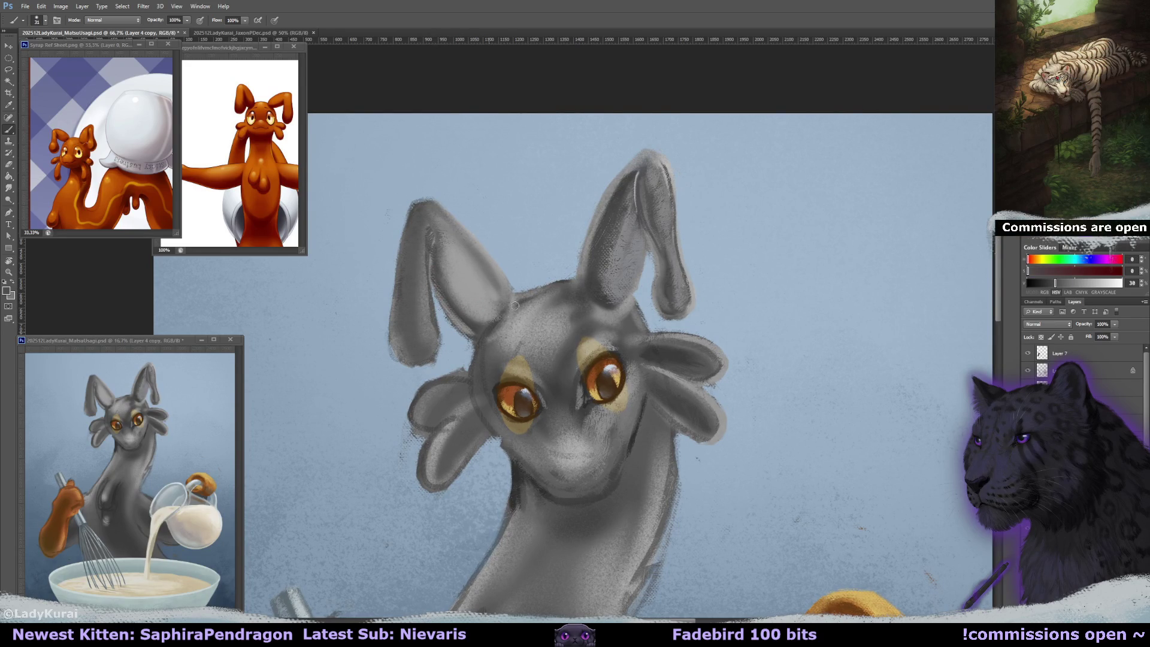
left_click(499, 314, "alt")
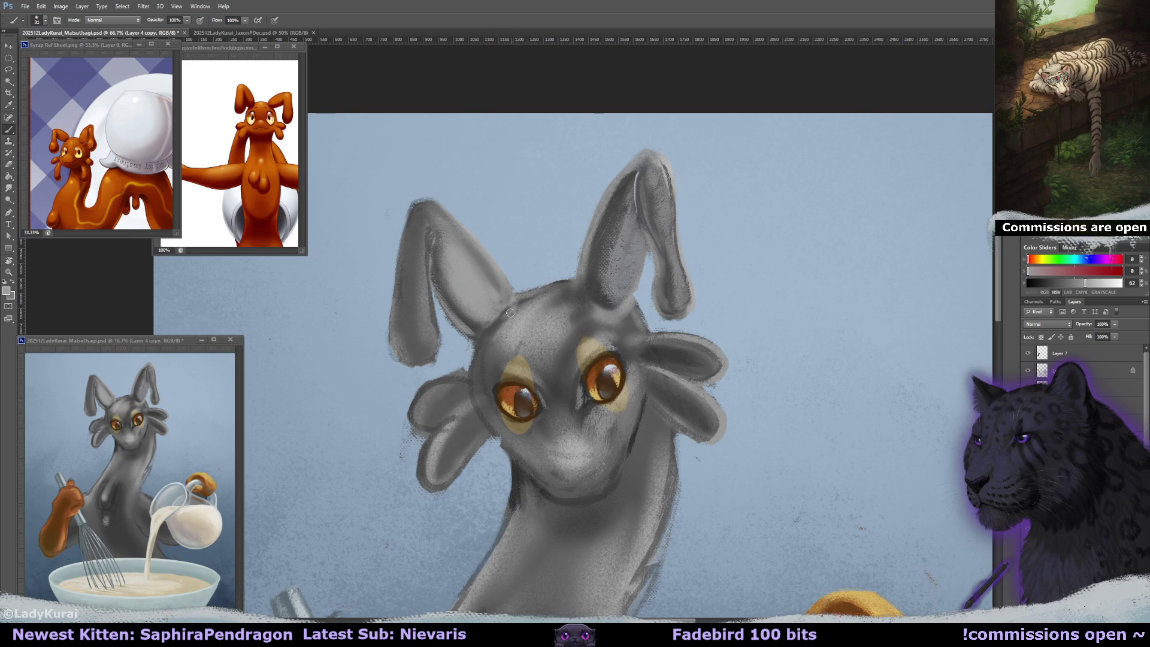
left_click(656, 179, "alt")
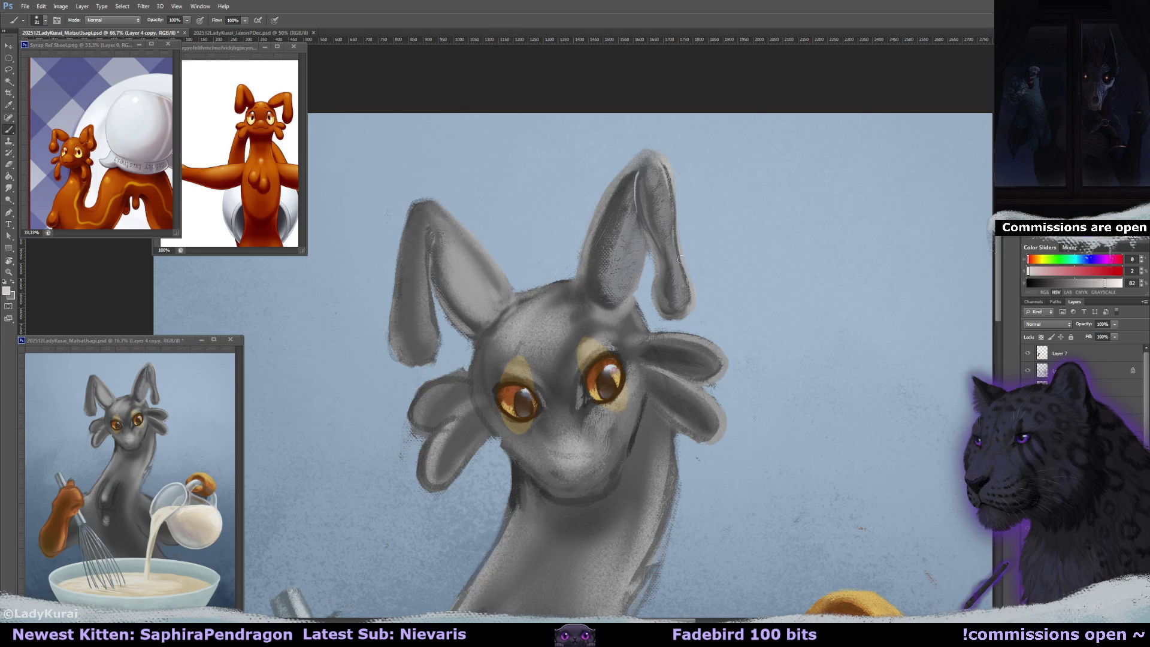
left_click_drag(658, 162, 683, 305)
key("ctrl+z")
key("ctrl+shift+alt+n")
right_click(453, 243, "alt")
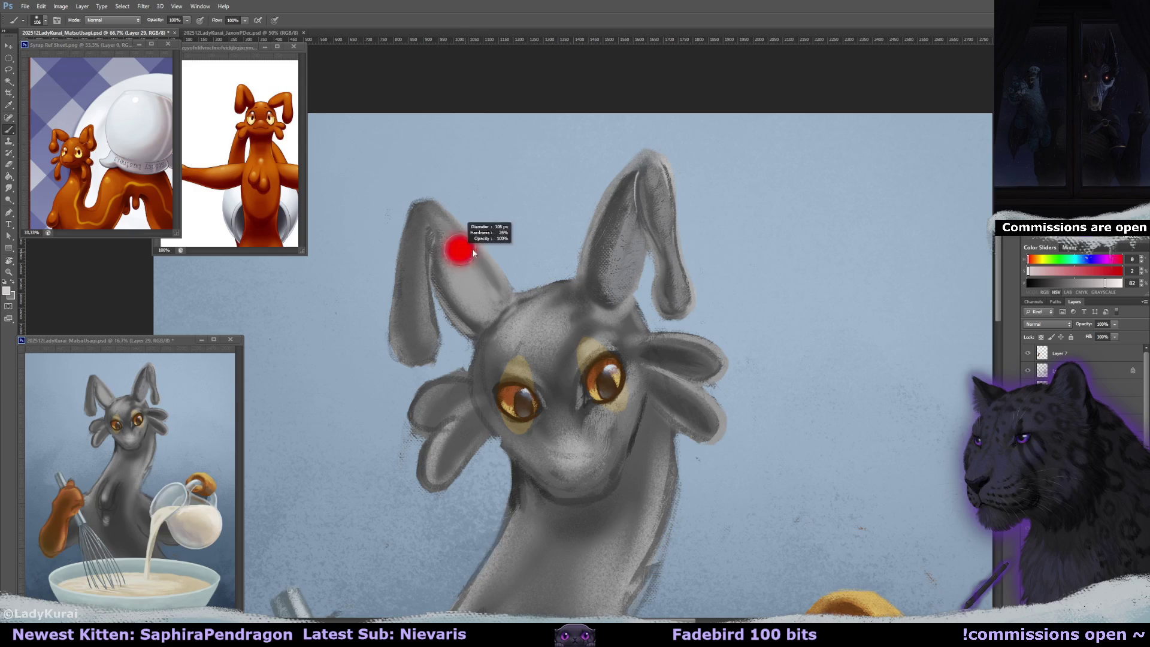
left_click_drag(442, 223, 482, 270)
mouse_move(443, 225)
left_mouse_down()
mouse_move(460, 265)
mouse_move(498, 298)
left_mouse_up()
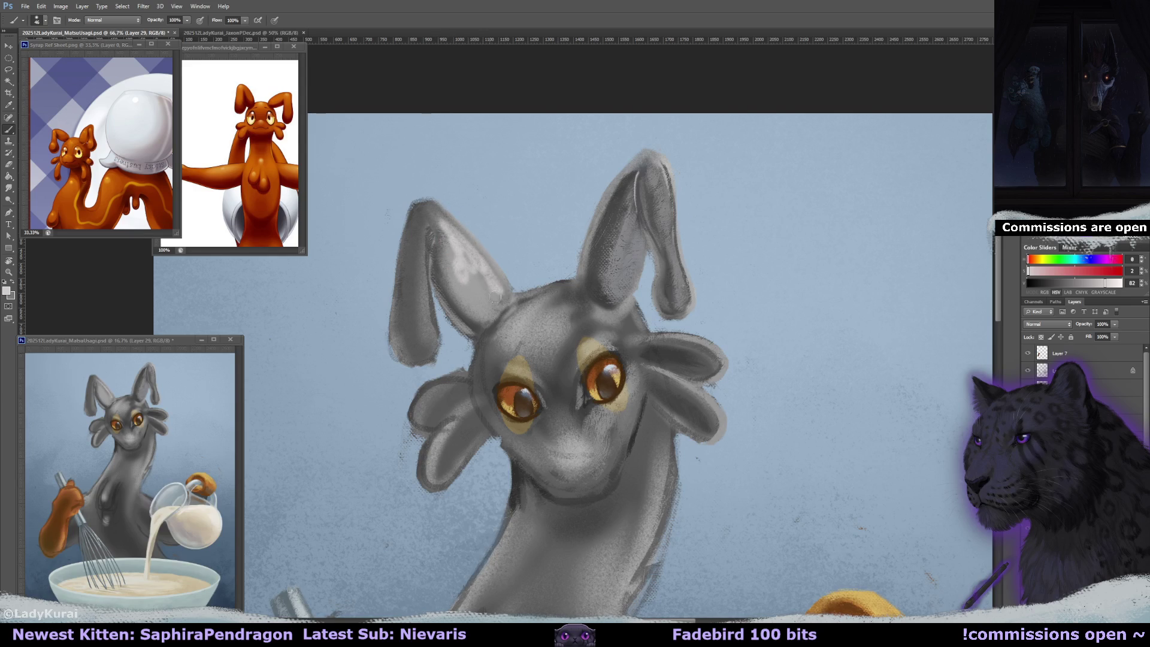
right_click(462, 241, "alt")
key("r")
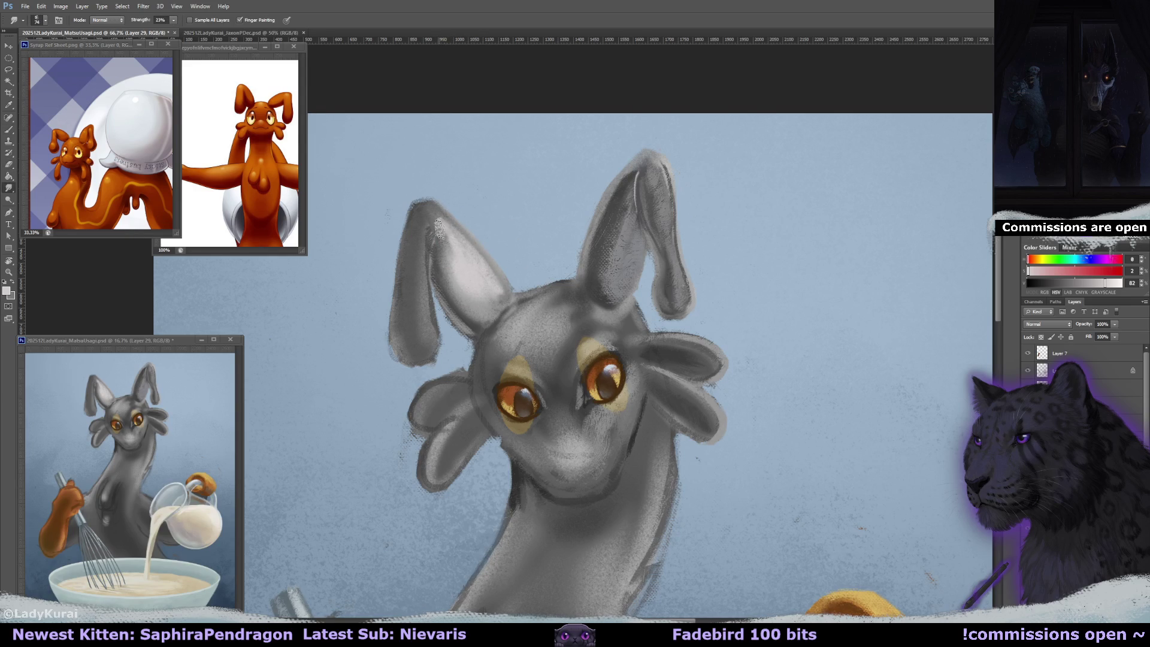
left_click_drag(449, 268, 434, 224)
left_click_drag(497, 311, 472, 289)
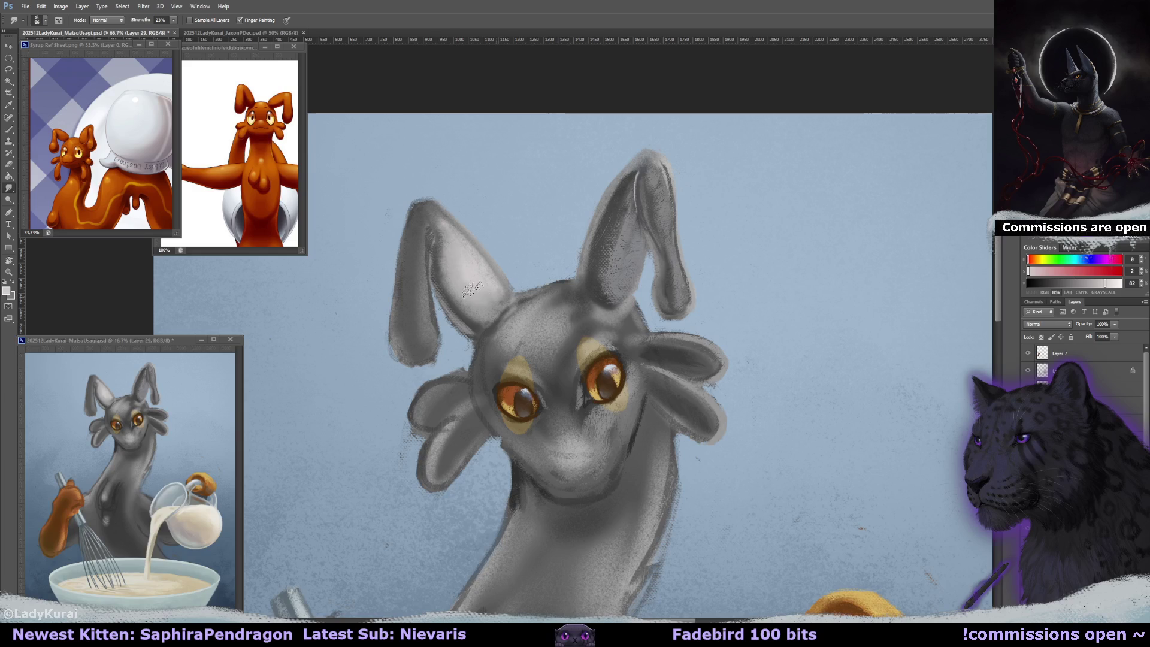
key("Delete")
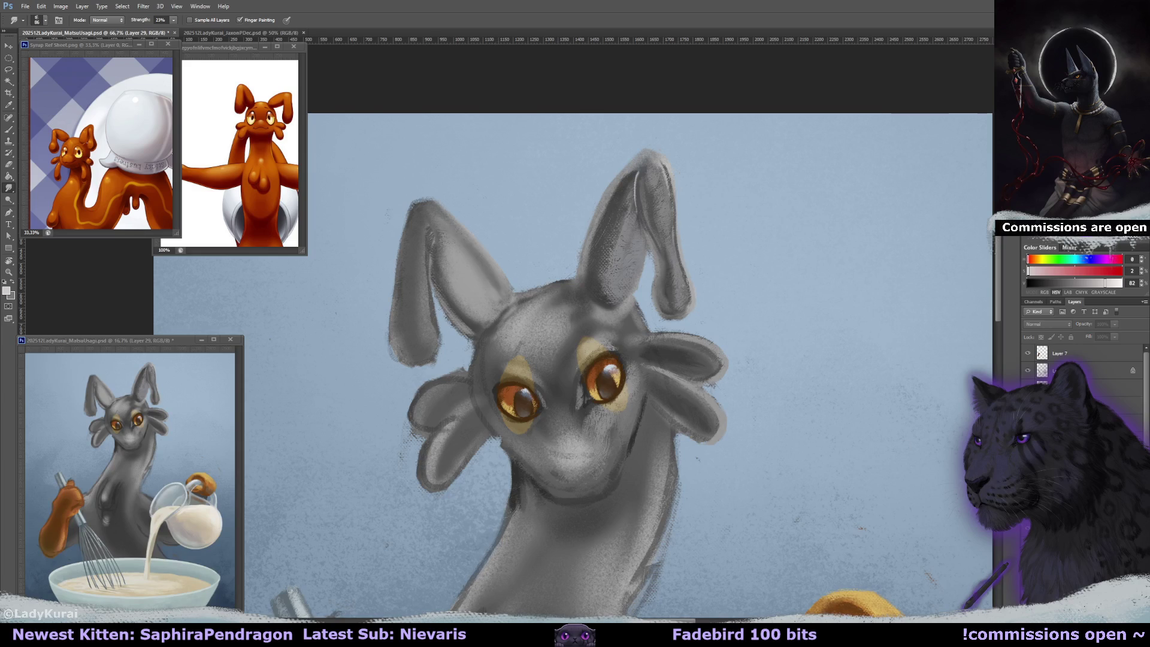
left_click_drag(482, 335, 500, 346)
key("ctrl+r")
key("b")
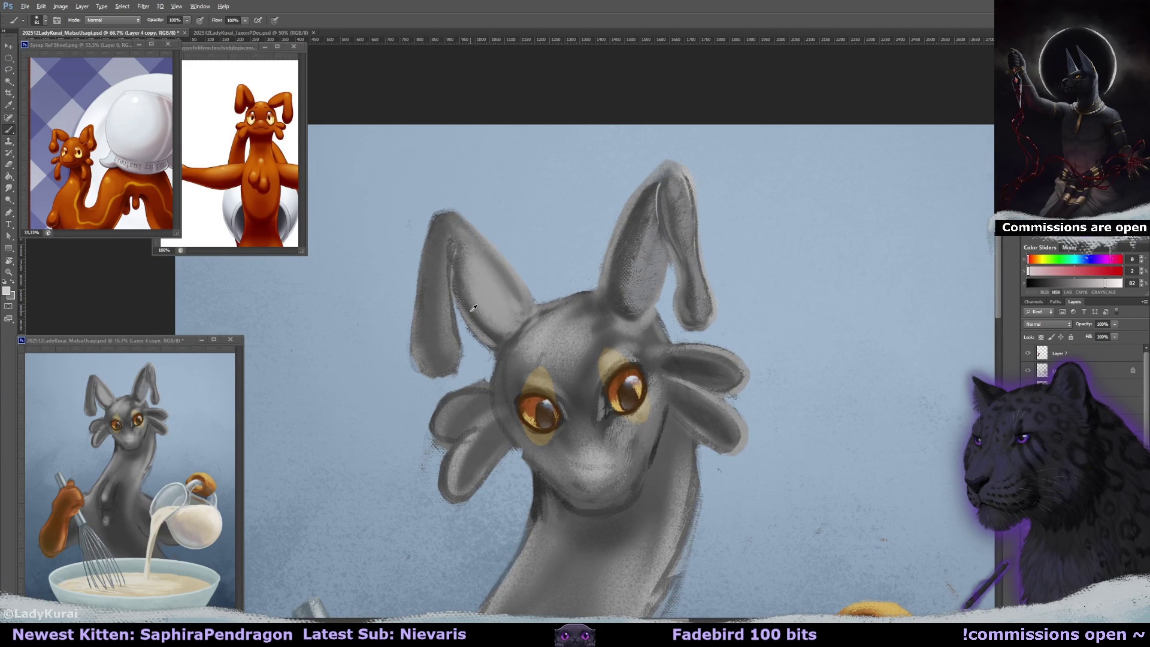
- Repaint the left ear's inner edge, first darker, then with a fine lighter grey line from the tip down
left_click(460, 288, "alt")
left_click_drag(460, 289, 506, 335)
left_click(454, 237, "alt")
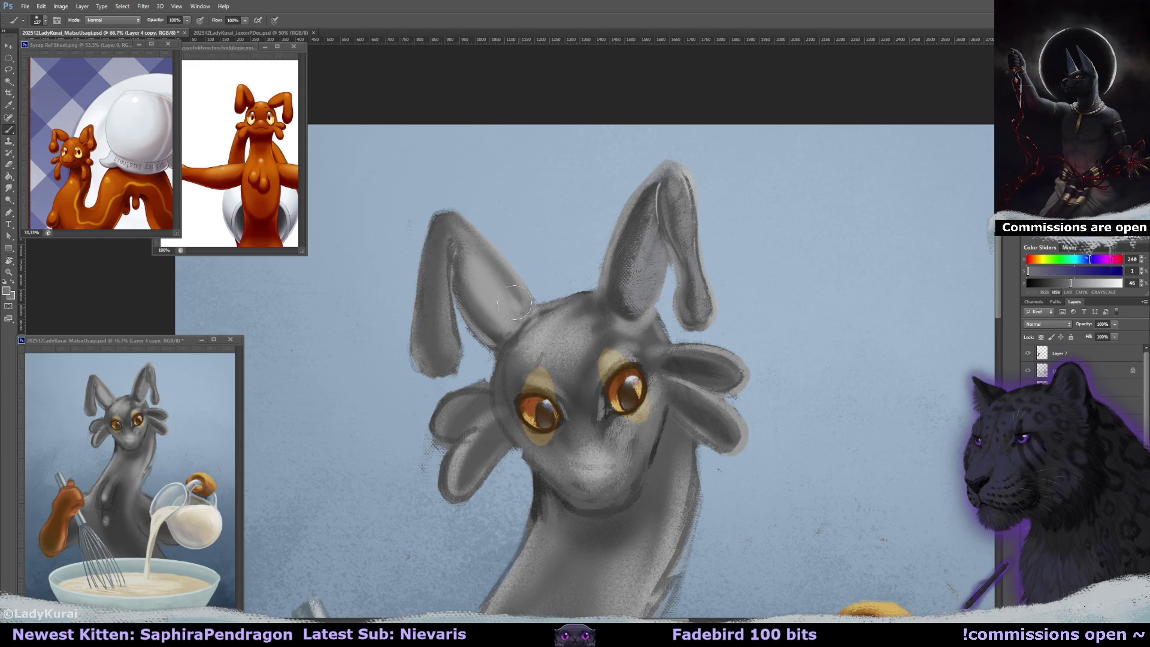
left_click(490, 259, "alt")
left_click_drag(479, 259, 476, 254)
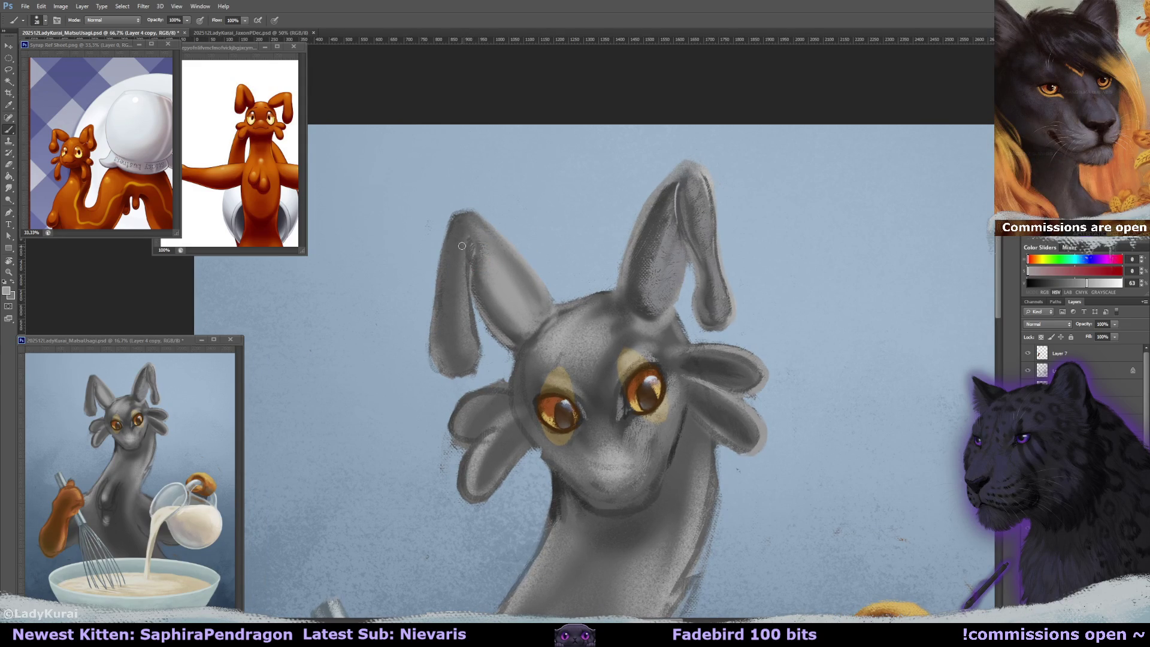
left_click_drag(467, 243, 473, 364)
mouse_move(471, 244)
left_mouse_down()
mouse_move(475, 298)
mouse_move(455, 269)
mouse_move(466, 359)
left_mouse_up()
- Shade the left ear's outer edge and lower tip with lighter, smoother grey
left_click(457, 279, "alt")
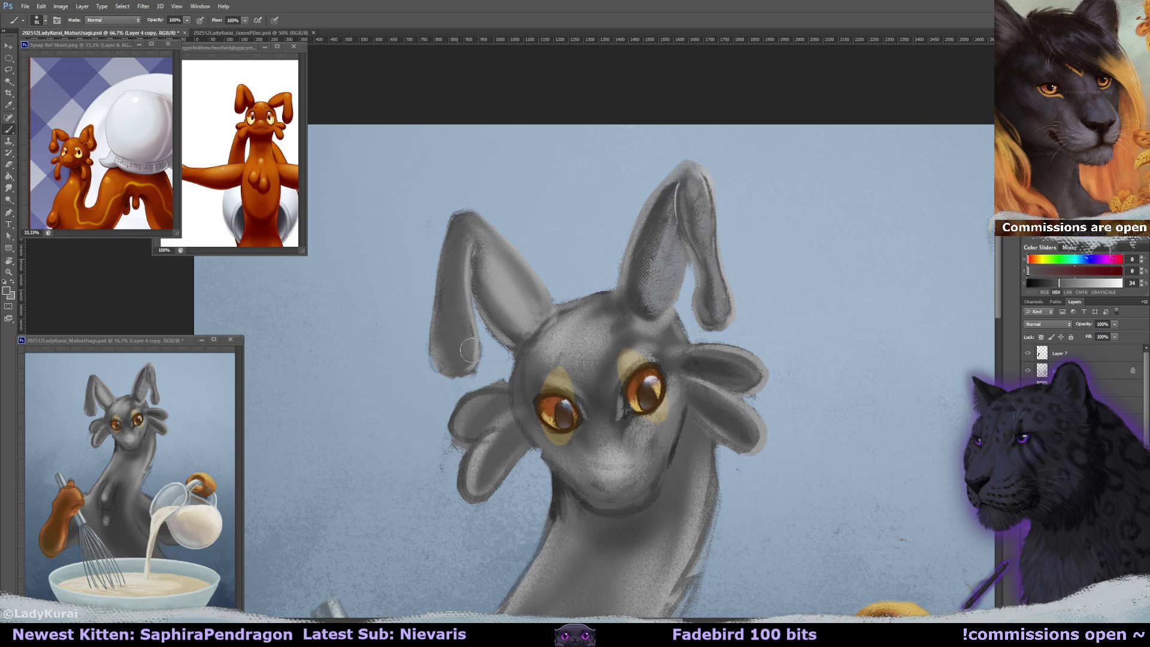
left_click(455, 274, "alt")
left_click_drag(457, 247, 458, 360)
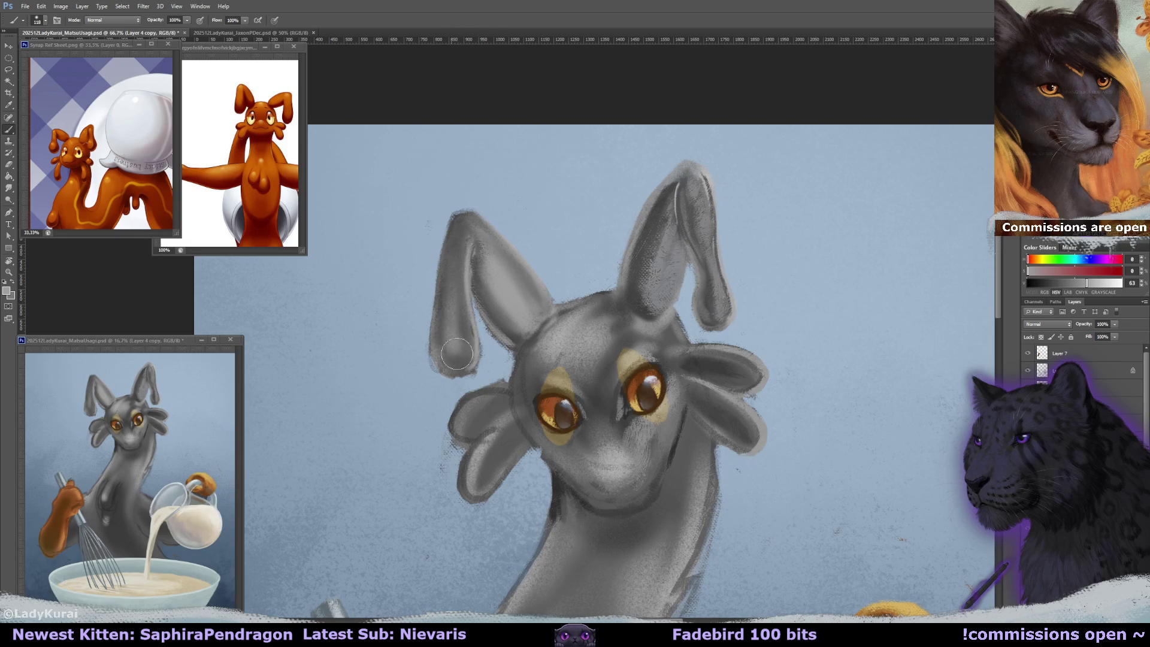
mouse_move(452, 239)
left_mouse_down()
mouse_move(448, 358)
mouse_move(460, 362)
left_mouse_up()
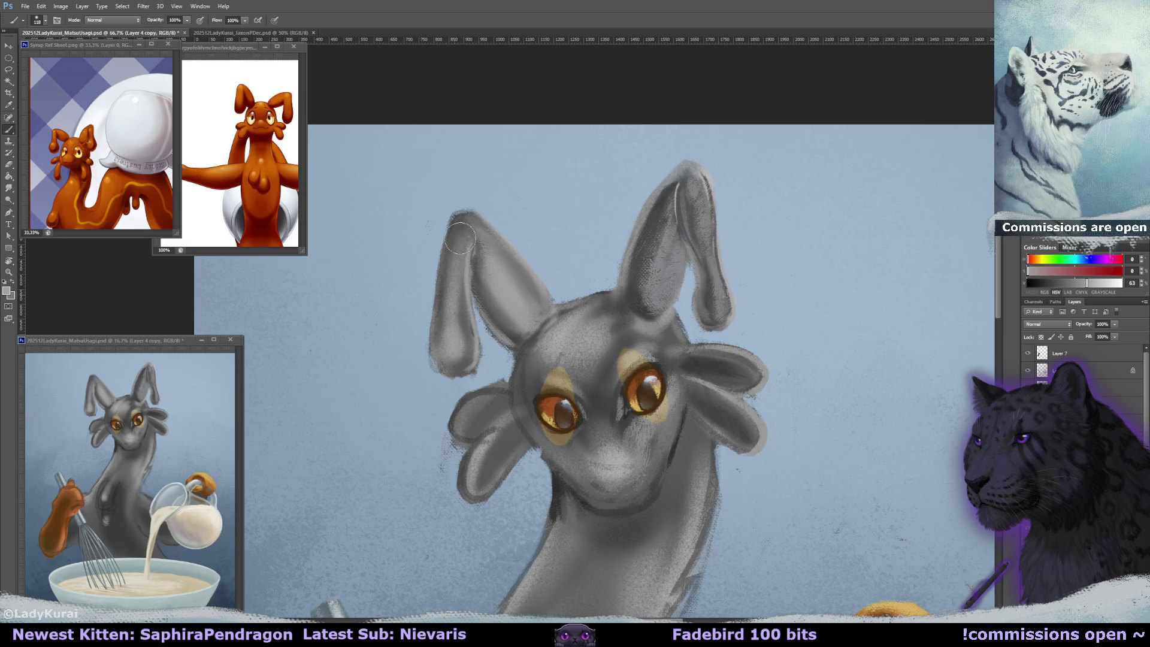
left_click(499, 276, "alt")
mouse_move(446, 230)
left_mouse_down()
mouse_move(447, 368)
mouse_move(475, 348)
left_mouse_up()
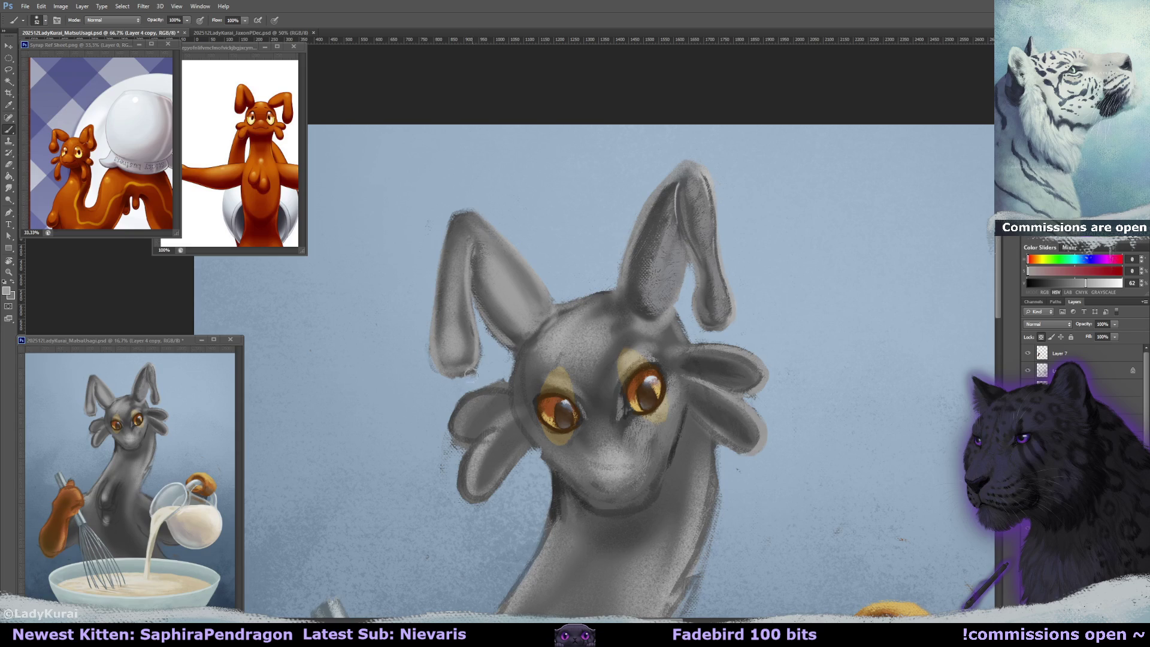
- Darken the left ear's lower inner edge, then lighten and smooth it down to a rounded tip
left_click(467, 342, "alt")
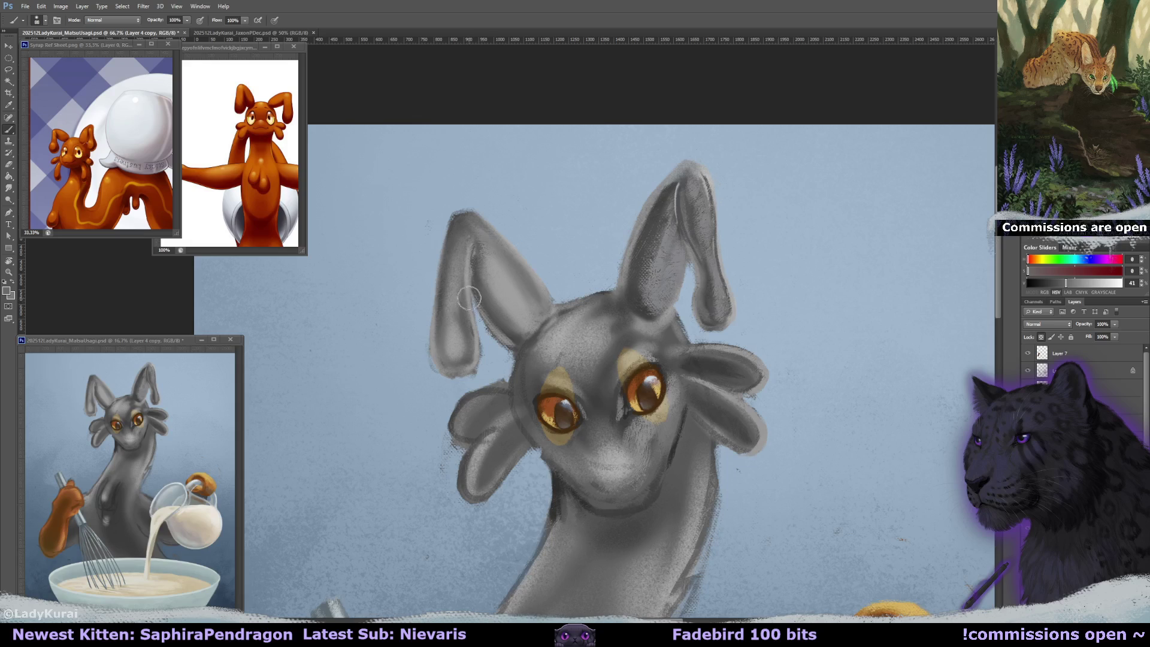
left_click(444, 297, "alt")
mouse_move(443, 298)
left_mouse_down("alt")
mouse_move(461, 358)
mouse_move(452, 356)
left_mouse_up("alt")
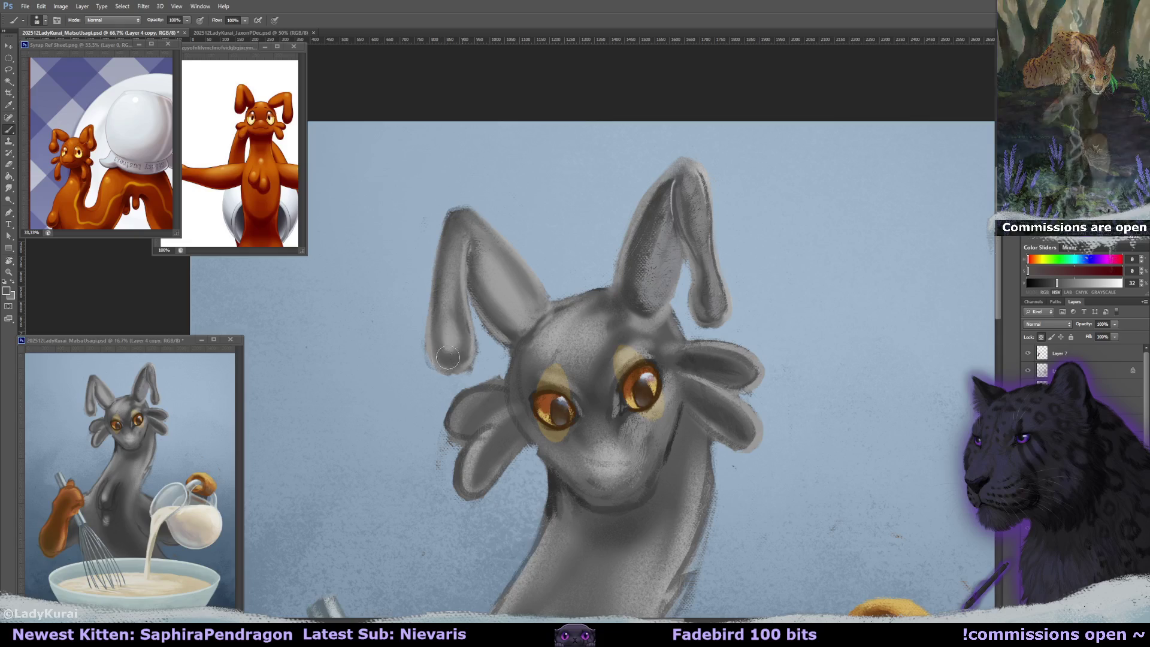
left_click_drag(447, 296, 461, 276)
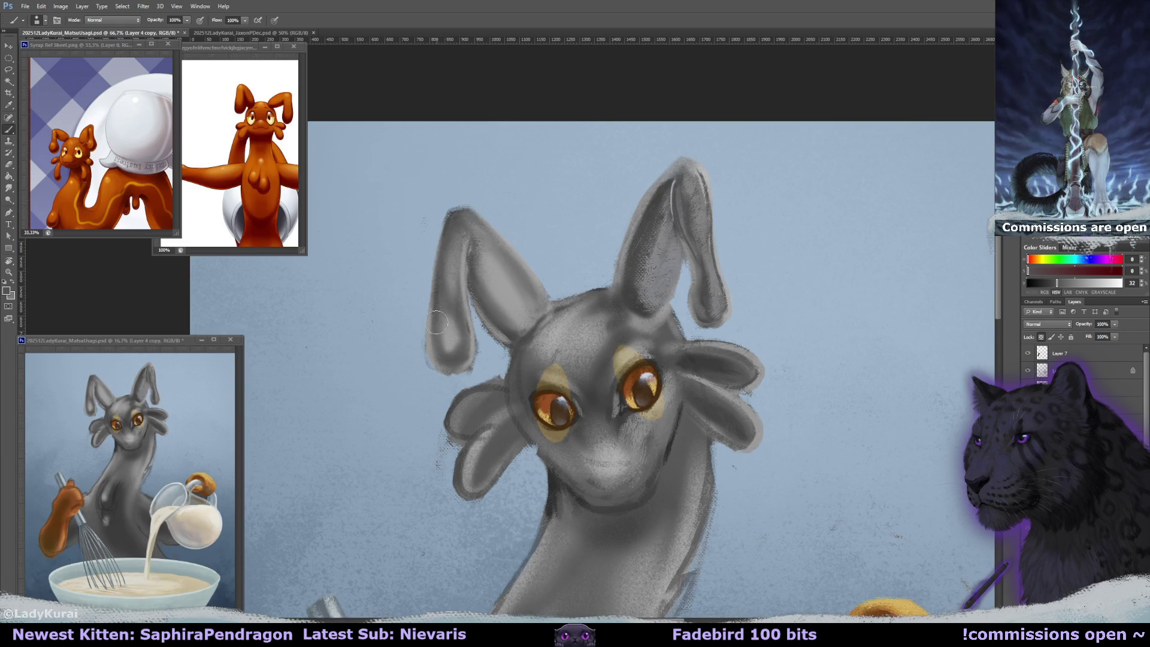
left_click(473, 269, "alt")
left_click_drag(450, 265, 447, 348)
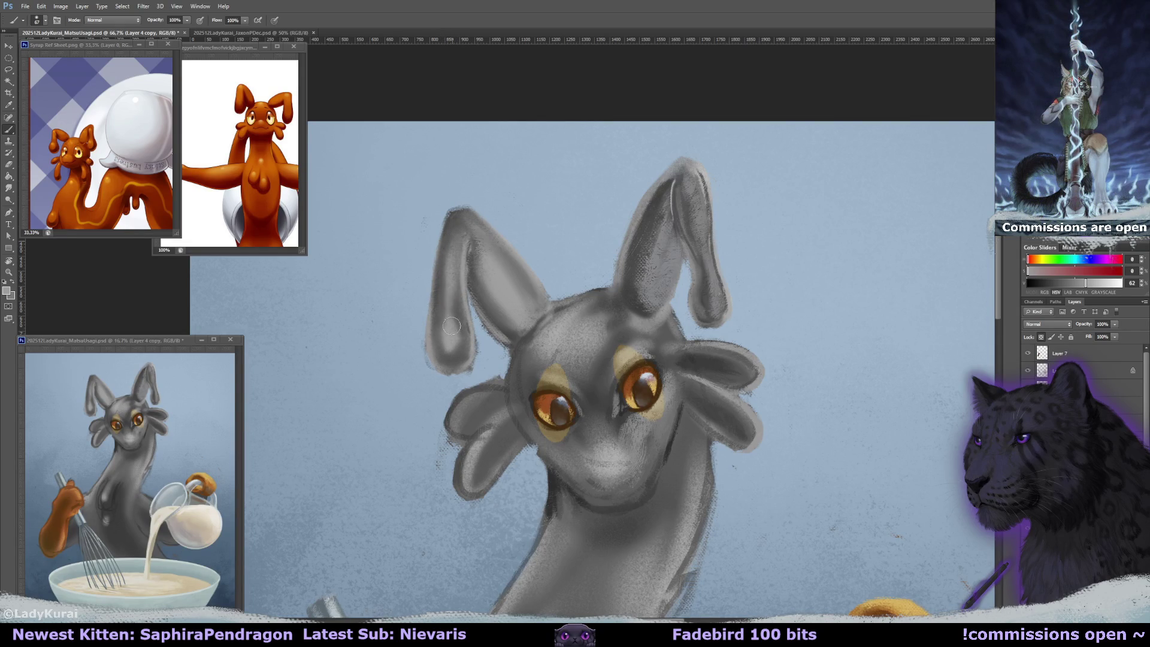
left_click_drag(455, 330, 446, 347)
key("e")
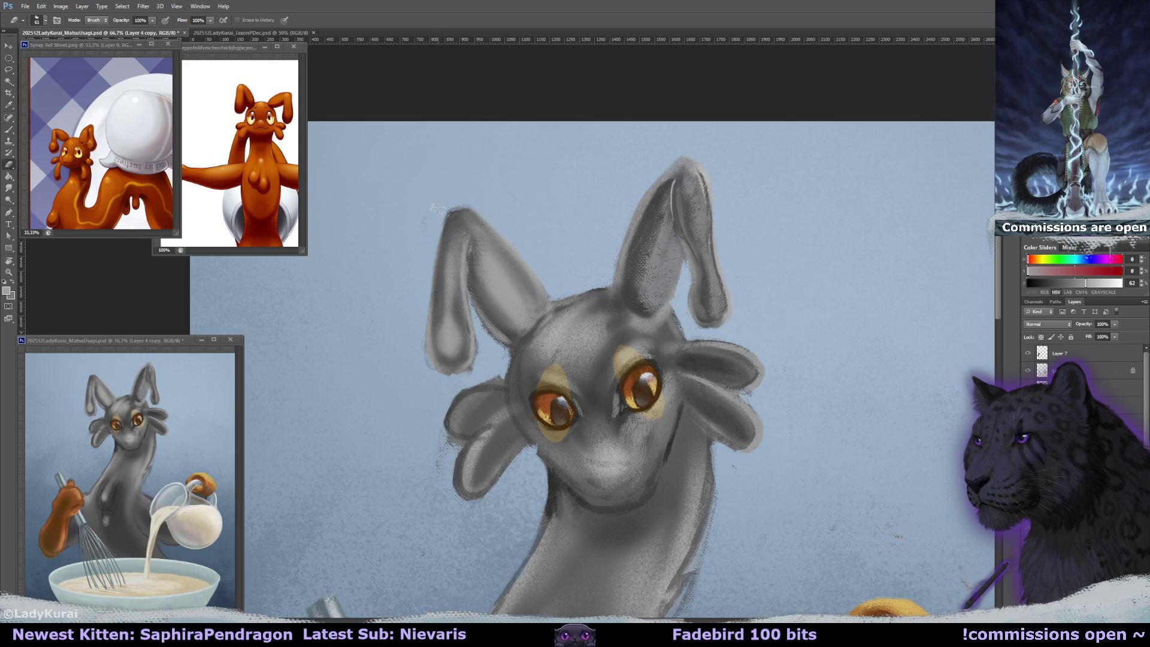
- Erase the drooping ear lobe's edges slimmer with a smaller eraser, then resume painting on the head
mouse_move(432, 308)
left_mouse_down()
mouse_move(436, 373)
mouse_move(482, 352)
left_mouse_up()
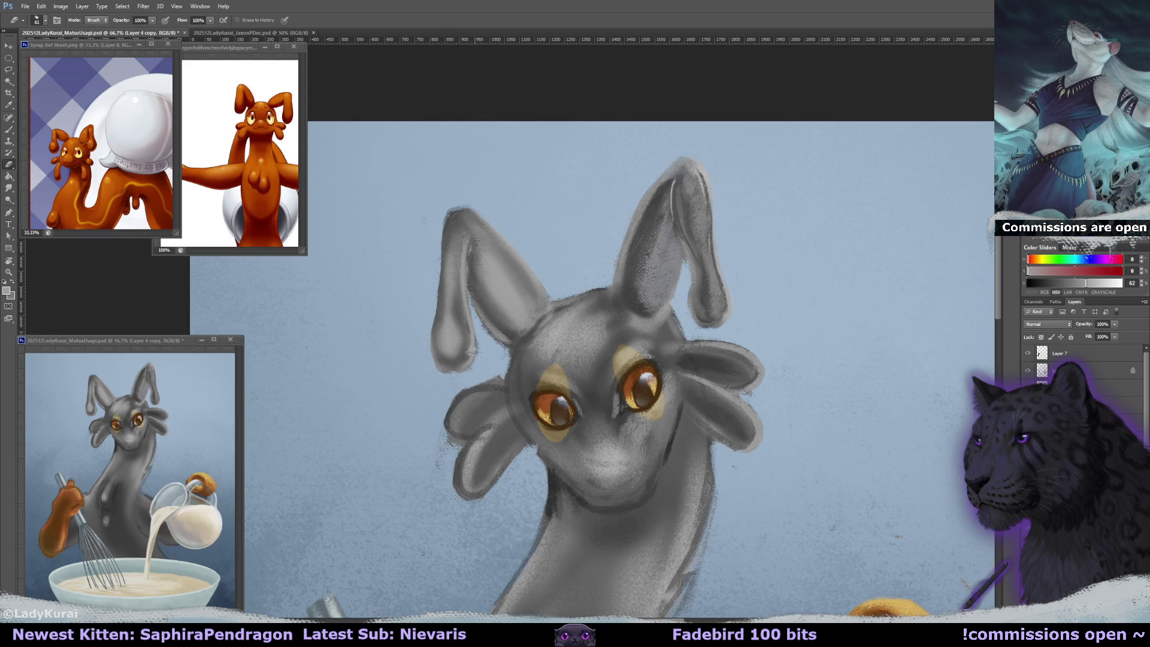
key("bracketleft")
key("bracketleft")
key("bracketleft")
left_click_drag(467, 308, 453, 375)
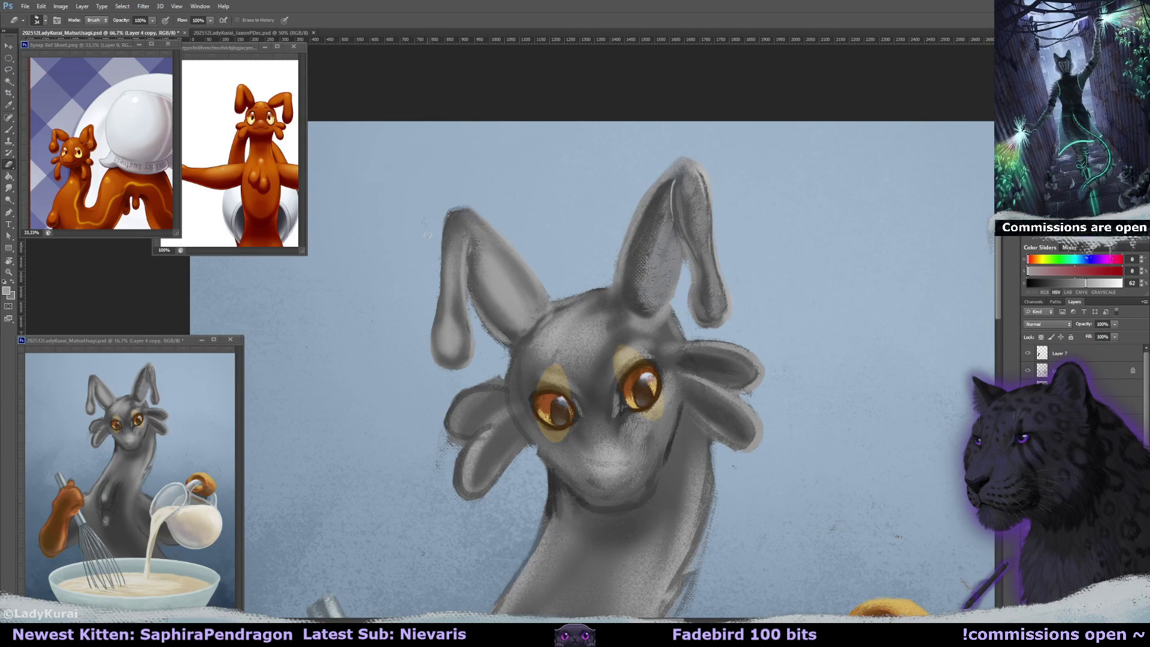
left_click_drag(577, 242, 528, 239)
key("b")
left_click(655, 159, "alt")
- Paint a lighter stroke and then a dark grey stroke down the right ear's edge
left_click_drag(656, 183, 670, 318)
left_click(655, 239, "alt")
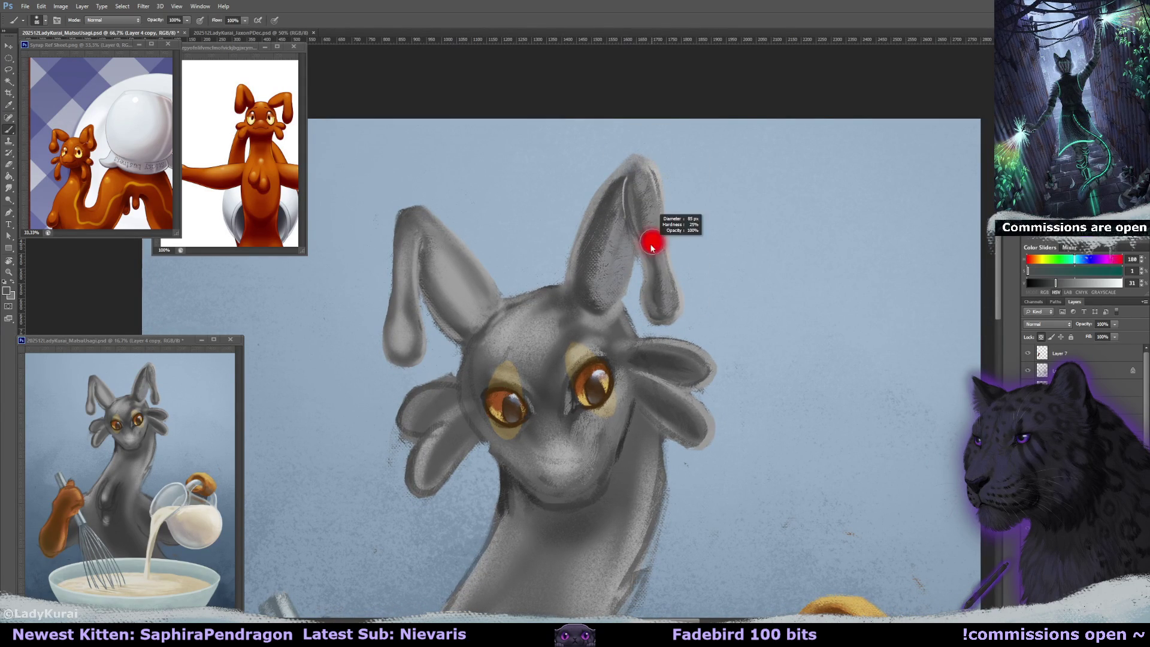
left_click(652, 197, "alt")
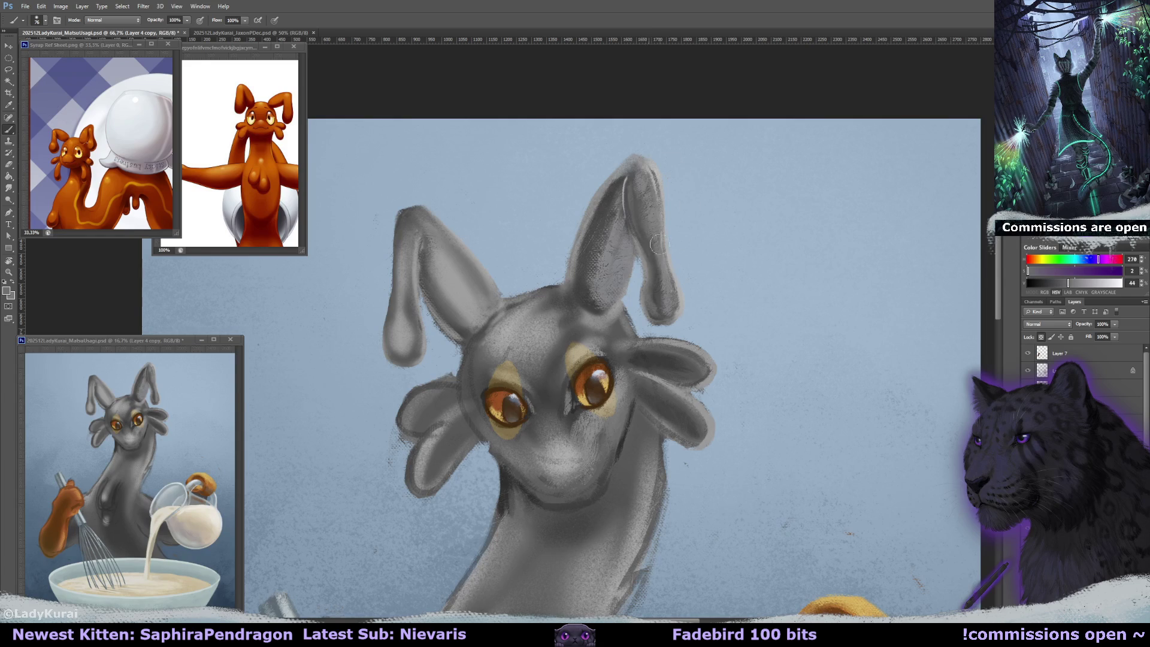
left_click(638, 215, "alt")
right_click(654, 192, "alt")
left_click_drag(654, 180, 671, 278)
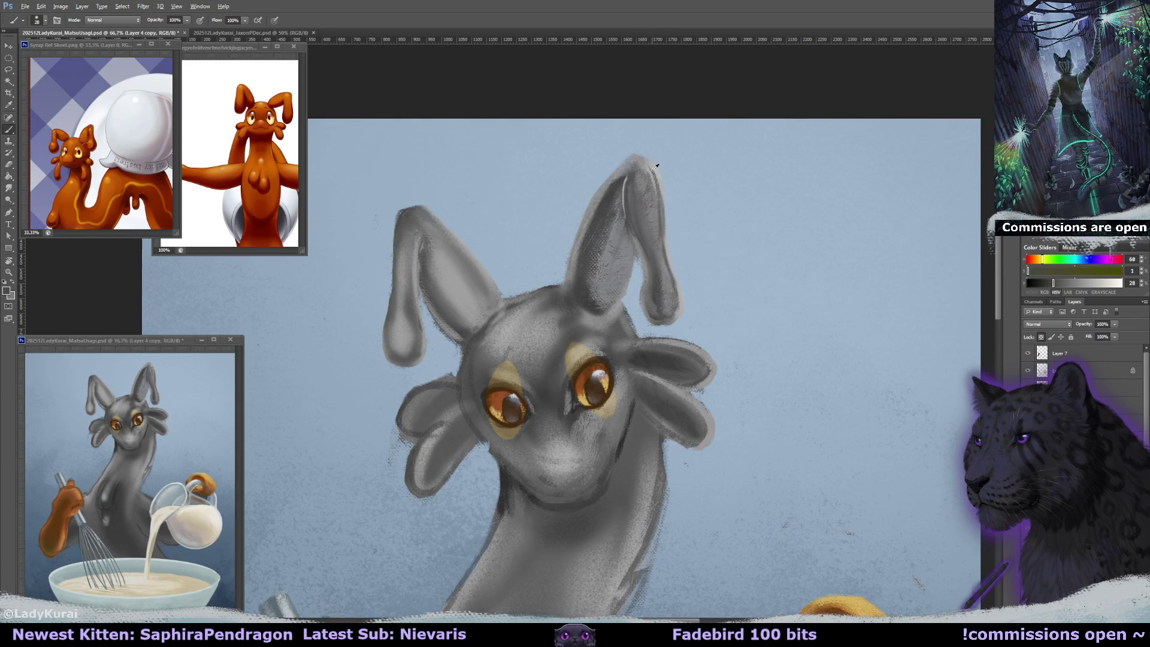
- Clean the right ear's outer edge with background blue and repaint it with a larger brush
left_click(666, 204, "alt")
mouse_move(662, 236)
left_mouse_down()
mouse_move(664, 189)
mouse_move(652, 252)
mouse_move(670, 251)
mouse_move(662, 317)
left_mouse_up()
right_click(663, 204, "alt")
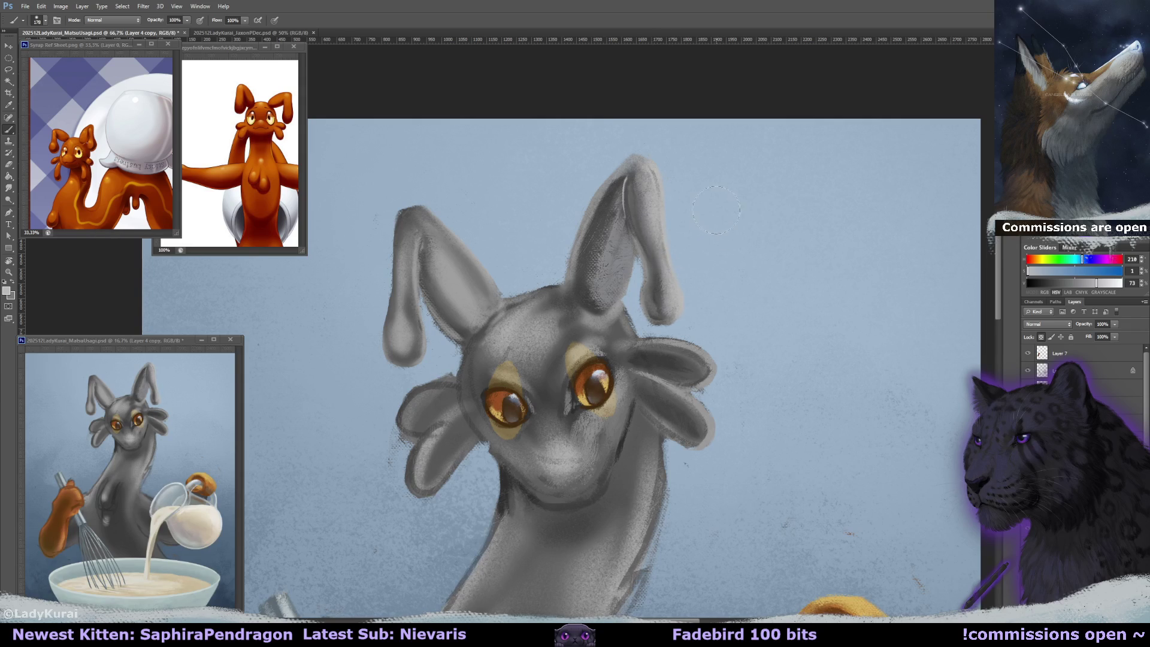
mouse_move(670, 321)
left_mouse_down()
mouse_move(667, 250)
mouse_move(640, 167)
left_mouse_up()
left_click_drag(732, 336, 718, 249)
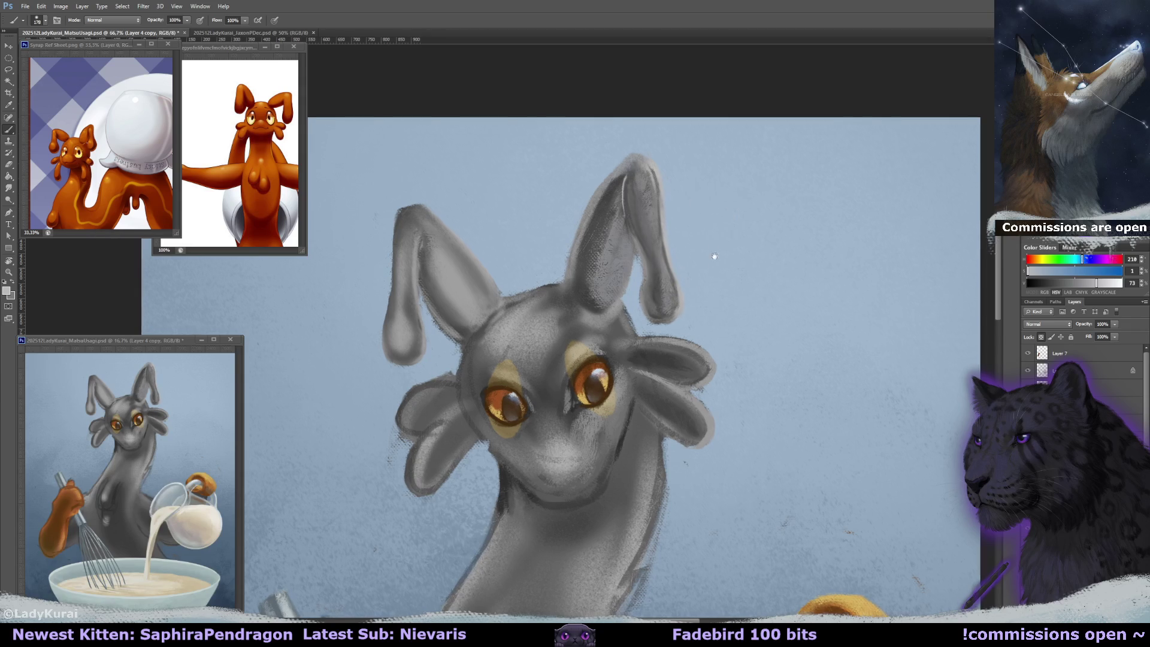
key("ctrl+r")
right_click(672, 274, "alt")
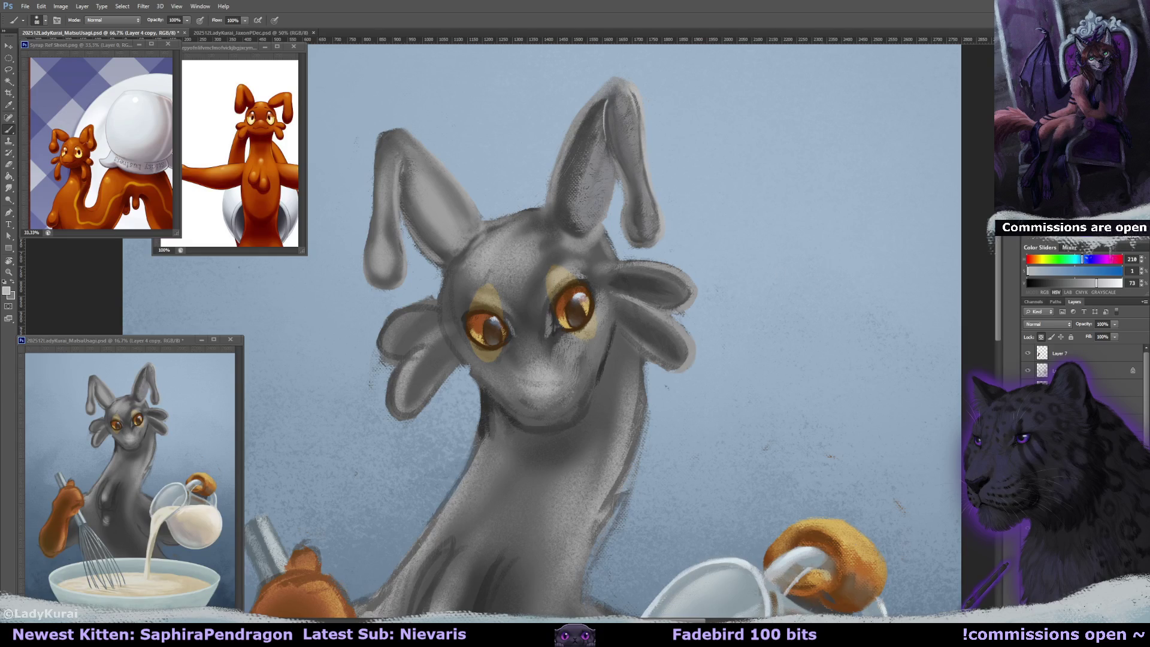
key("ctrl+minus")
key("ctrl+minus")
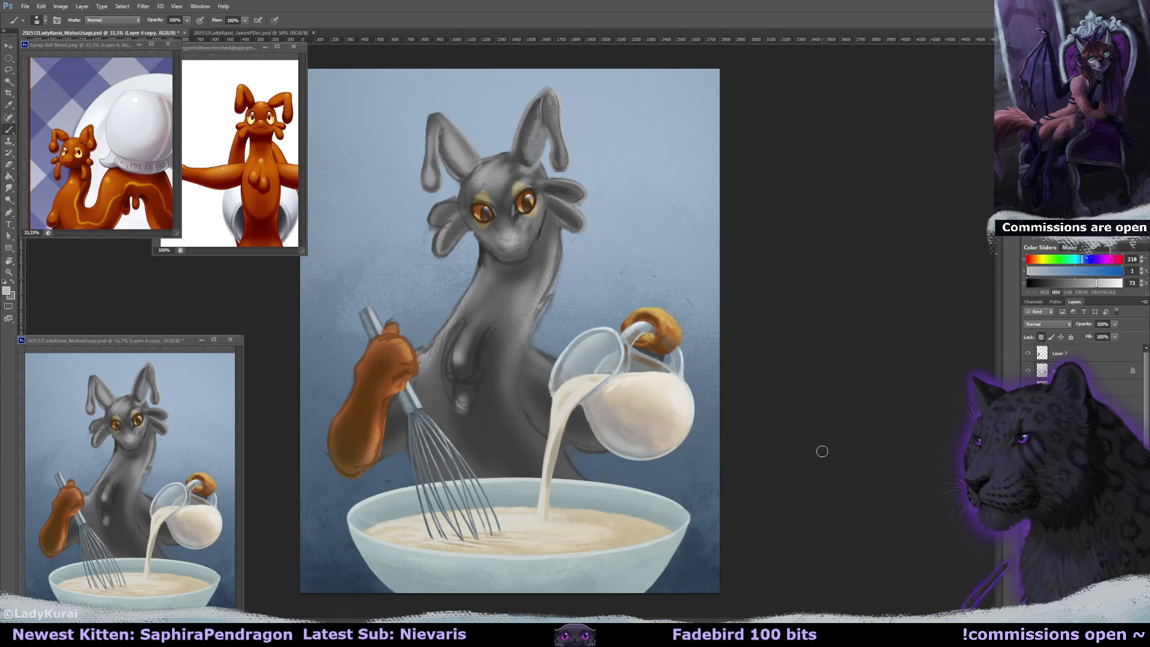
- Lighten the chest with soft, very large strokes of sampled mid and light greys
left_click(471, 431, "alt")
mouse_move(470, 432)
left_mouse_down()
mouse_move(478, 367)
mouse_move(512, 350)
left_mouse_up()
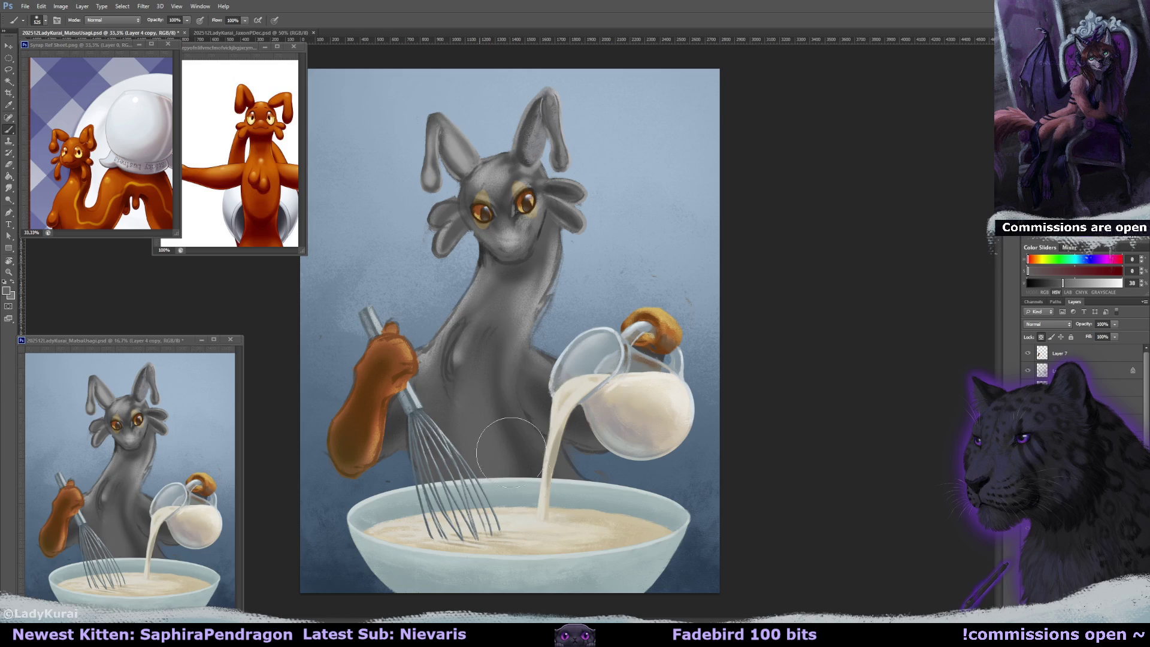
left_click(500, 341, "alt")
mouse_move(479, 353)
left_mouse_down()
mouse_move(489, 334)
mouse_move(497, 383)
mouse_move(501, 374)
left_mouse_up()
left_click(502, 373, "alt")
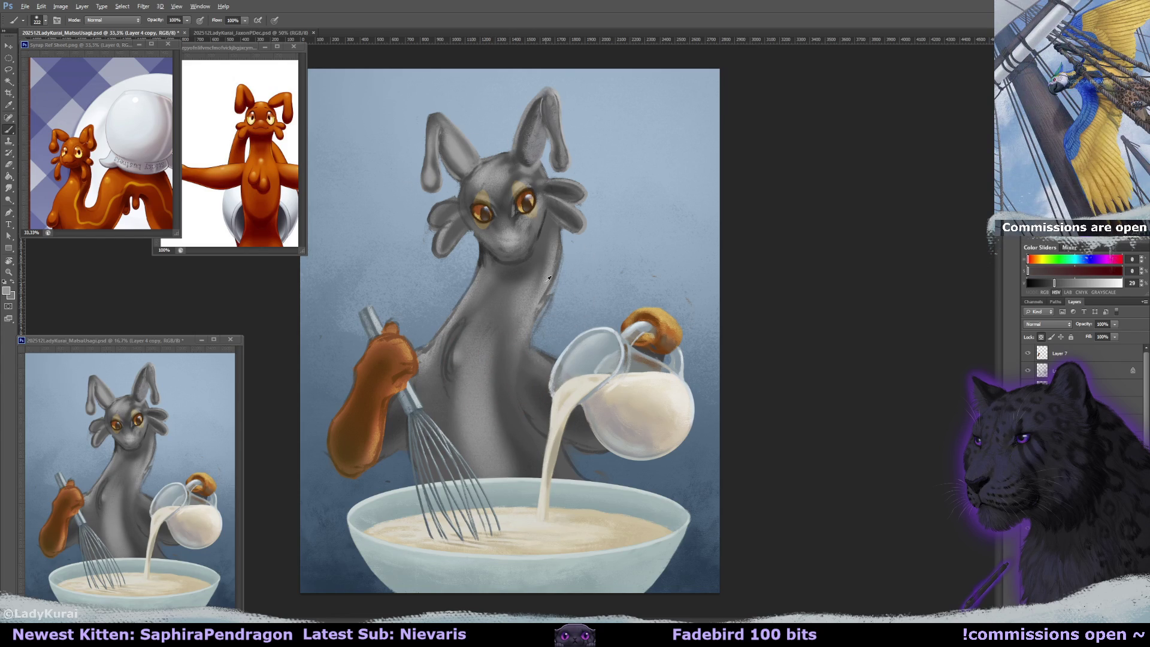
left_click(521, 358, "alt")
left_click_drag(518, 360, 539, 354)
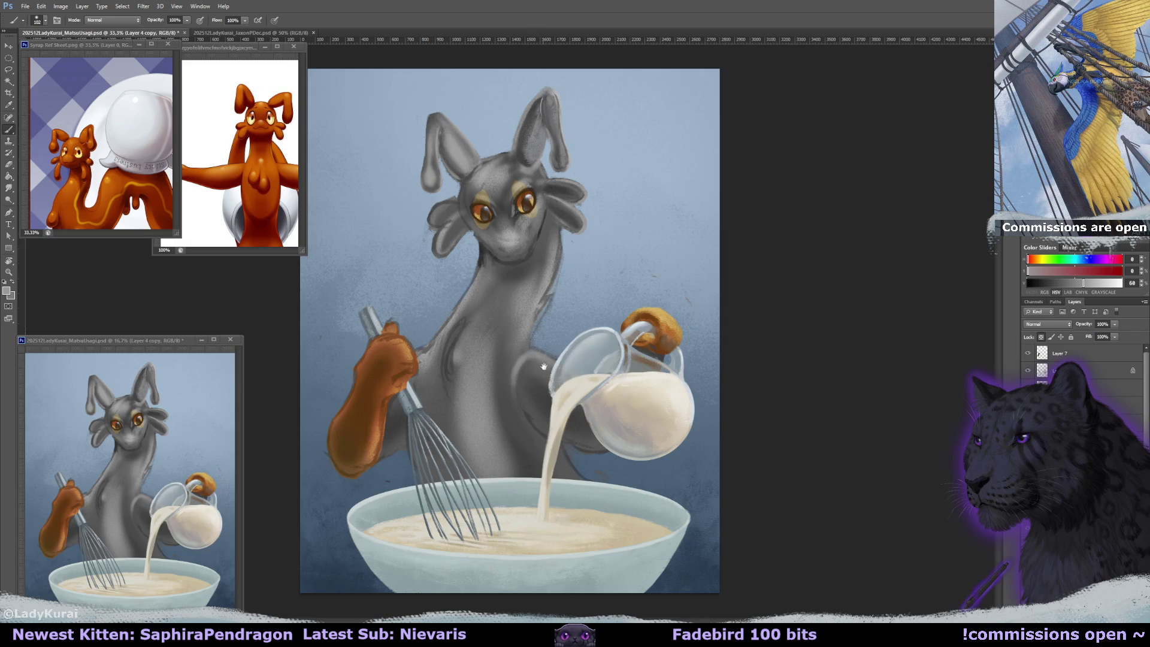
key("bracketright")
key("bracketright")
key("bracketright")
key("bracketleft")
key("bracketleft")
key("bracketleft")
key("e")
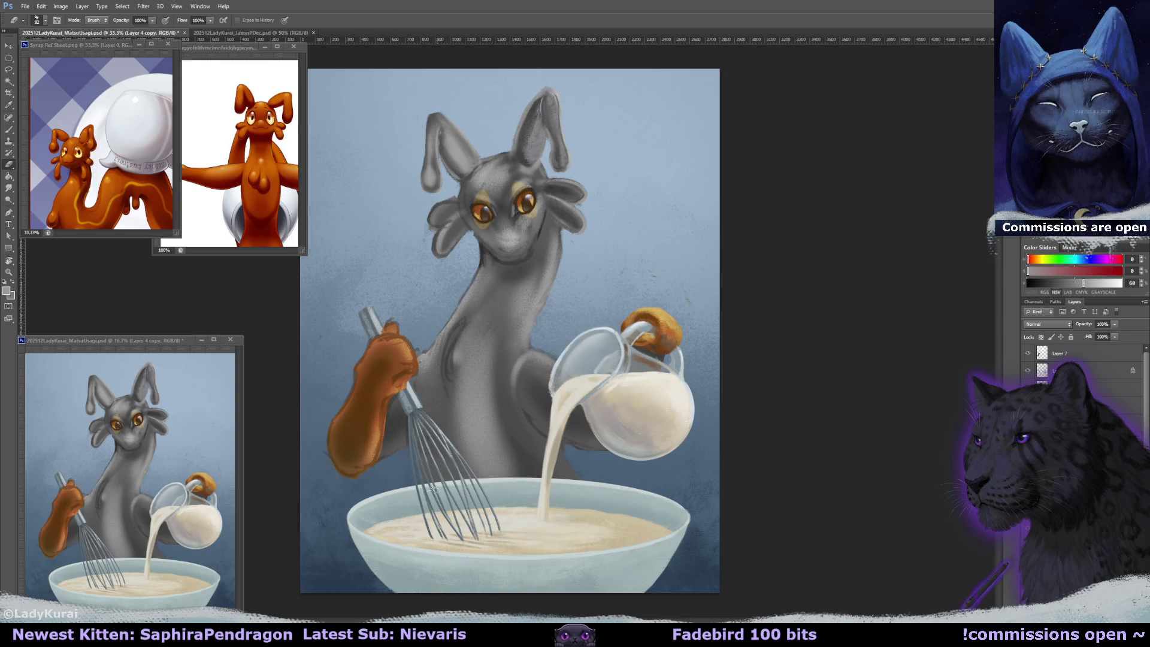
- Enlarge the brush and sample dark and lighter greys from the torso
key("b")
left_click(40, 19)
left_click(20, 146)
key("Return")
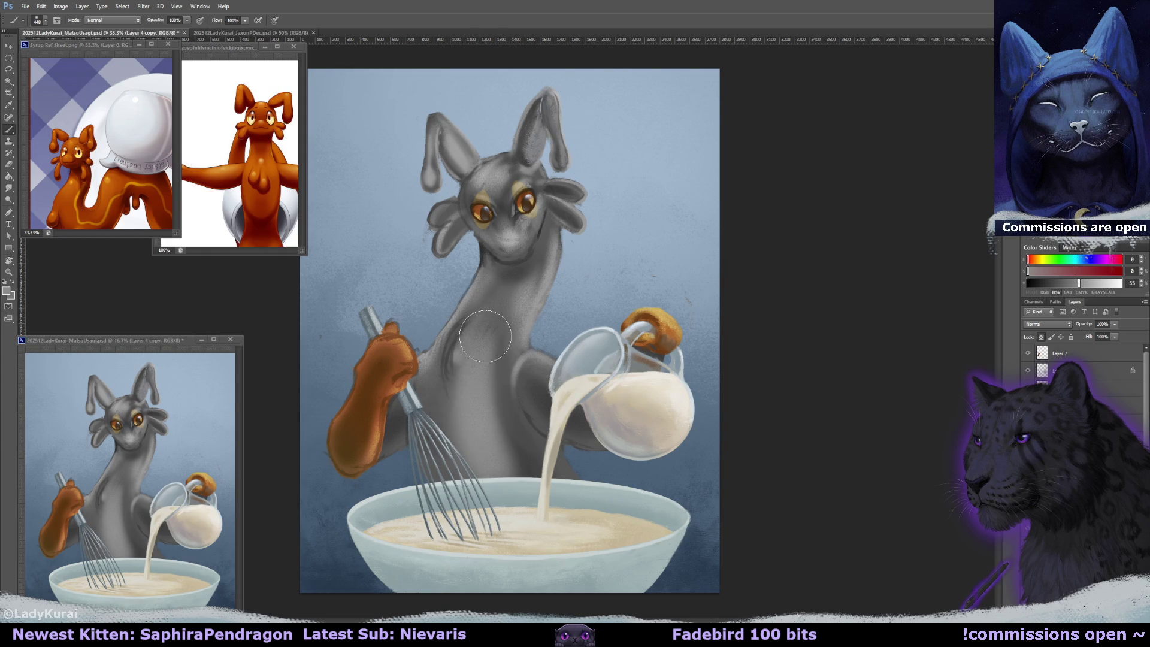
key("bracketleft")
key("bracketleft")
left_click(500, 360, "alt")
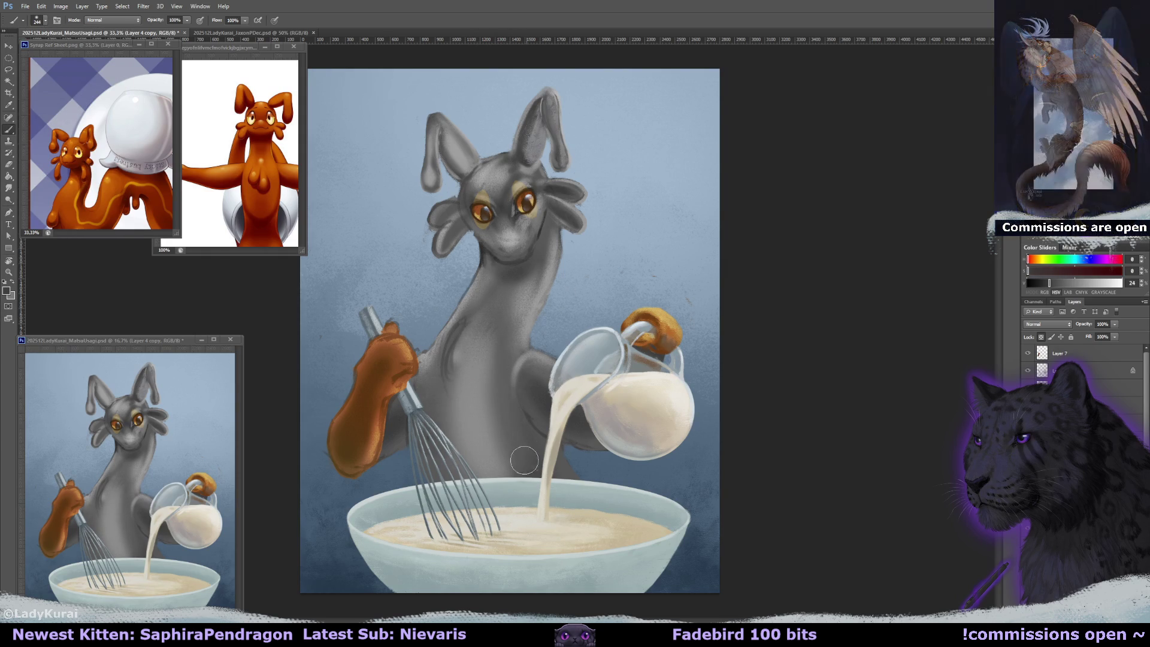
left_click(502, 387, "alt")
left_click(511, 425, "alt")
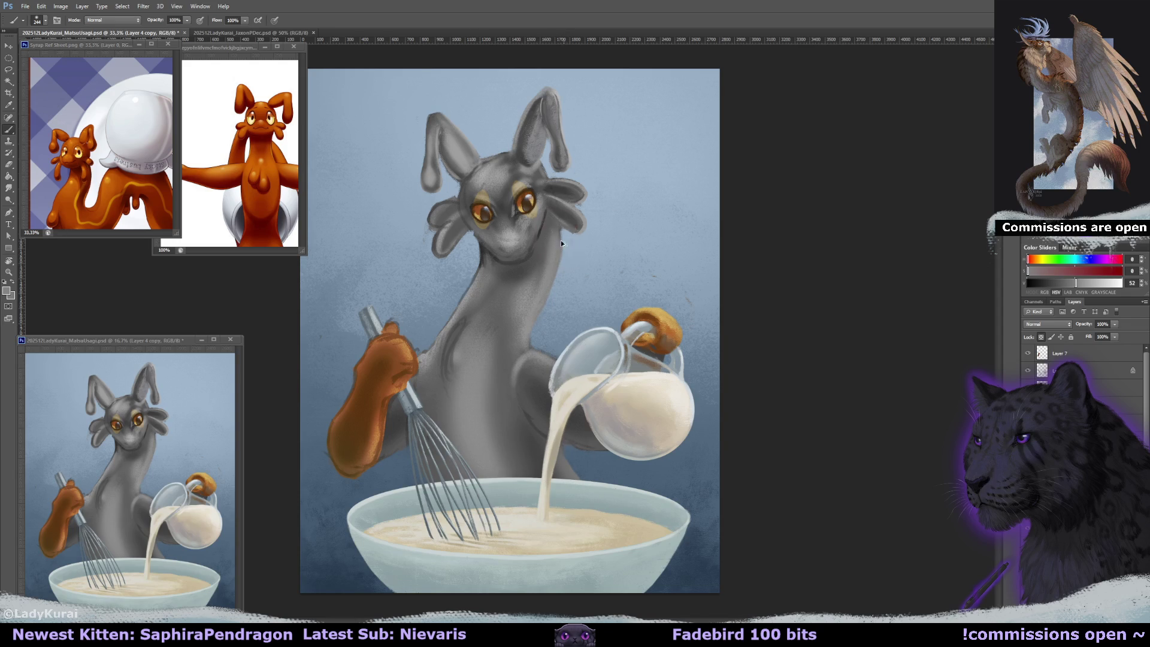
- Add a lighter tone to the head, darken the neck's right edge, and shade the chest
mouse_move(553, 180)
left_mouse_down()
mouse_move(580, 193)
mouse_move(576, 225)
left_mouse_up()
left_click(526, 267, "alt")
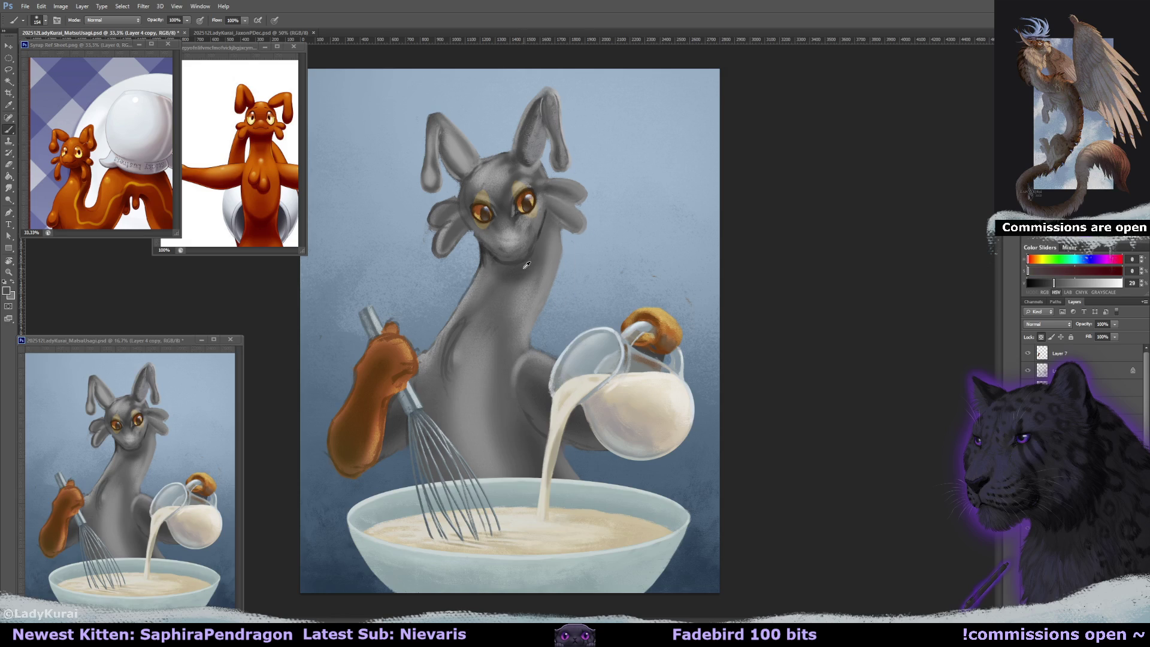
left_click_drag(554, 239, 530, 297)
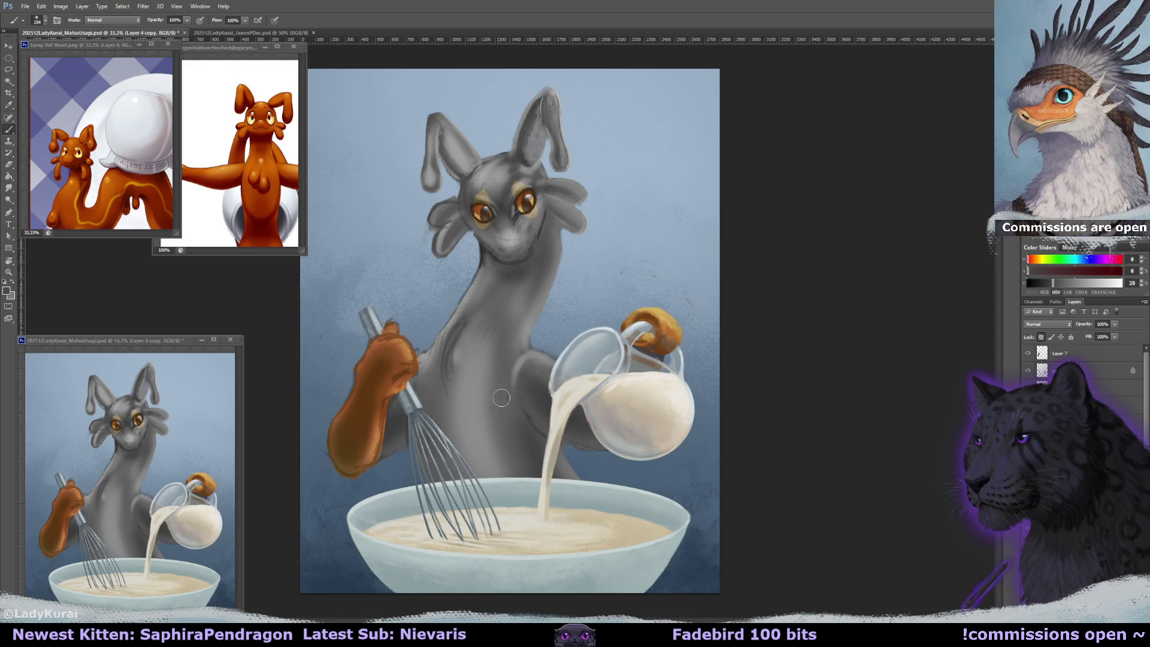
left_click(491, 346, "alt")
left_click_drag(467, 335, 526, 371)
left_click_drag(494, 419, 518, 464)
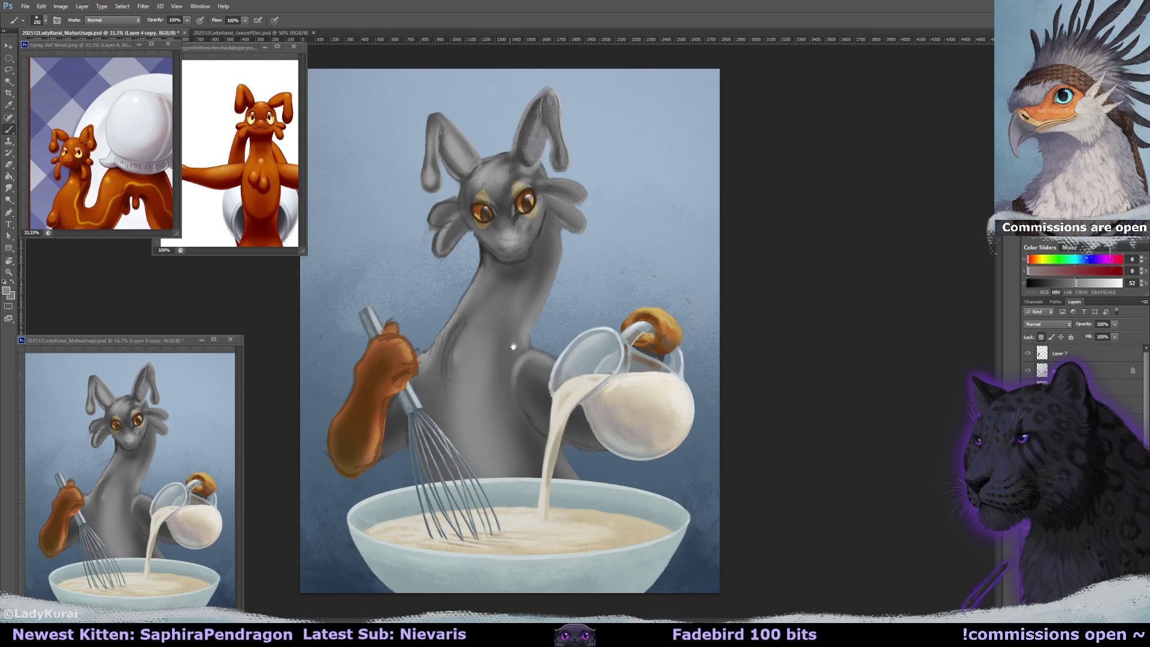
left_click(542, 255, "alt")
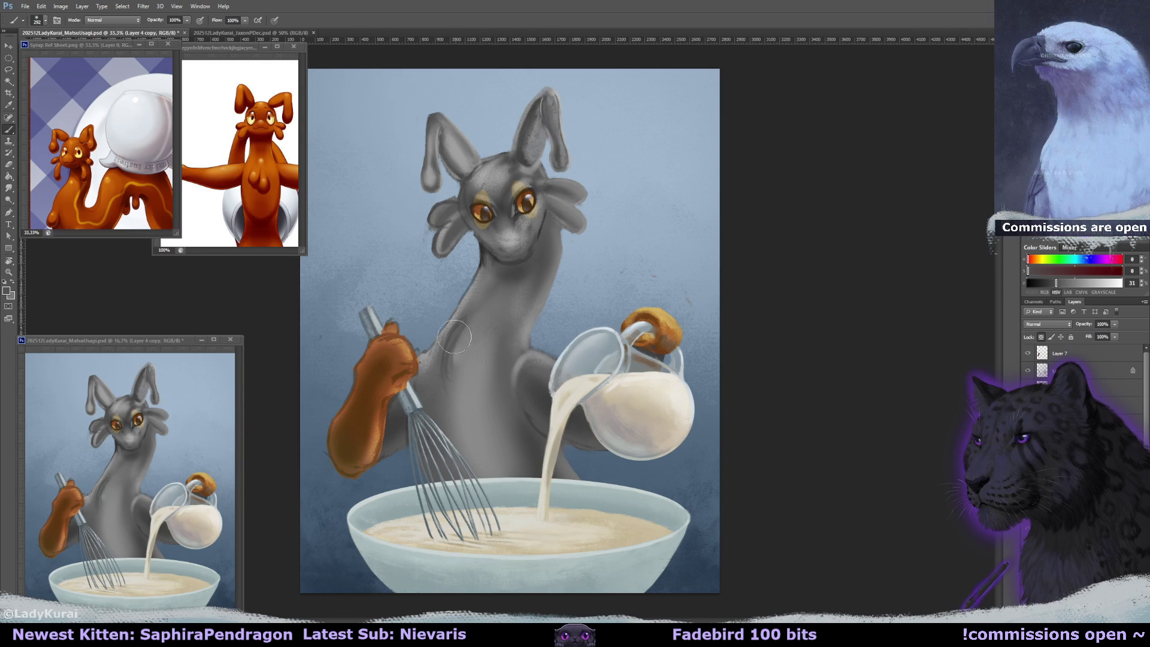
- Darken the body beside the whisk with a larger brush and sampled body greys
left_click(424, 436, "alt")
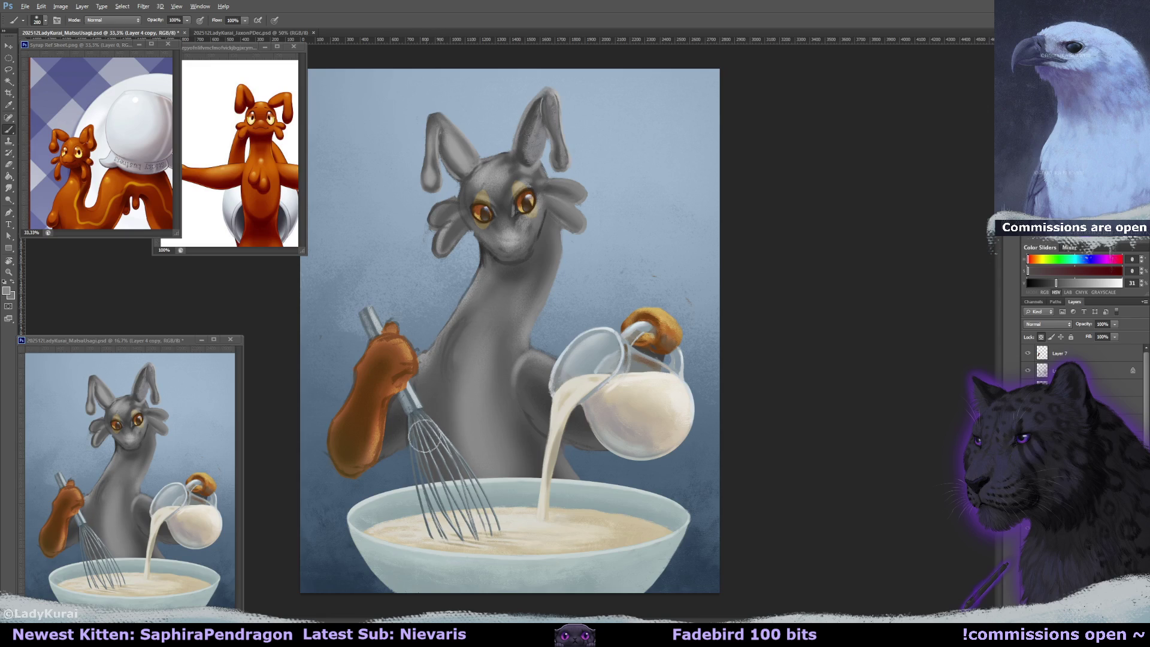
left_click(440, 393, "alt")
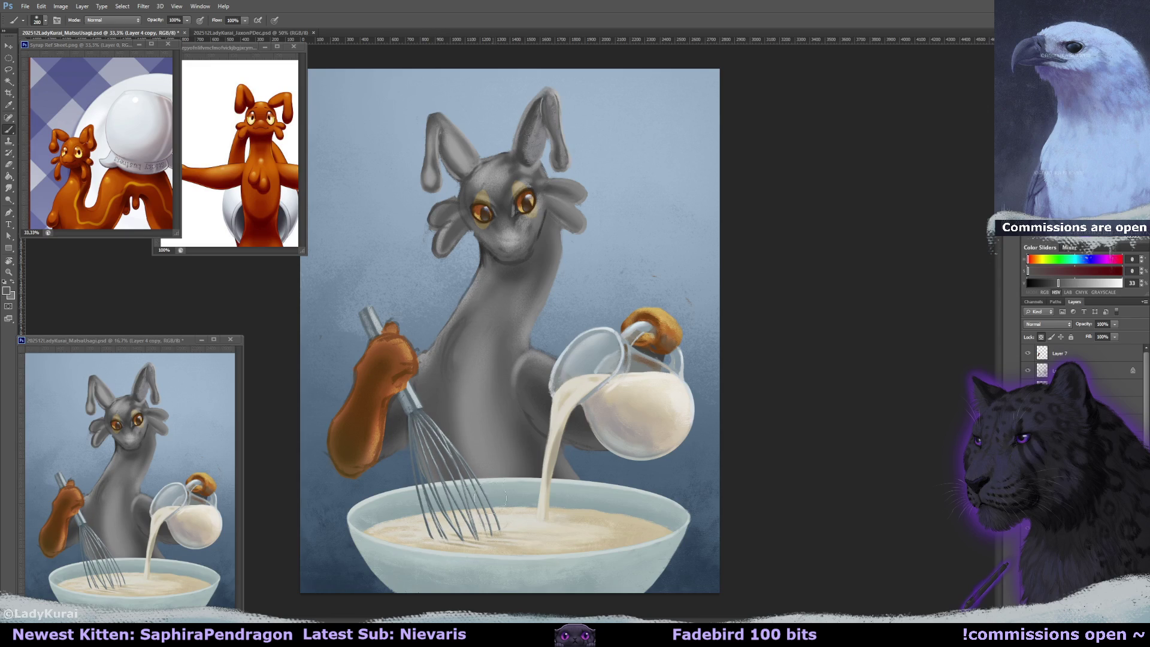
left_click(484, 401, "alt")
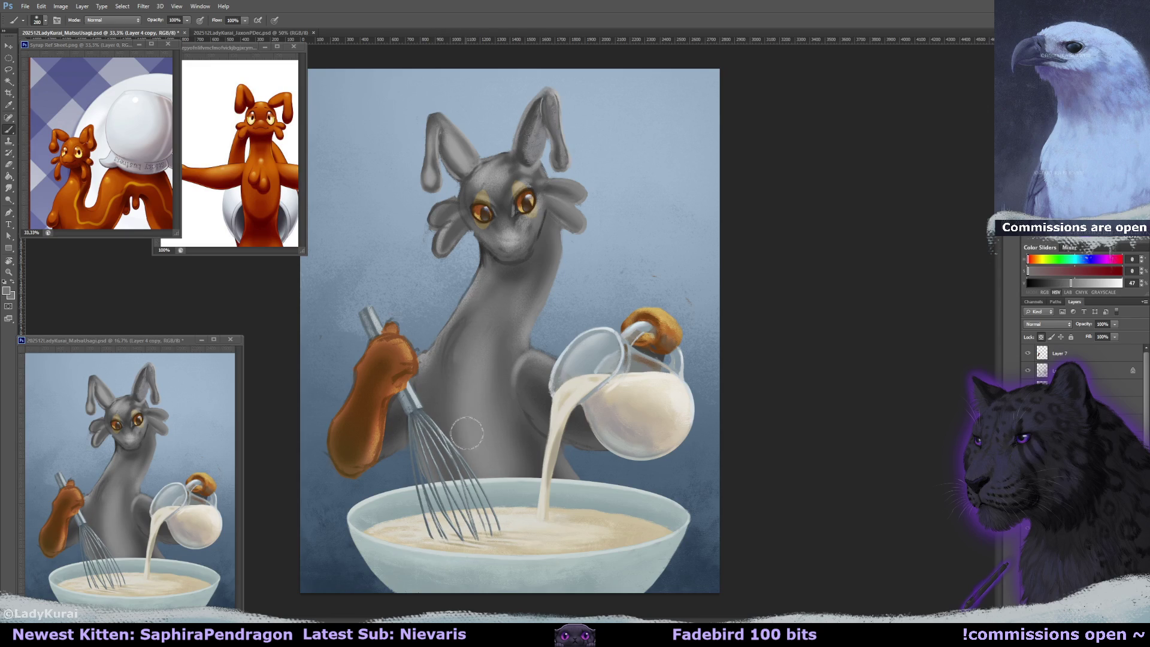
left_click_drag(469, 384, 491, 383)
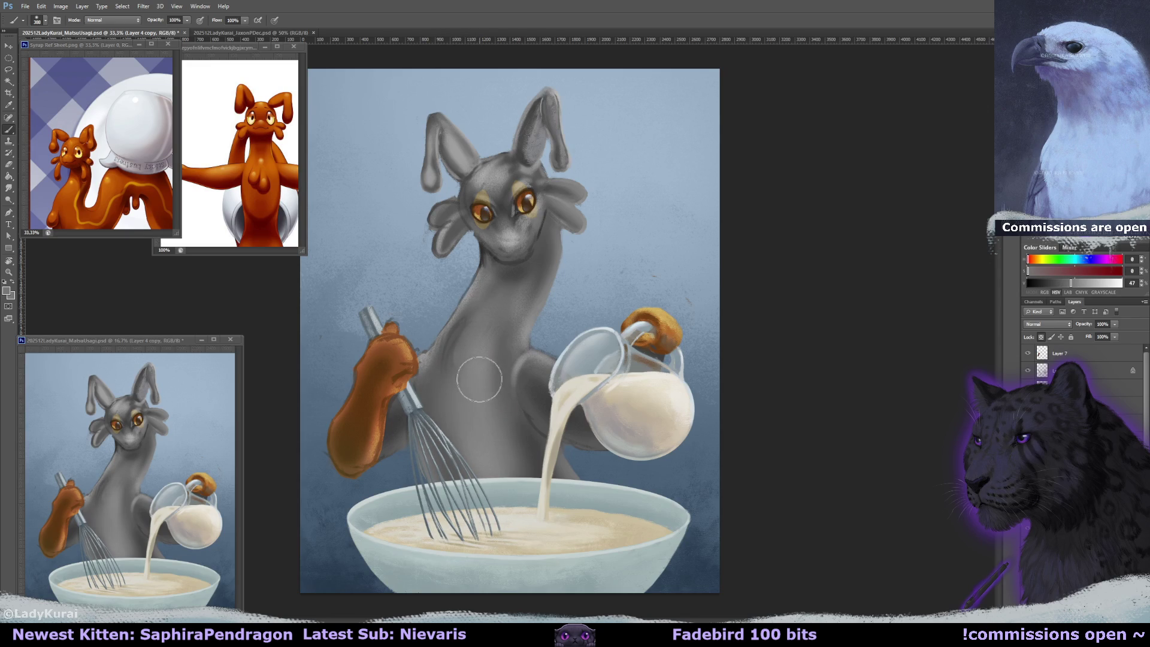
left_click(533, 439, "alt")
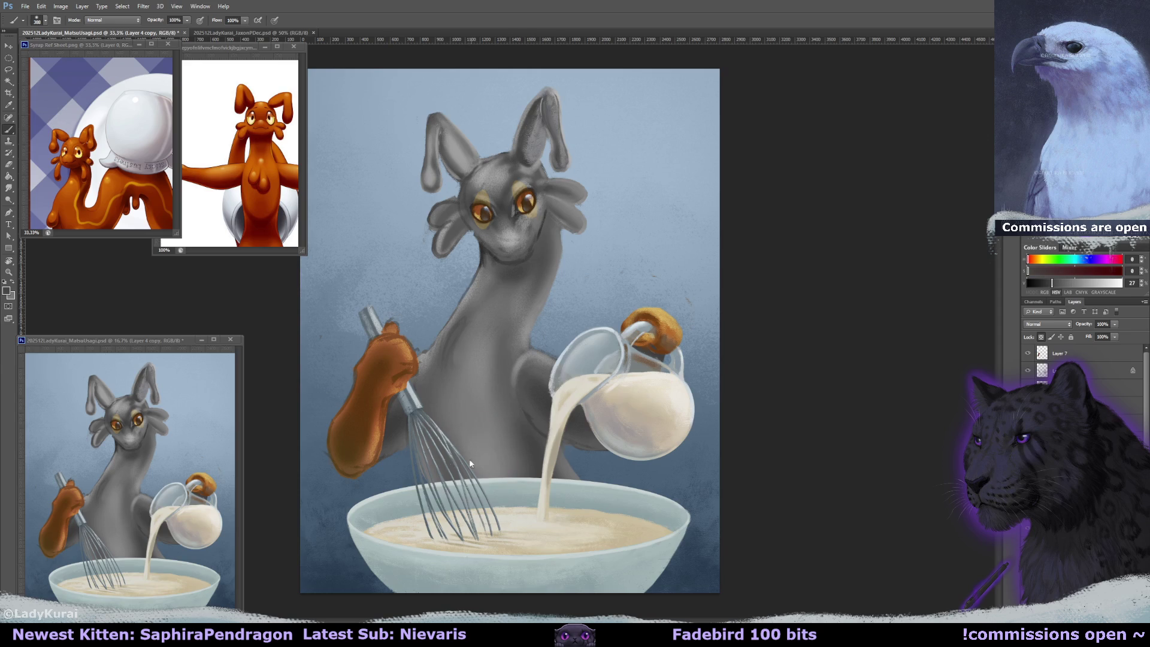
left_click_drag(509, 455, 503, 419)
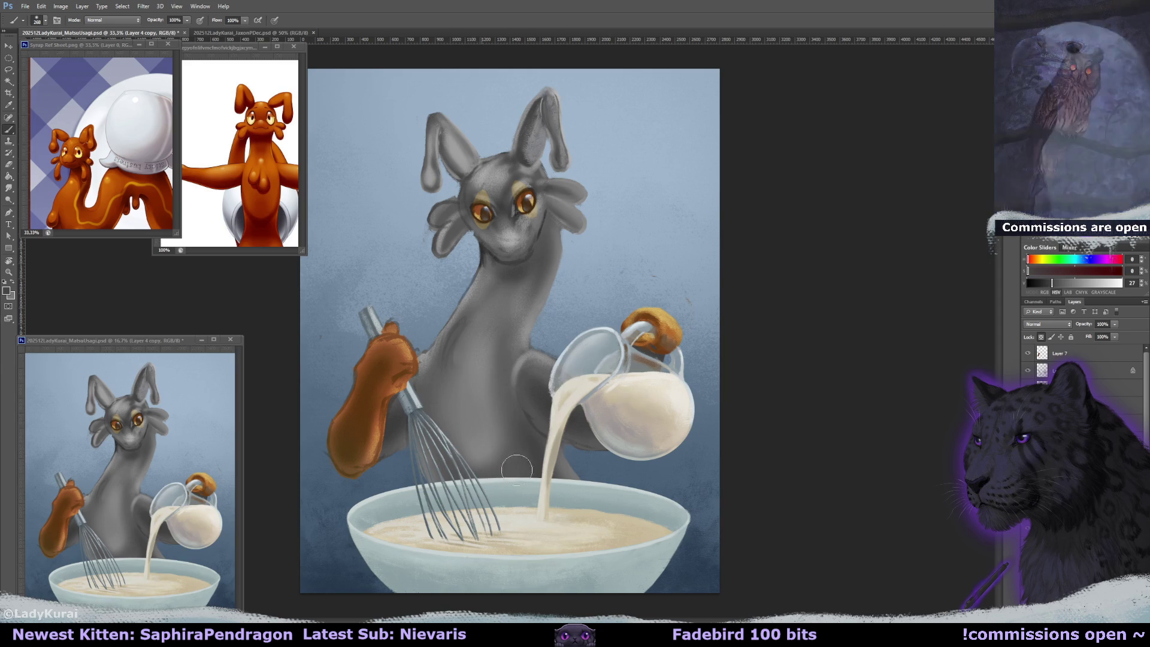
left_click(501, 435, "alt")
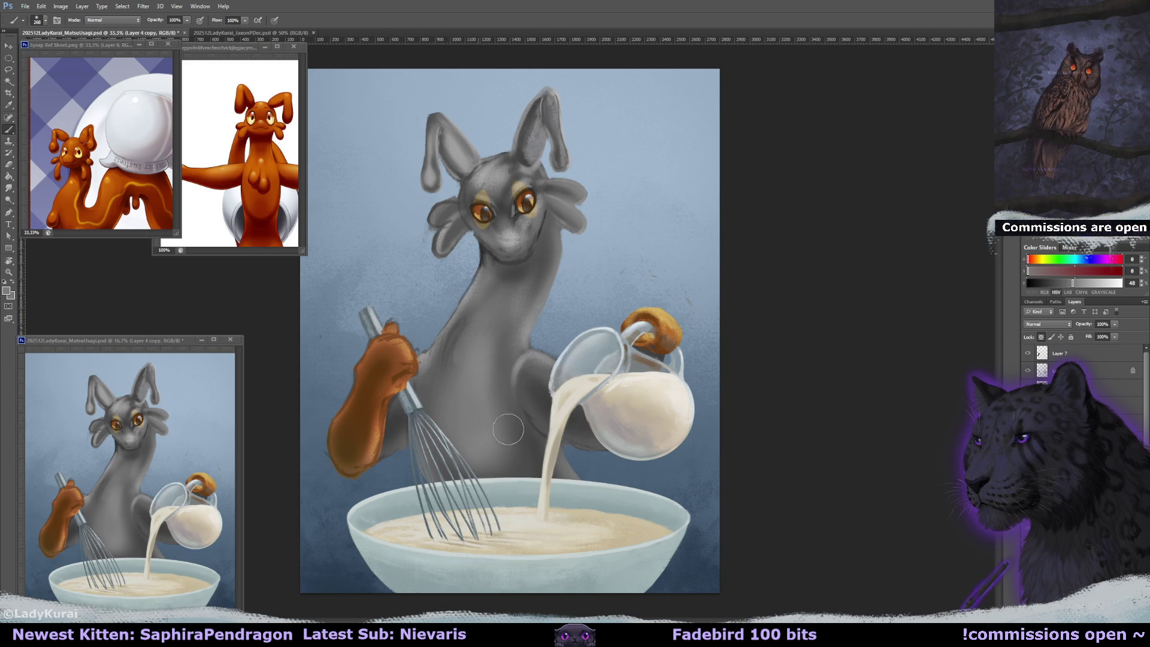
- Highlight the head's right side and the right ear's outer edge with a smaller light-grey brush
left_click(469, 312, "alt")
left_click(458, 380, "alt")
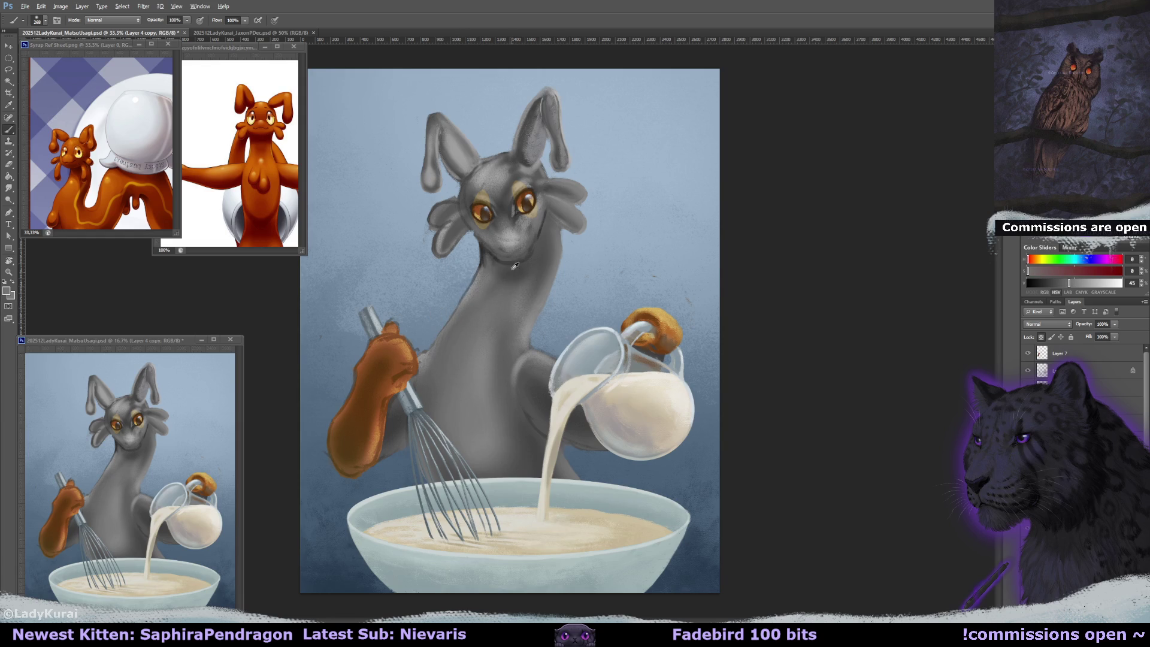
left_click(514, 233, "alt")
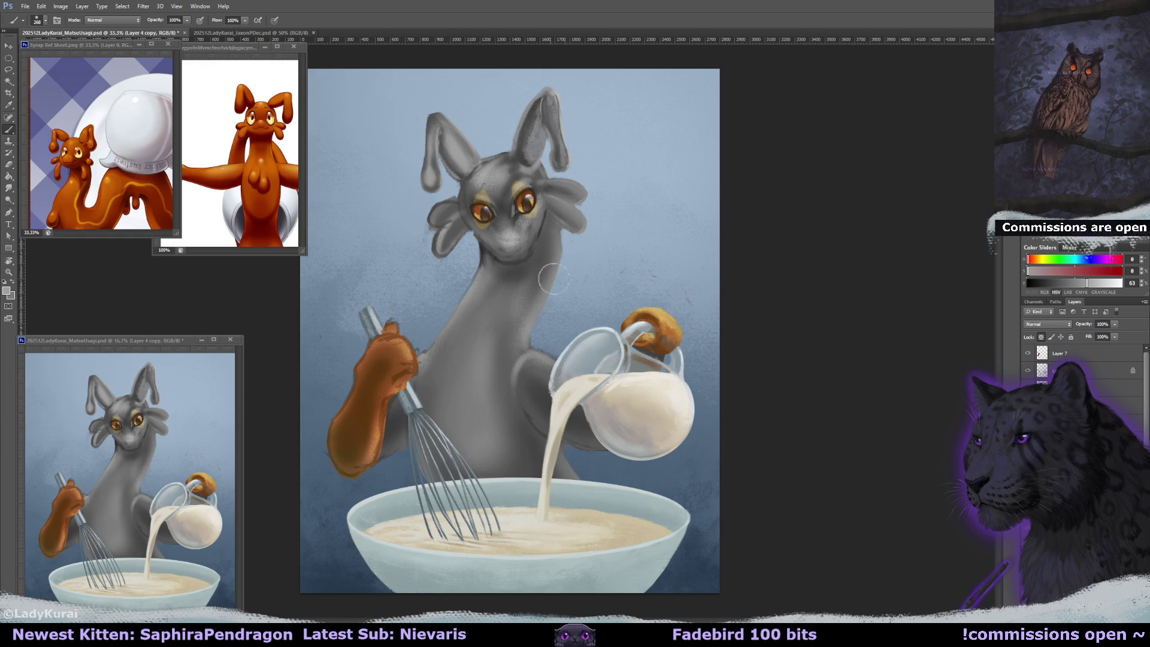
key("bracketleft")
key("bracketleft")
key("bracketleft")
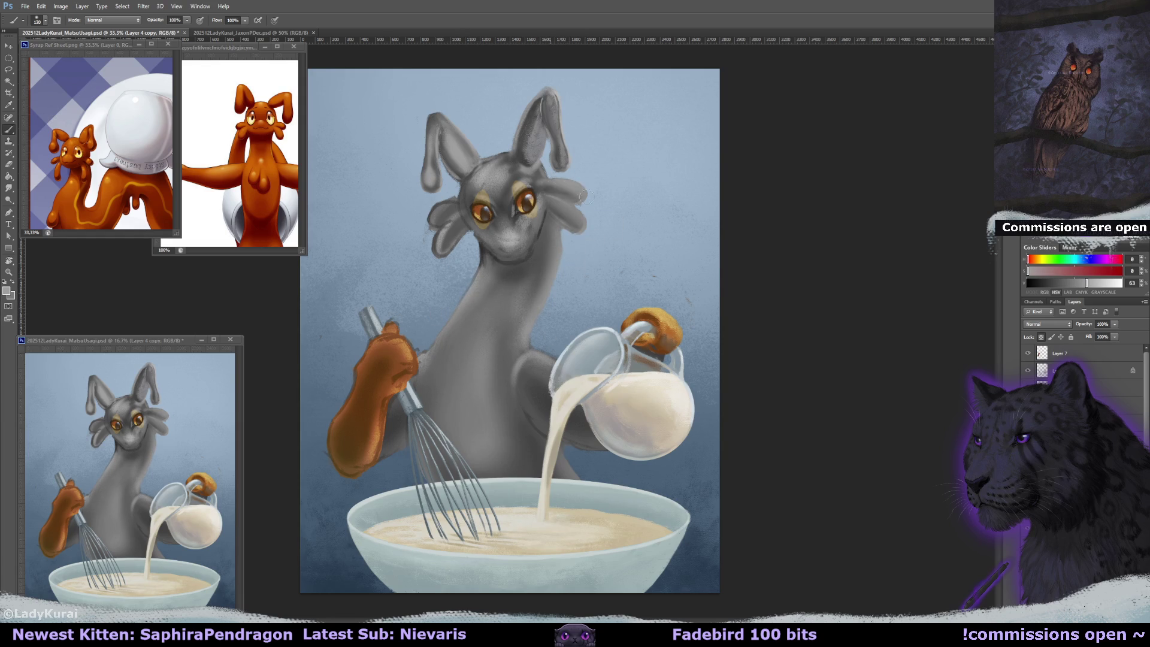
left_click_drag(585, 205, 579, 221)
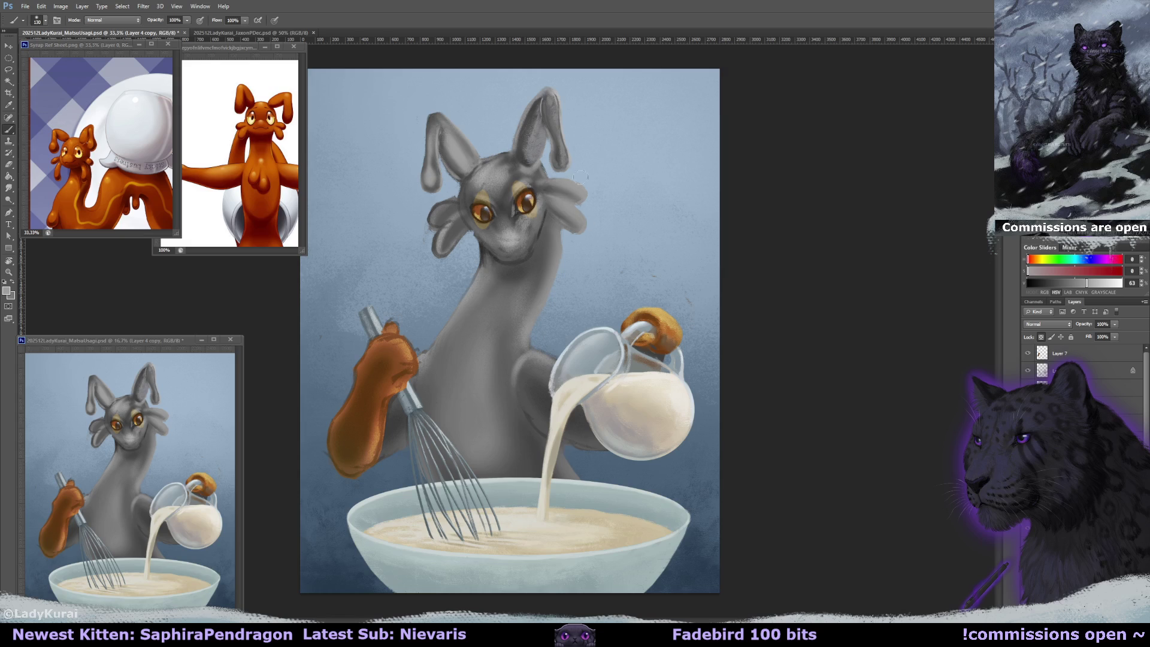
left_click_drag(554, 152, 567, 122)
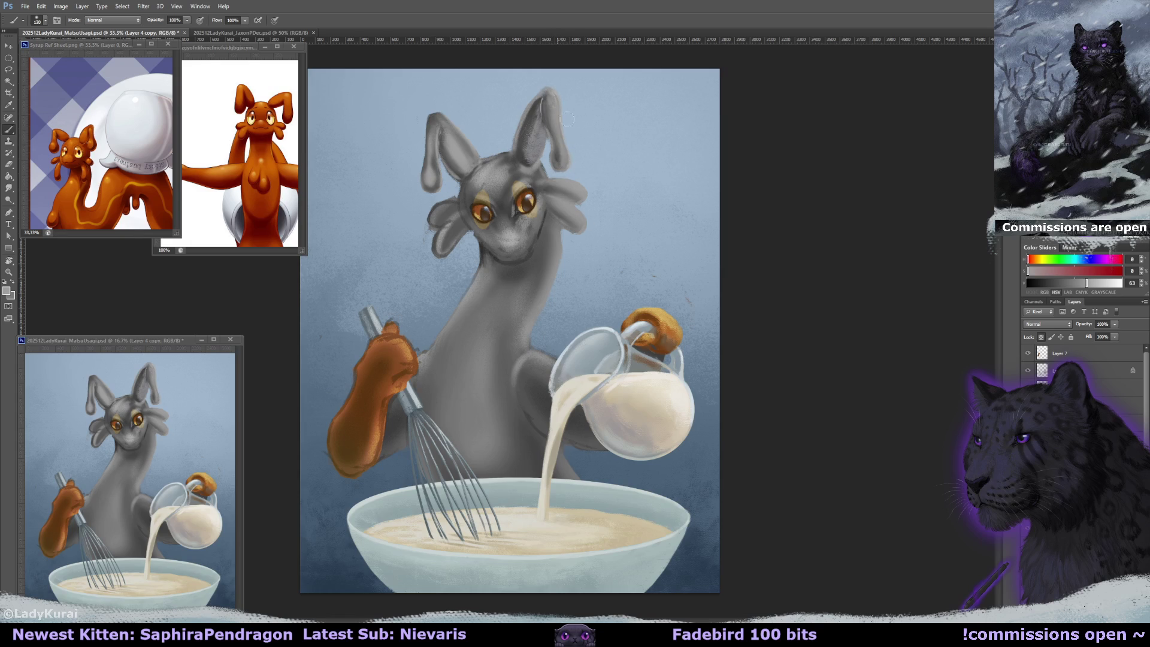
- Lighten the inside of the right ear, save the painting, then shade darker across the neck and chest
left_click(533, 120, "alt")
left_click(527, 130, "alt")
left_click(455, 155, "alt")
left_click_drag(535, 114, 535, 127)
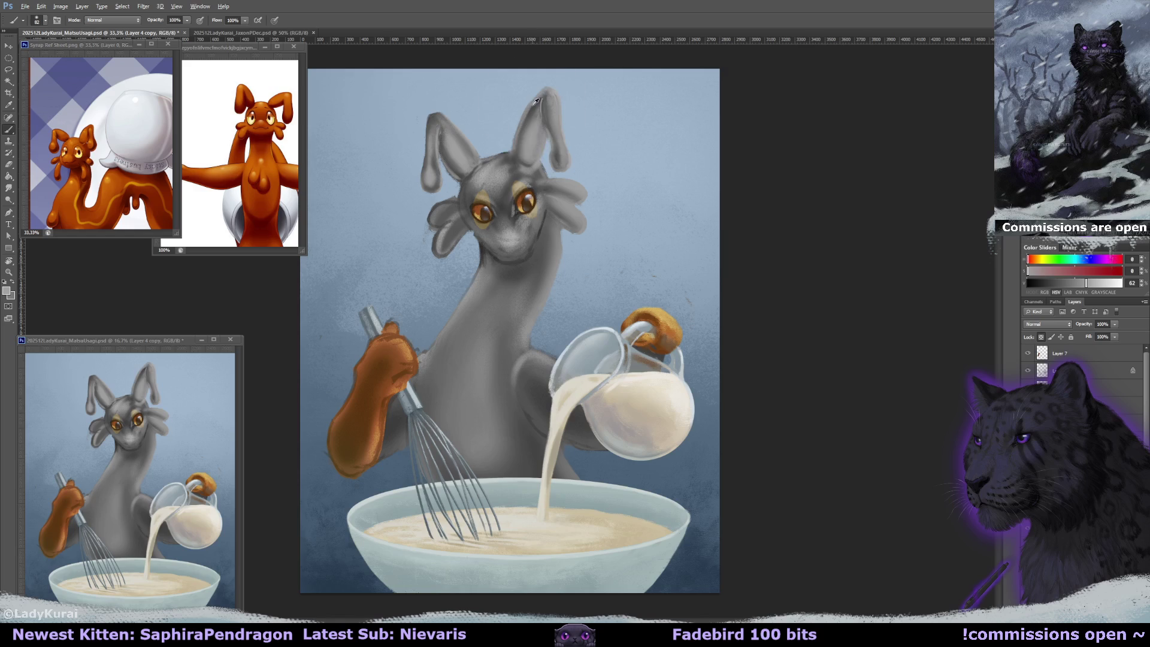
left_click(528, 146, "alt")
key("bracketleft")
key("bracketleft")
key("bracketleft")
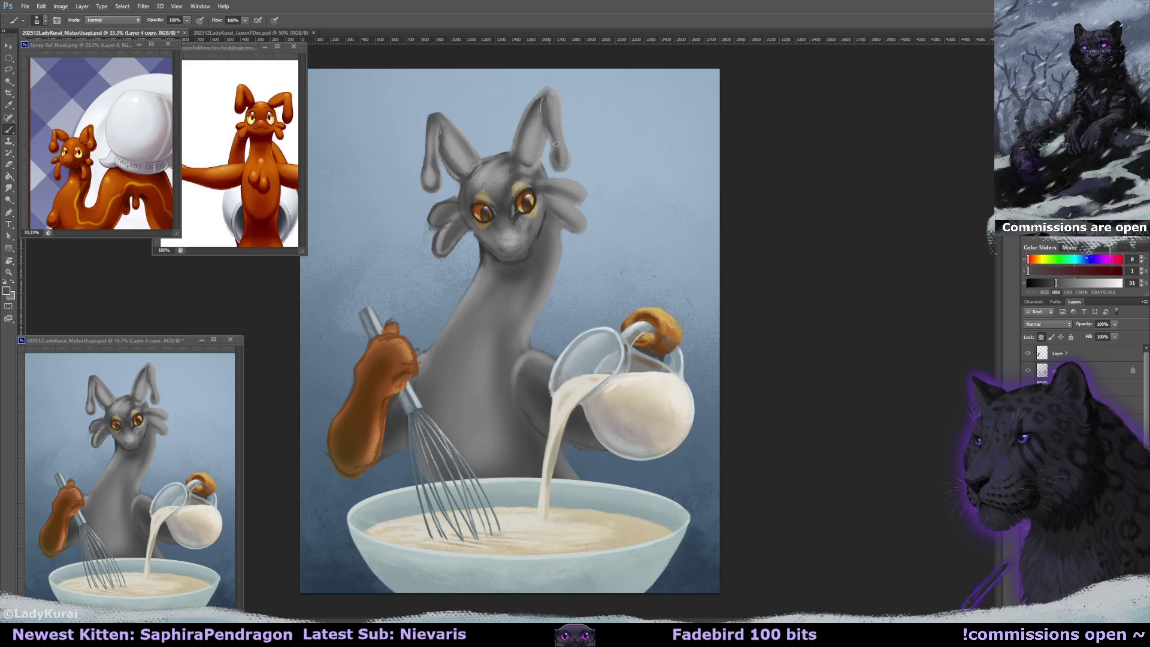
left_click(557, 111, "alt")
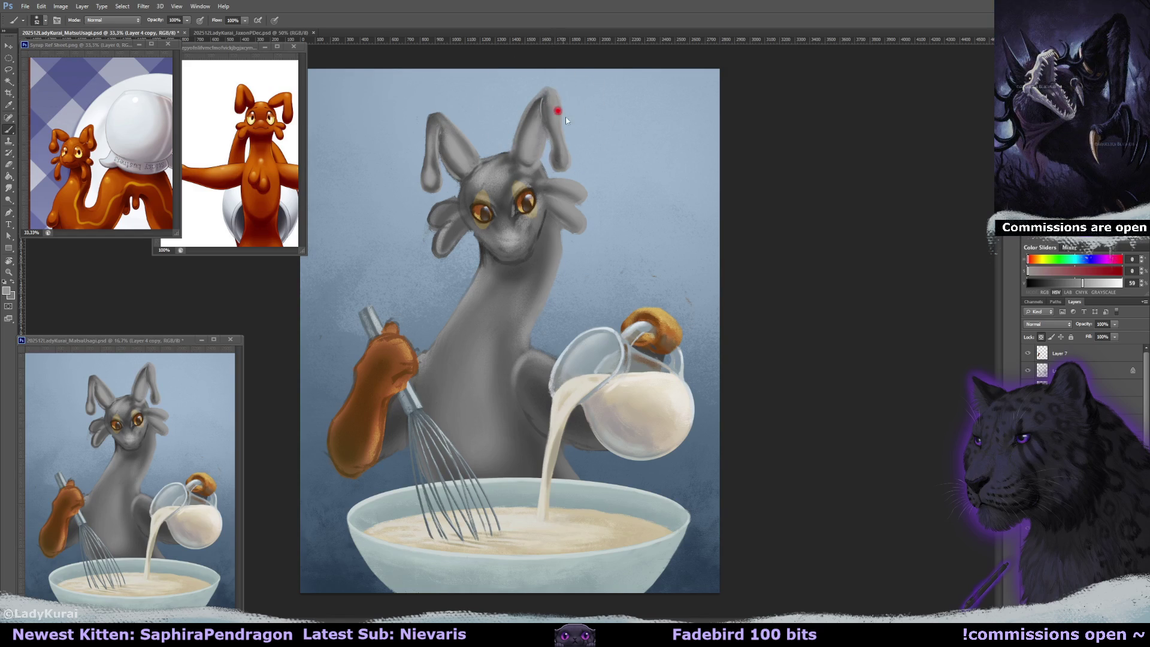
key("ctrl+s")
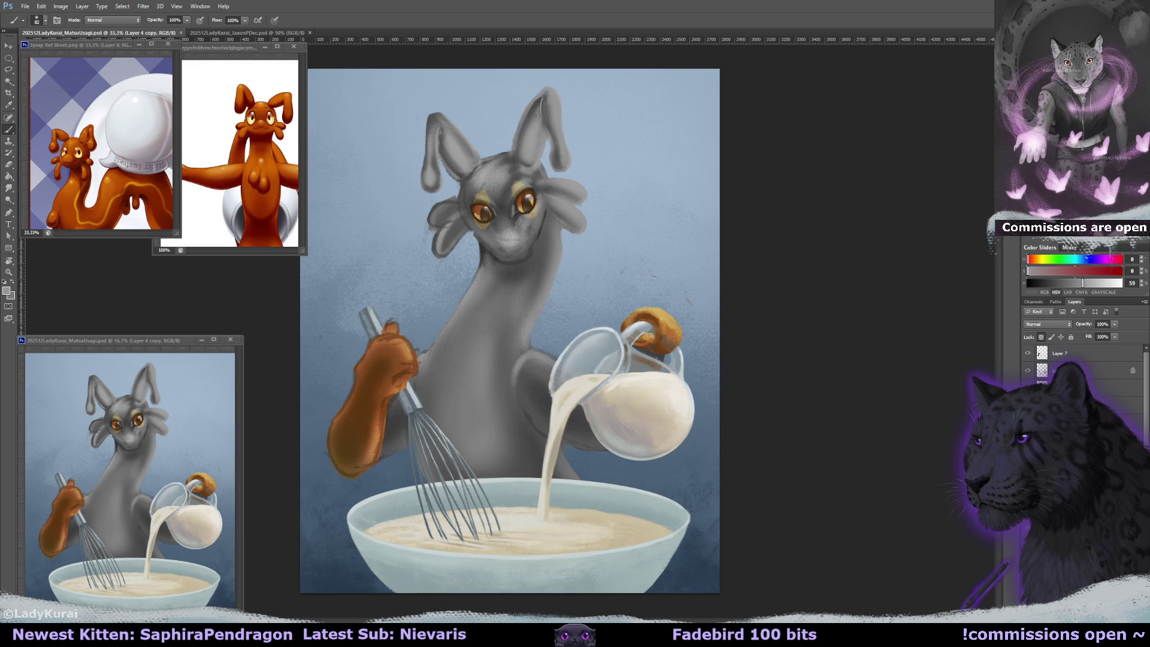
left_click_drag(527, 245, 440, 395)
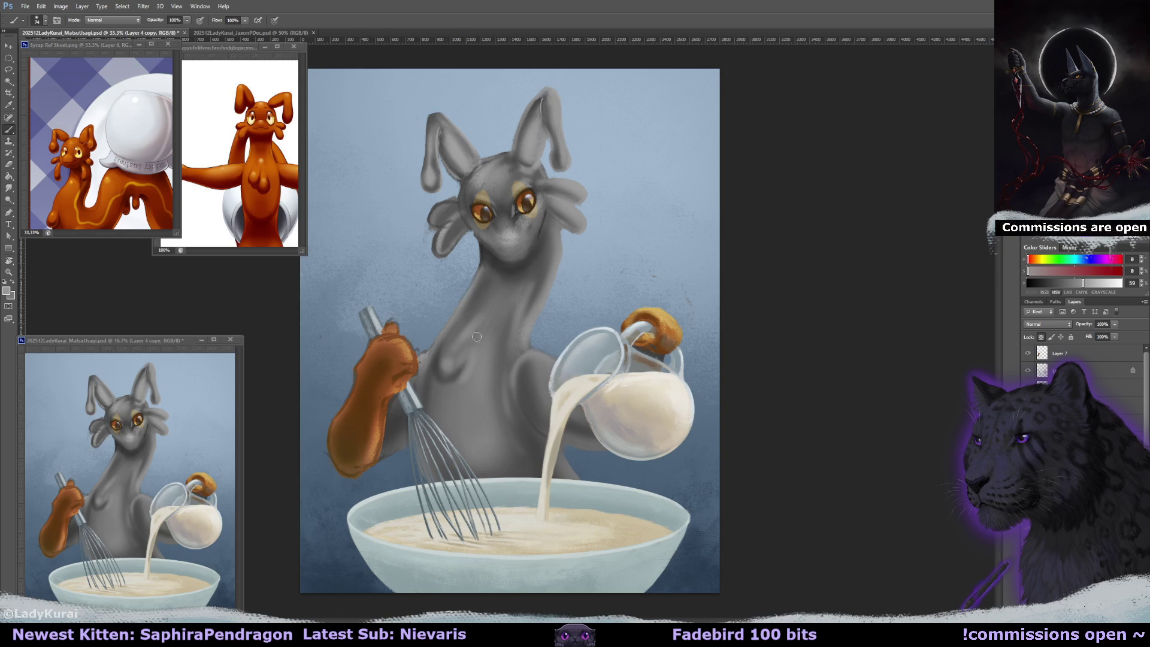
- Deepen the chest shadows below the neck and reduce the brush to 38
left_click(446, 381, "alt")
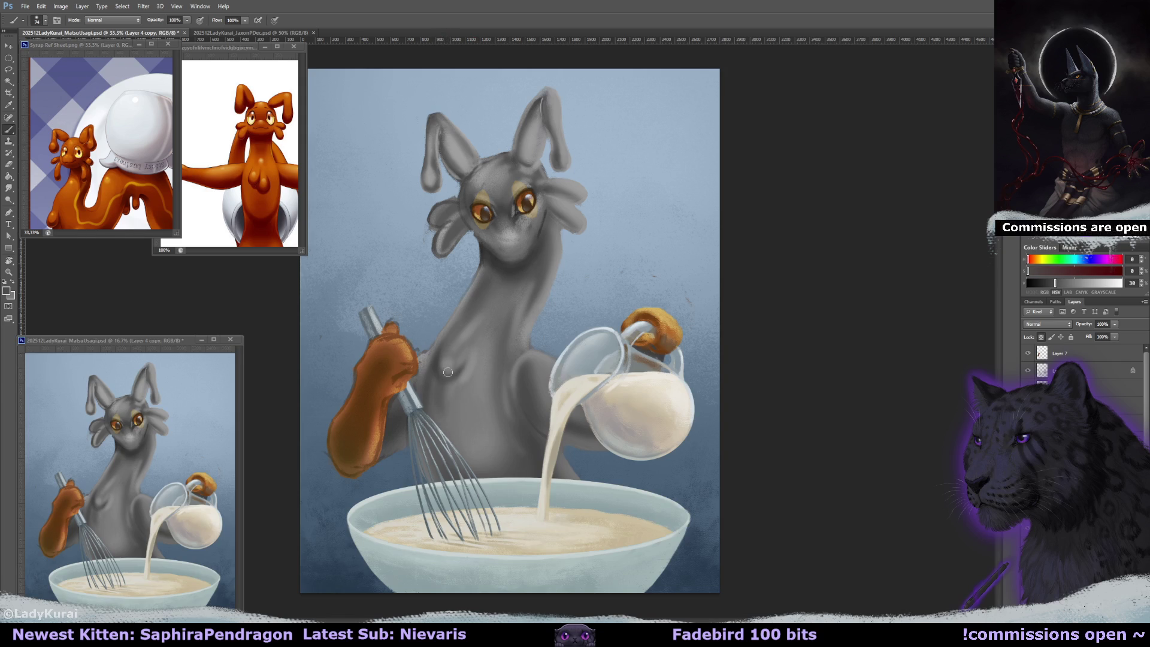
mouse_move(461, 403)
left_mouse_down()
mouse_move(452, 426)
mouse_move(475, 422)
mouse_move(473, 386)
mouse_move(470, 413)
left_mouse_up()
left_click(485, 382, "alt")
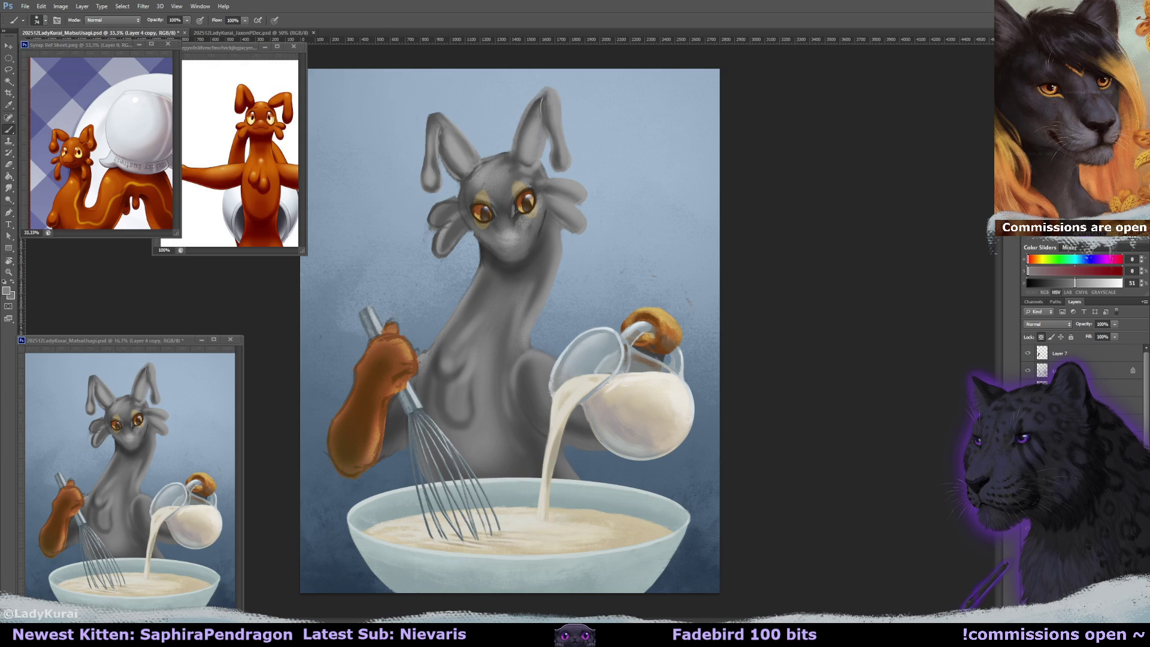
left_click(440, 352, "alt")
left_click_drag(448, 347, 444, 346)
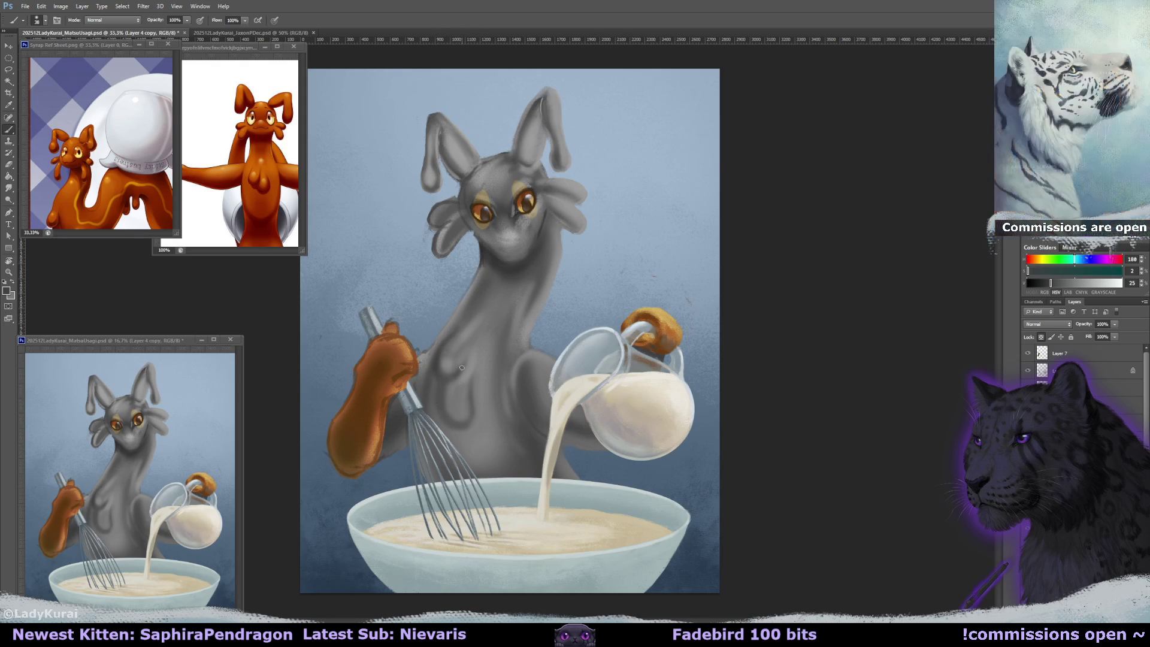
- Sample a range of chest greys and enlarge the brush for dark shadow shading
left_click(467, 346, "alt")
left_click(462, 368, "alt")
left_click(473, 345, "alt")
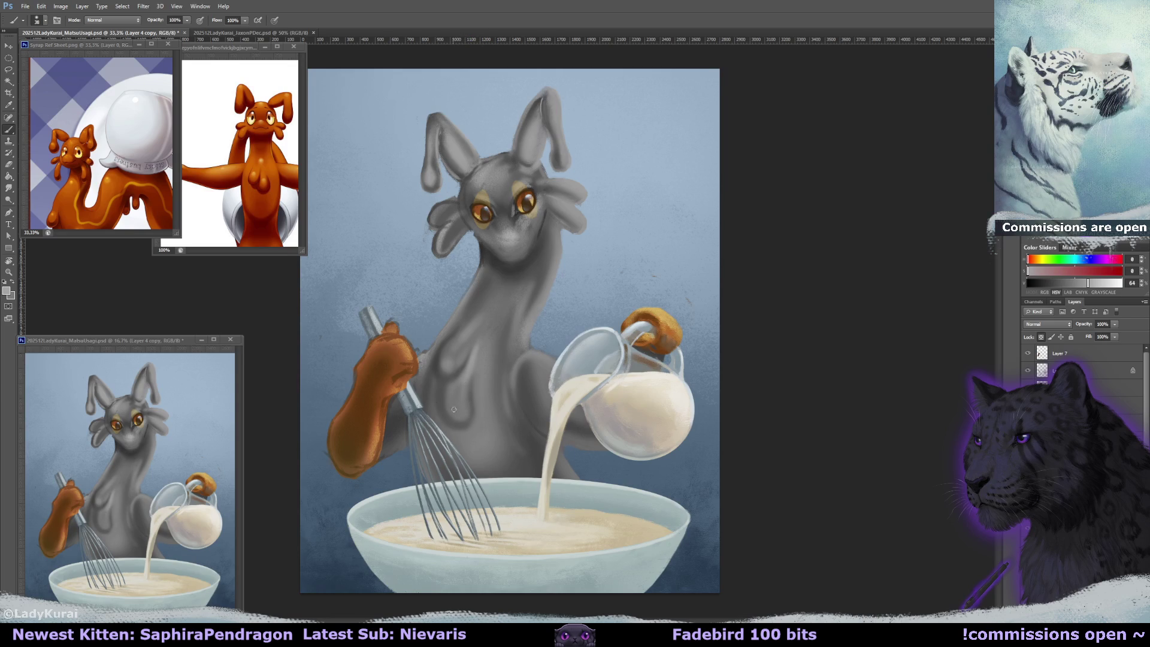
left_click(479, 347, "alt")
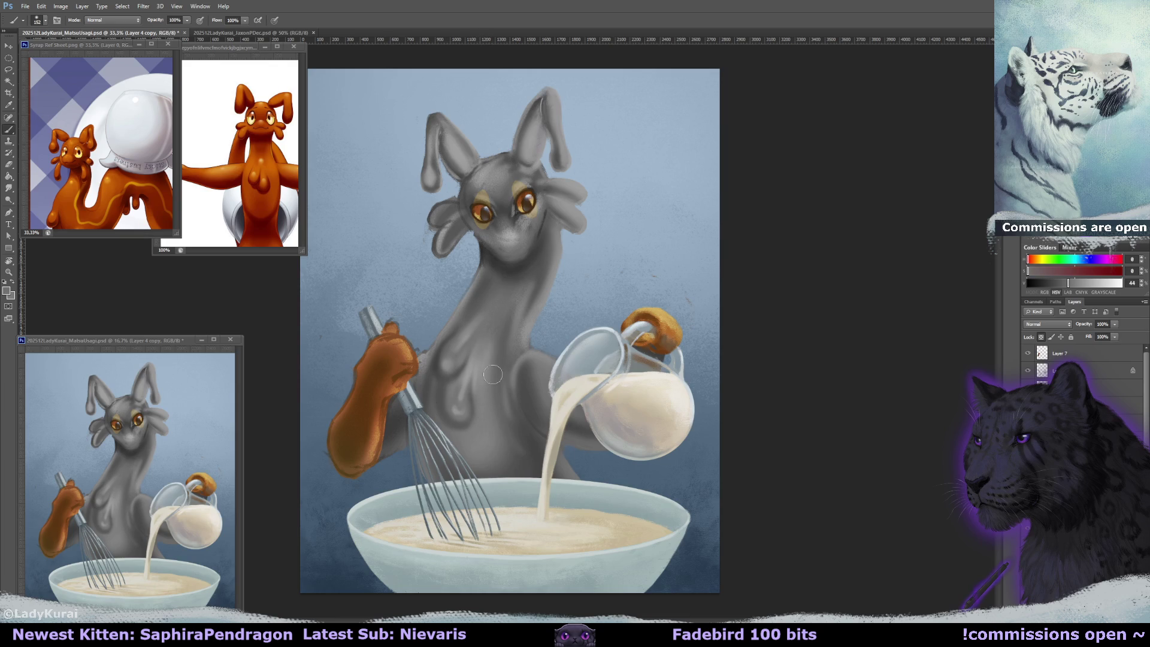
left_click_drag(473, 385, 453, 389)
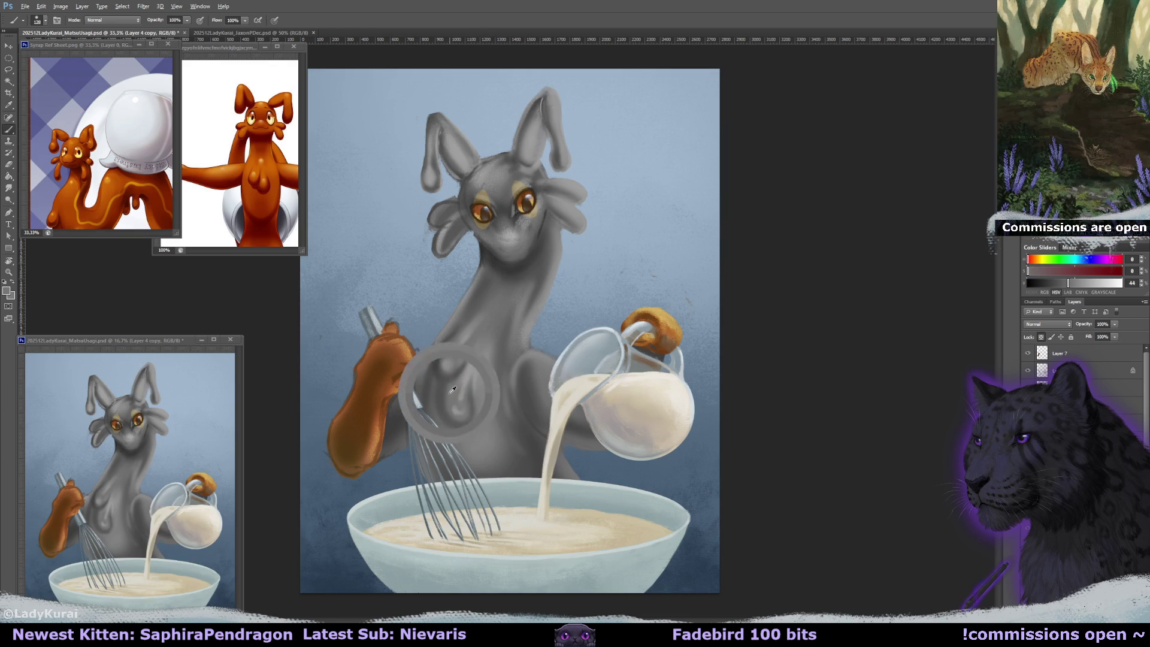
left_click(481, 400, "alt")
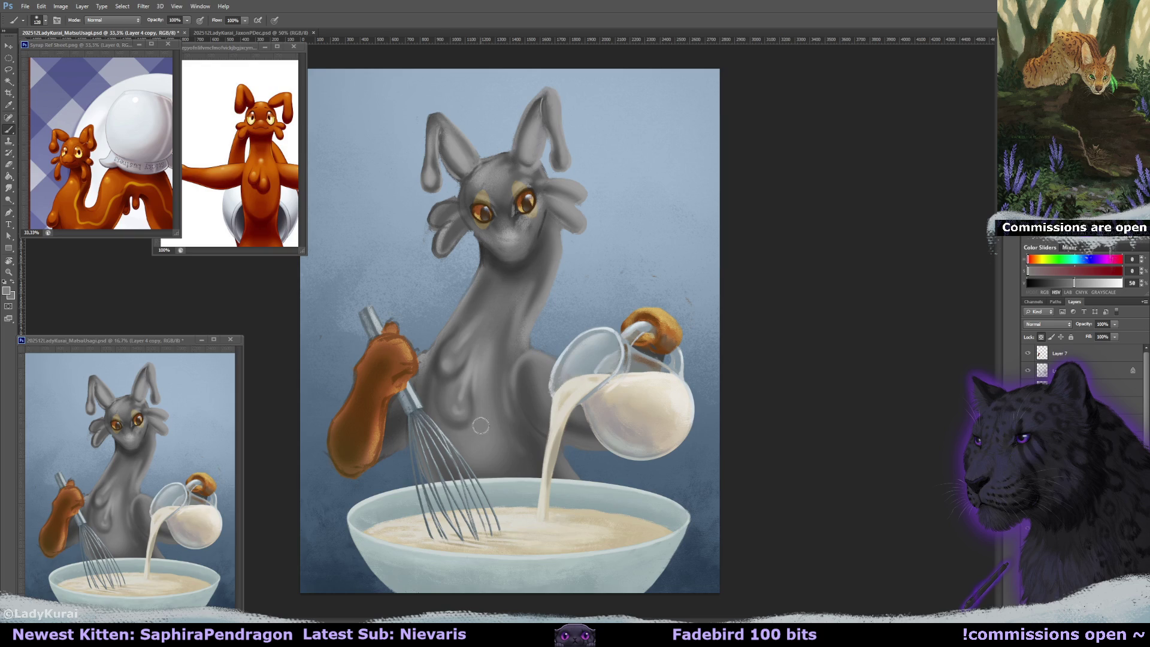
left_click(436, 380, "alt")
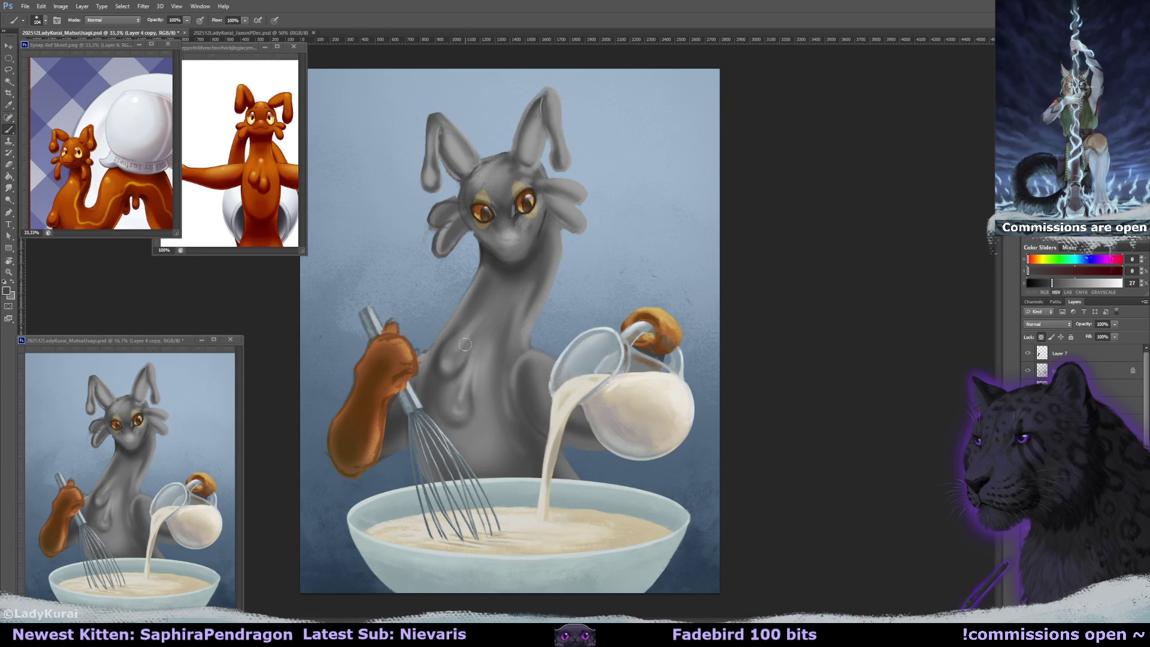
key("ctrl+shift+alt+n")
- Rim-light the right ear tuft and inside the left ear with pale background blue at brush size 44
key("x")
left_click_drag(556, 111, 554, 113)
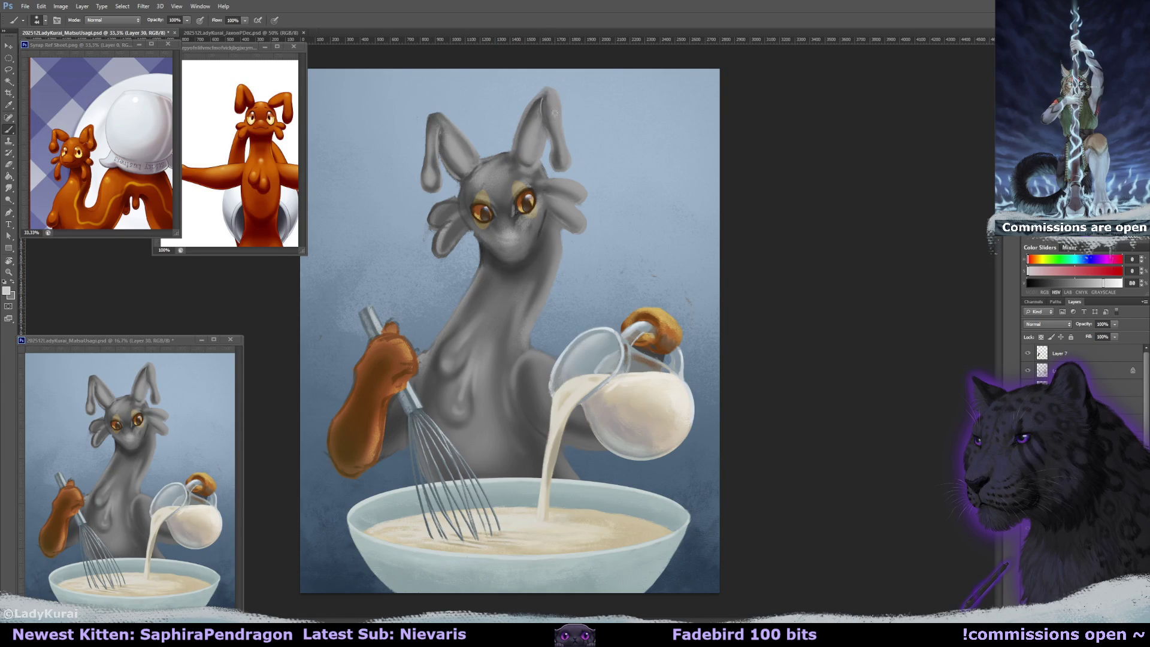
left_click(568, 119, "alt")
left_click(706, 137, "alt")
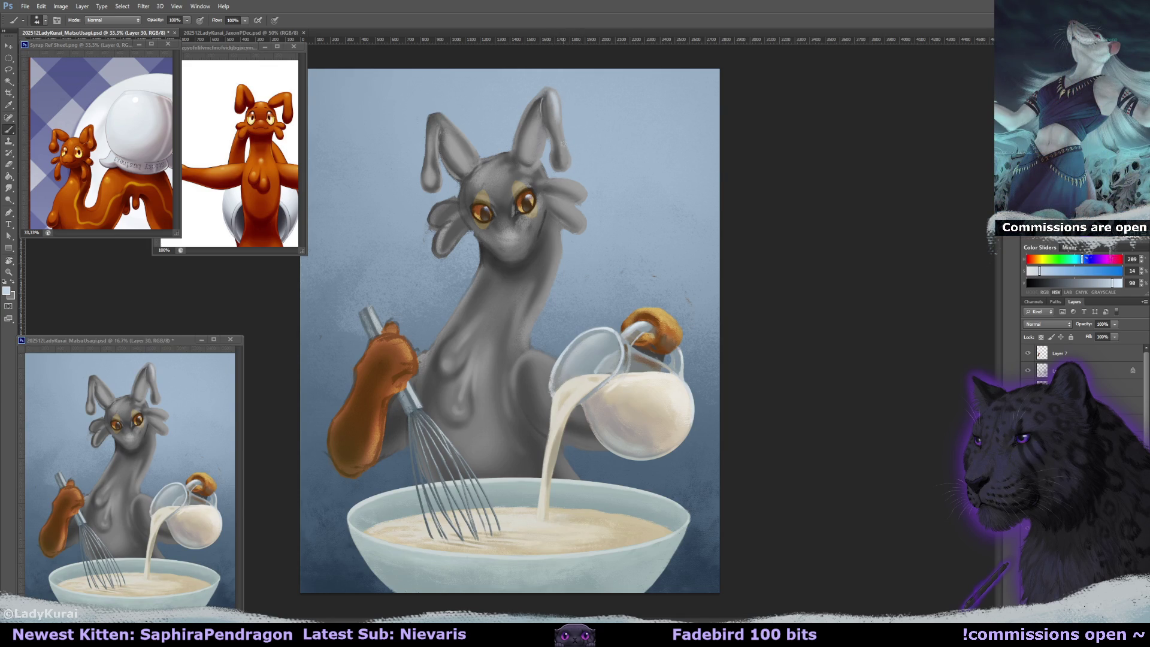
mouse_move(555, 184)
left_mouse_down()
mouse_move(579, 204)
mouse_move(579, 226)
left_mouse_up()
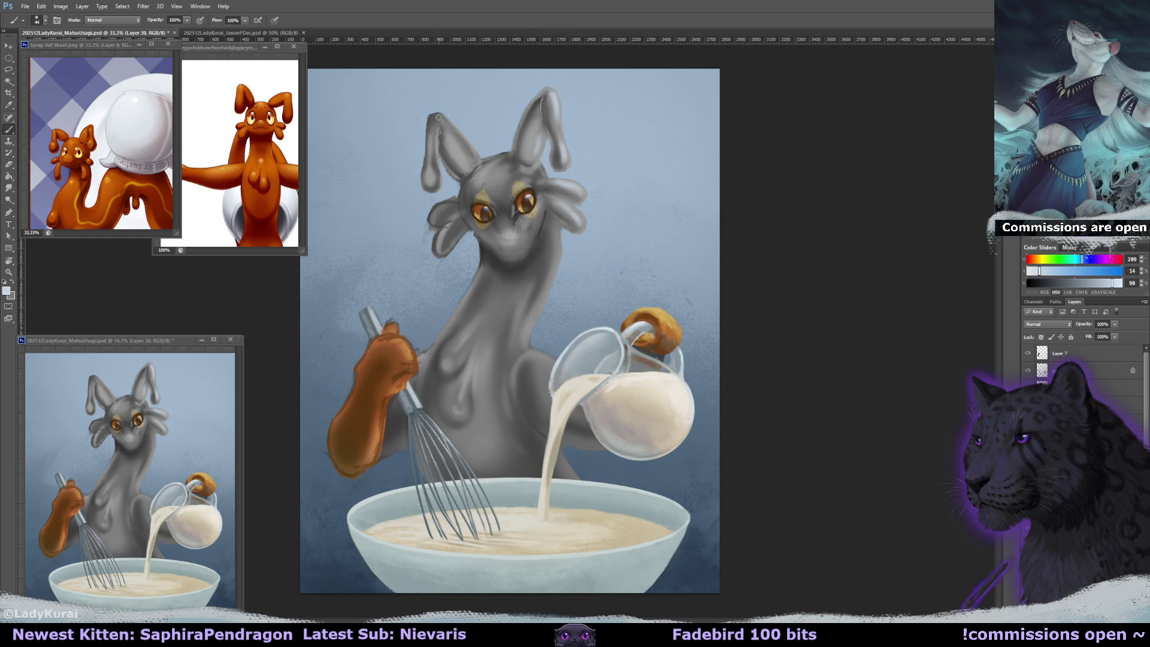
mouse_move(439, 117)
left_mouse_down()
mouse_move(473, 160)
mouse_move(430, 160)
left_mouse_up()
- Highlight the neck's right edge and the chest with pale blue at brush size 92
left_click_drag(522, 180, 506, 180)
mouse_move(548, 257)
left_mouse_down()
mouse_move(542, 300)
mouse_move(516, 328)
mouse_move(551, 363)
left_mouse_up()
mouse_move(462, 336)
left_mouse_down()
mouse_move(445, 367)
mouse_move(477, 326)
mouse_move(527, 343)
left_mouse_up()
left_click_drag(520, 305, 513, 344)
mouse_move(533, 306)
left_mouse_down()
mouse_move(536, 246)
mouse_move(541, 254)
left_mouse_up()
- Delete the pale blue highlight strokes and return to the new highlight layer
key("e")
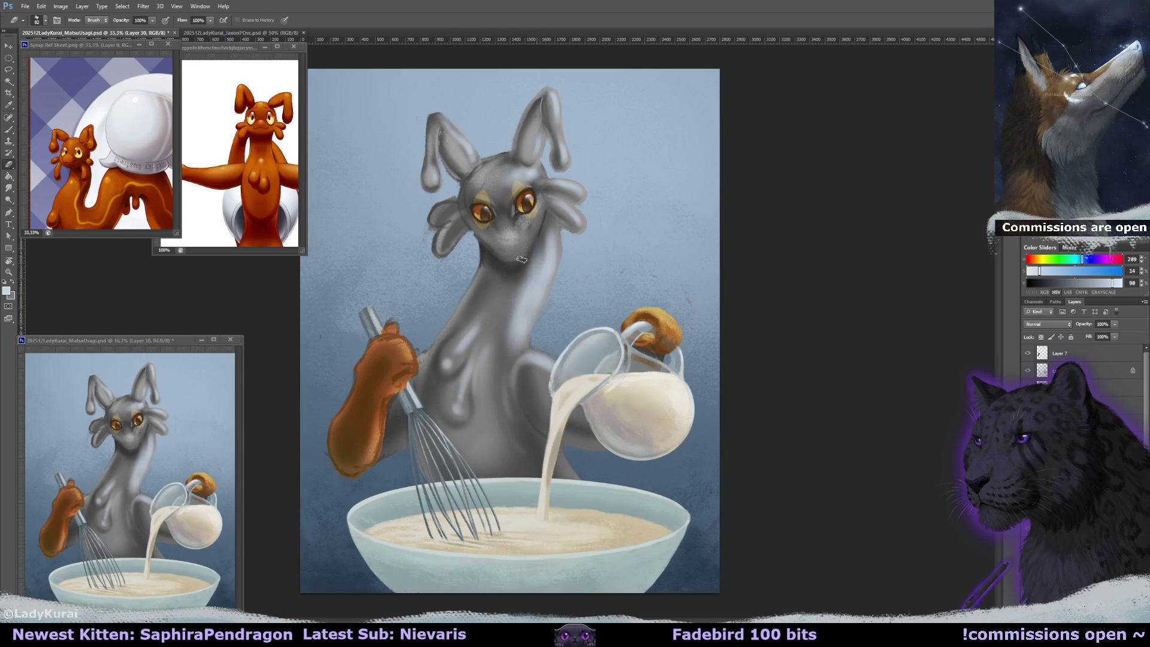
key("b")
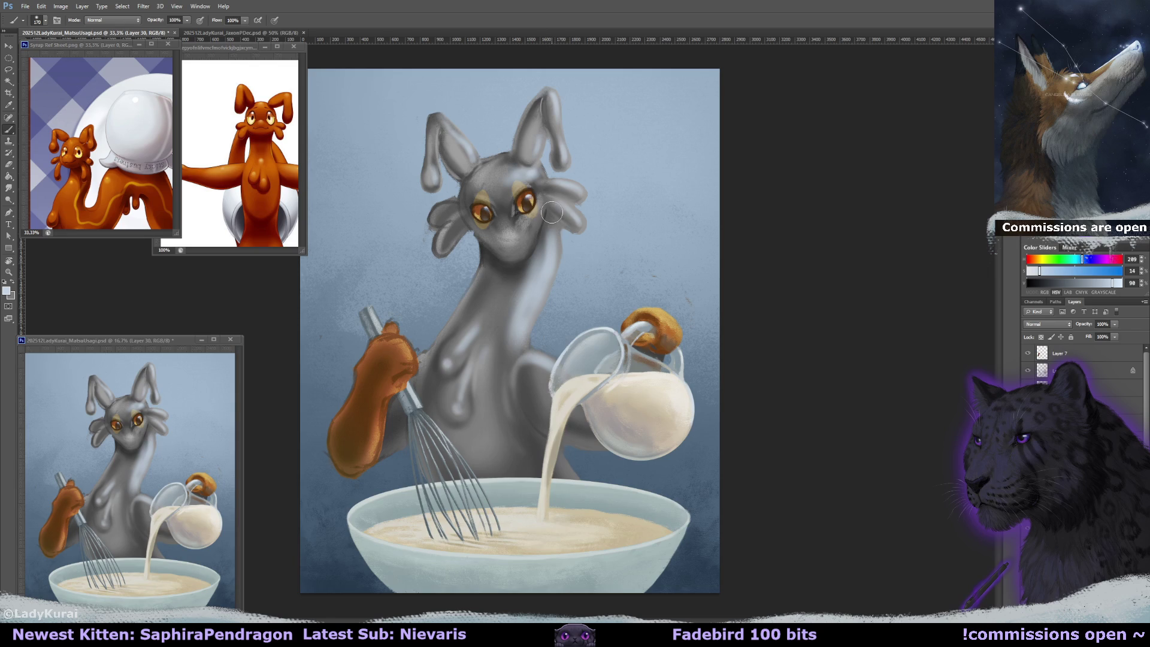
key("Delete")
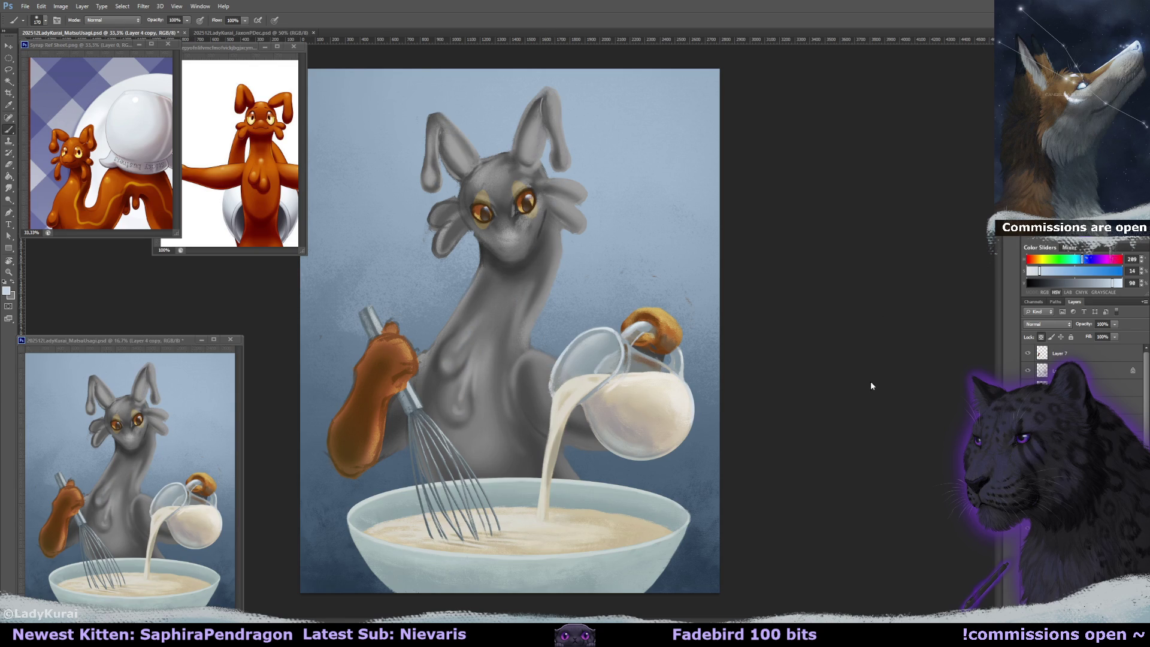
key("alt+bracketright")
left_click(1047, 324)
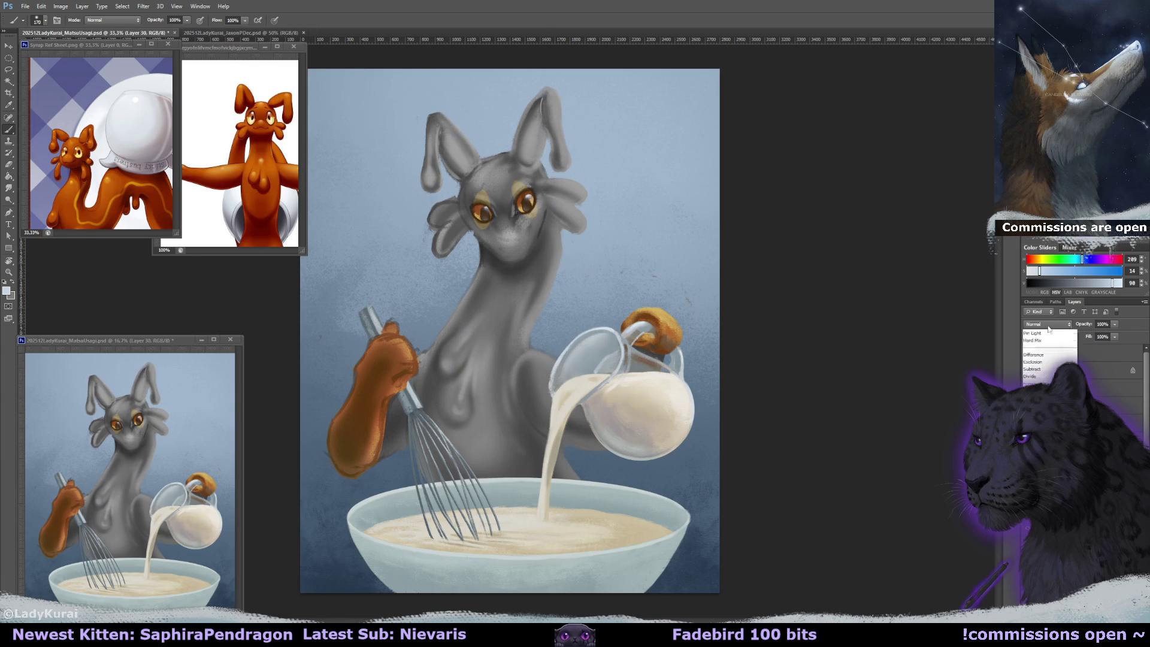
- Set the highlight layer to Overlay and lighten the neck, chest and lower chest with broad strokes
left_click(1042, 371)
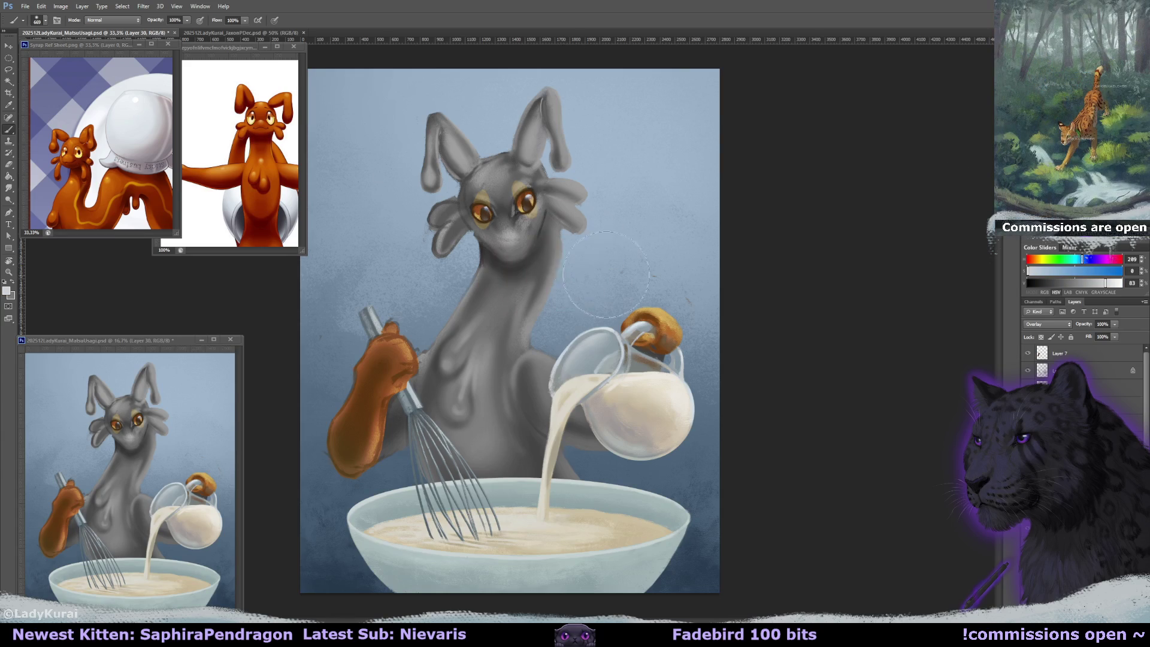
left_click_drag(542, 180, 530, 323)
left_click_drag(548, 240, 541, 294)
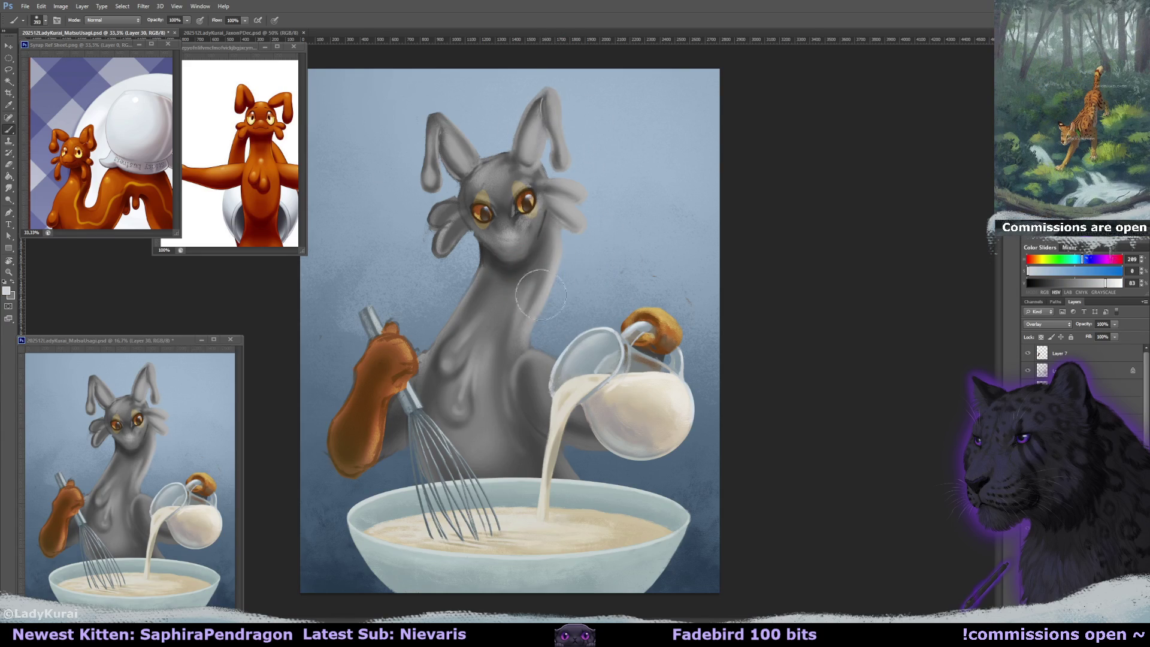
left_click_drag(479, 258, 431, 365)
mouse_move(491, 468)
left_mouse_down()
mouse_move(461, 359)
mouse_move(497, 473)
mouse_move(479, 288)
left_mouse_up()
- Merge down the Layer 4 copy shading layer and set Layer 30 to Overlay blending
left_click(524, 444, "alt")
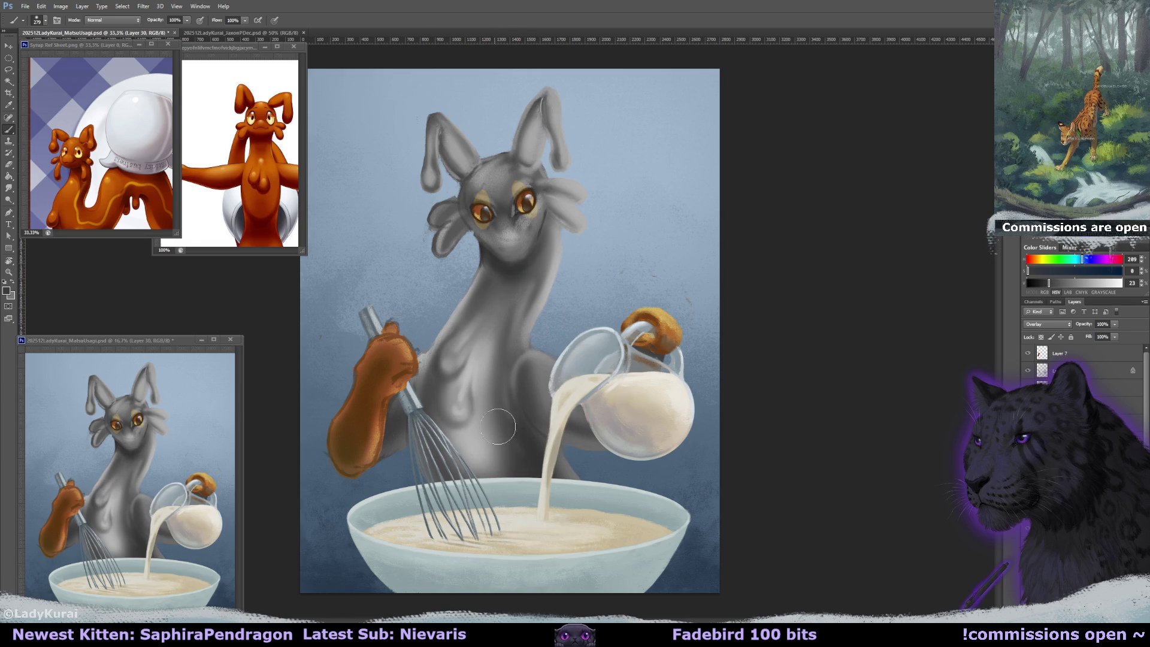
left_click(1072, 390)
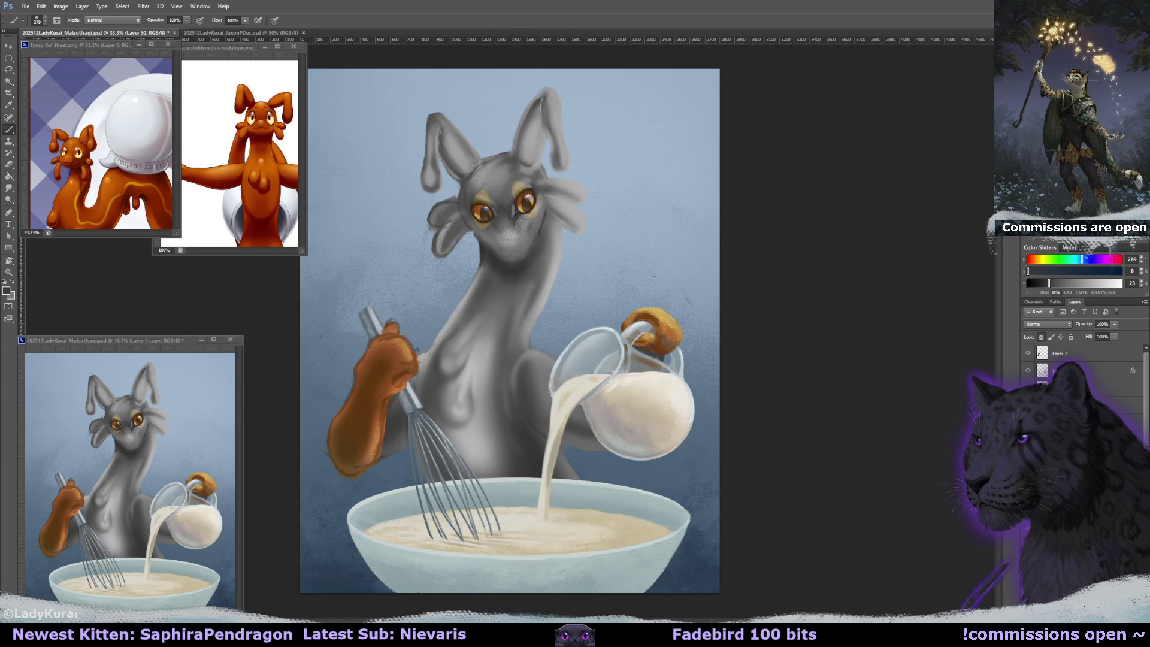
key("ctrl+e")
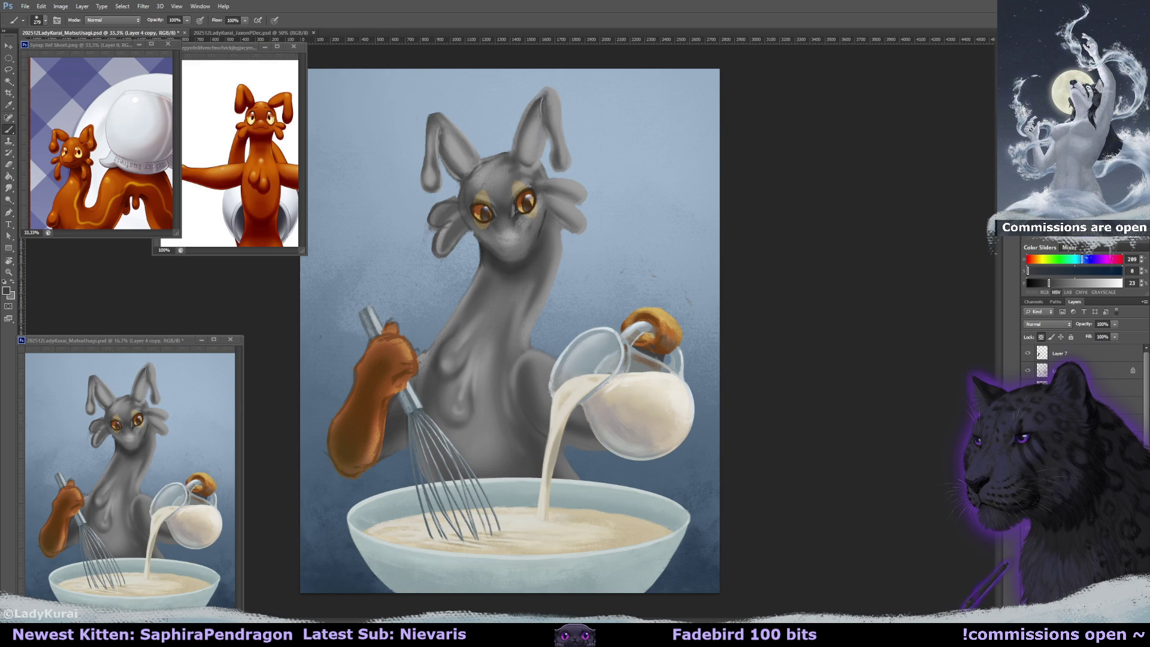
left_click(1048, 324)
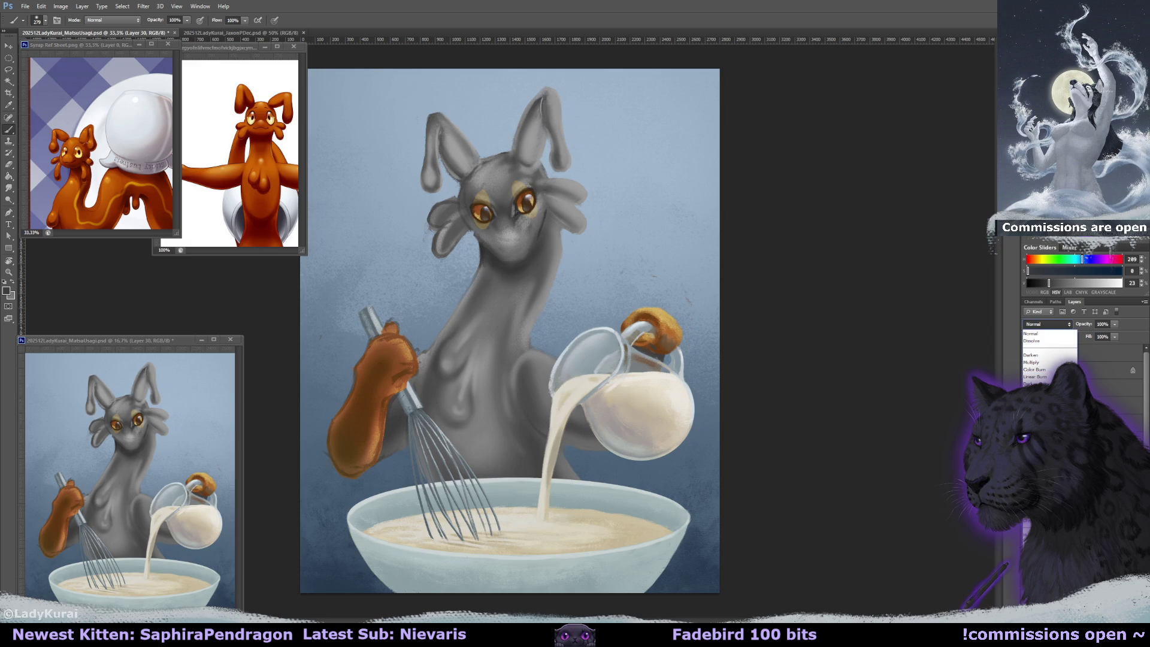
left_click(1033, 441)
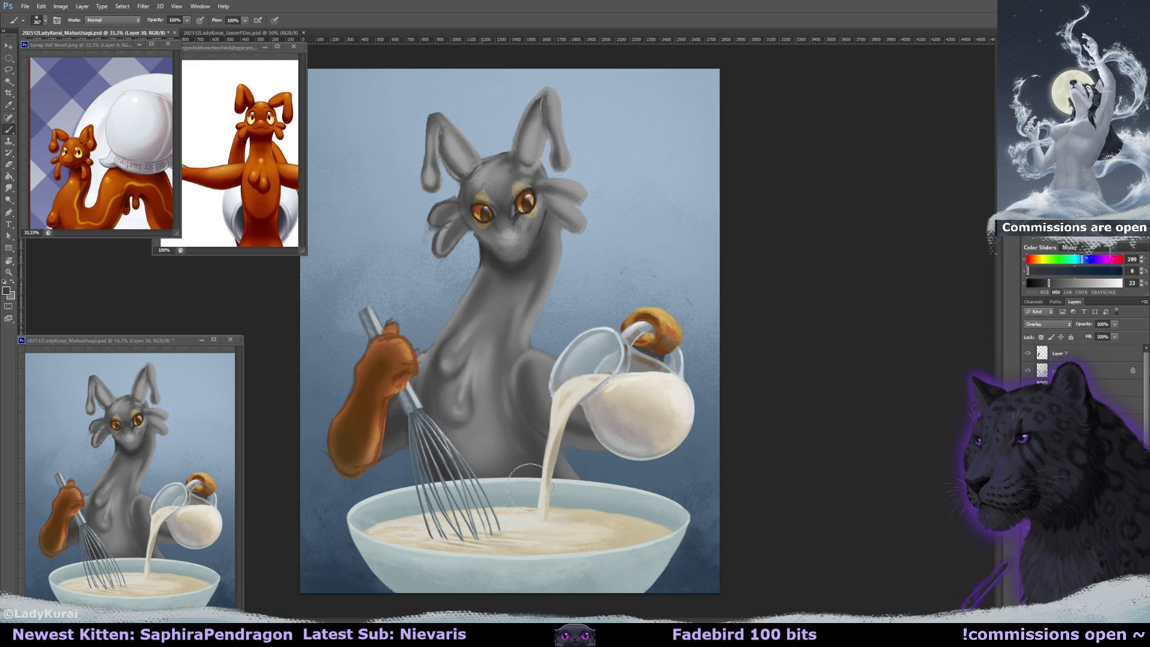
- Paint darker shading between the whisk and milk and just above the bowl rim
left_click_drag(524, 461, 503, 377)
left_click(479, 437, "alt")
left_click_drag(551, 512, 552, 489)
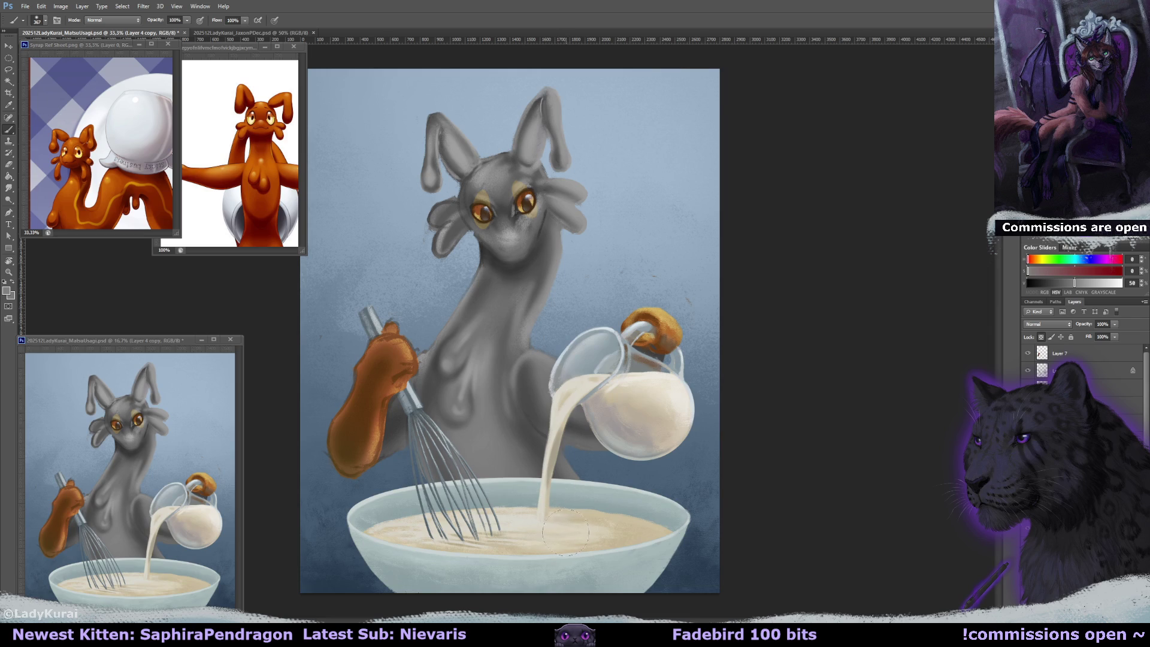
left_click_drag(565, 532, 559, 526)
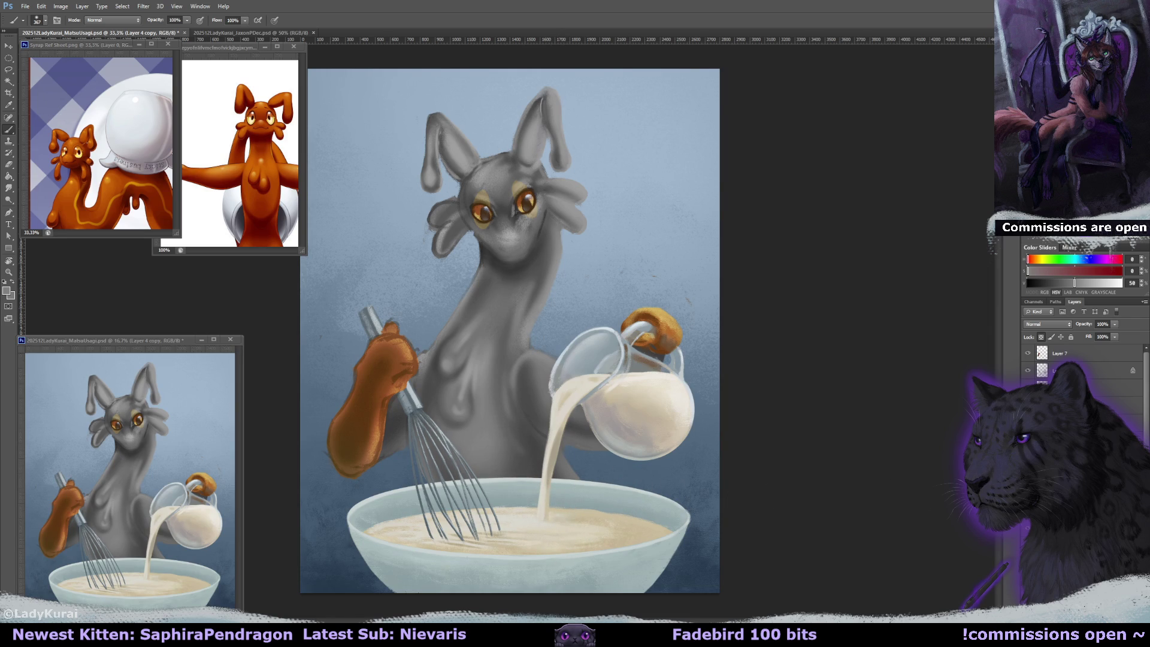
key("ctrl+shift+alt+n")
left_click(650, 158, "alt")
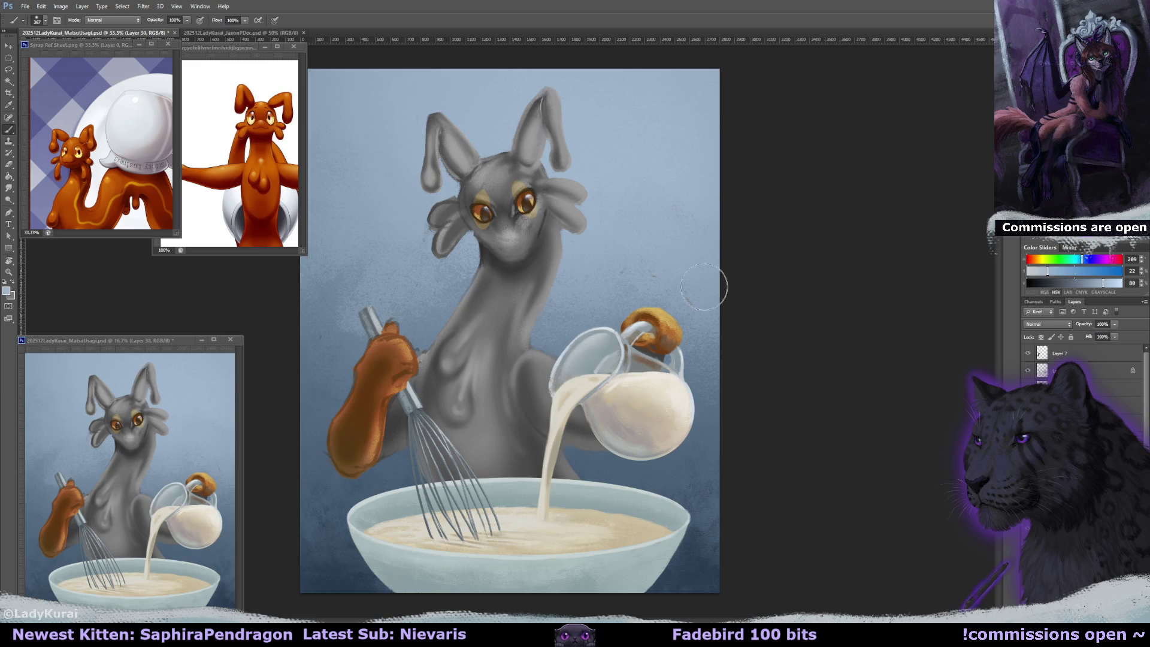
- Paint pale blue highlights on the belly, neck and throat, and set that layer to Overlay
left_click_drag(488, 413, 473, 473)
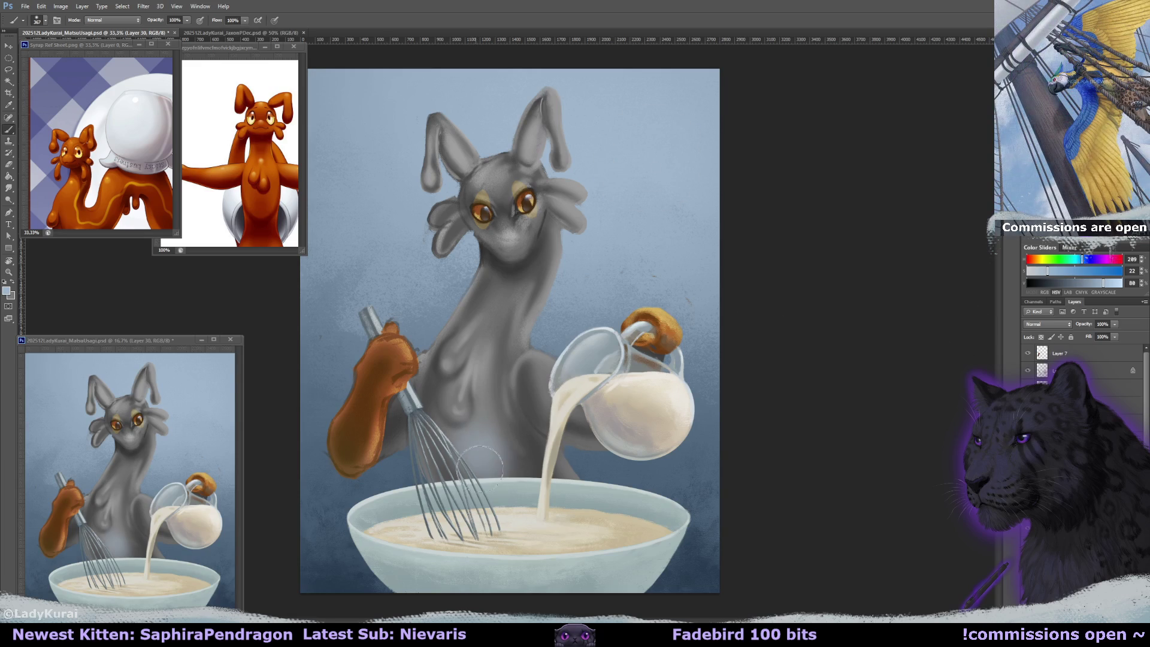
mouse_move(474, 376)
left_mouse_down()
mouse_move(464, 376)
mouse_move(479, 325)
mouse_move(446, 375)
mouse_move(452, 418)
left_mouse_up()
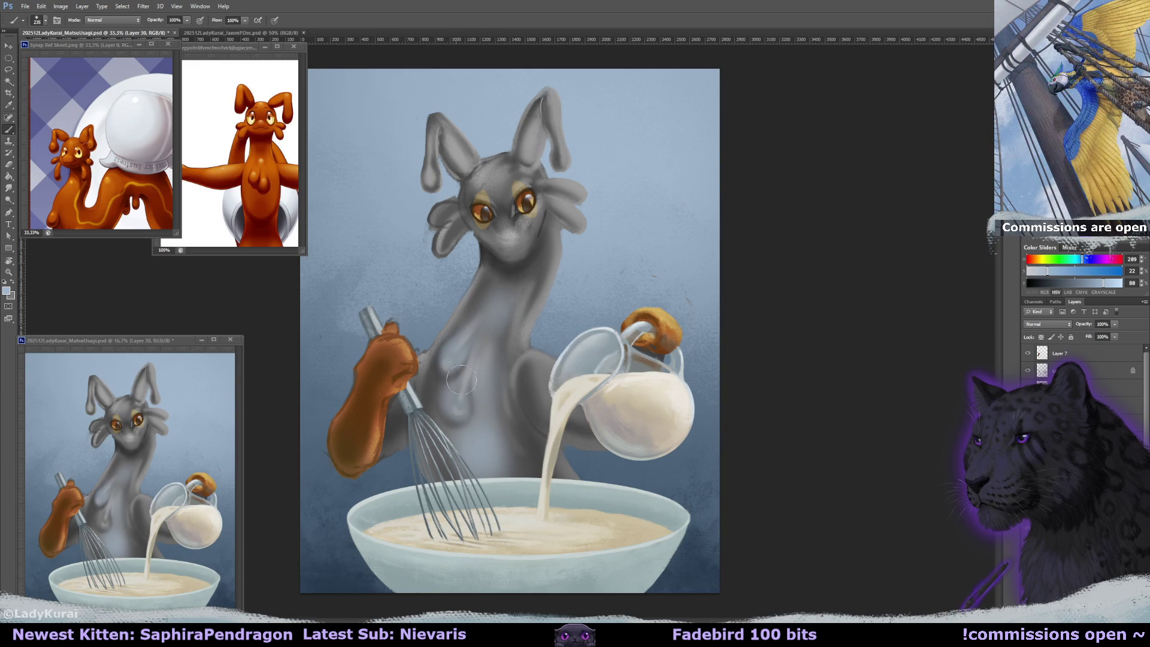
left_click_drag(499, 279, 521, 294)
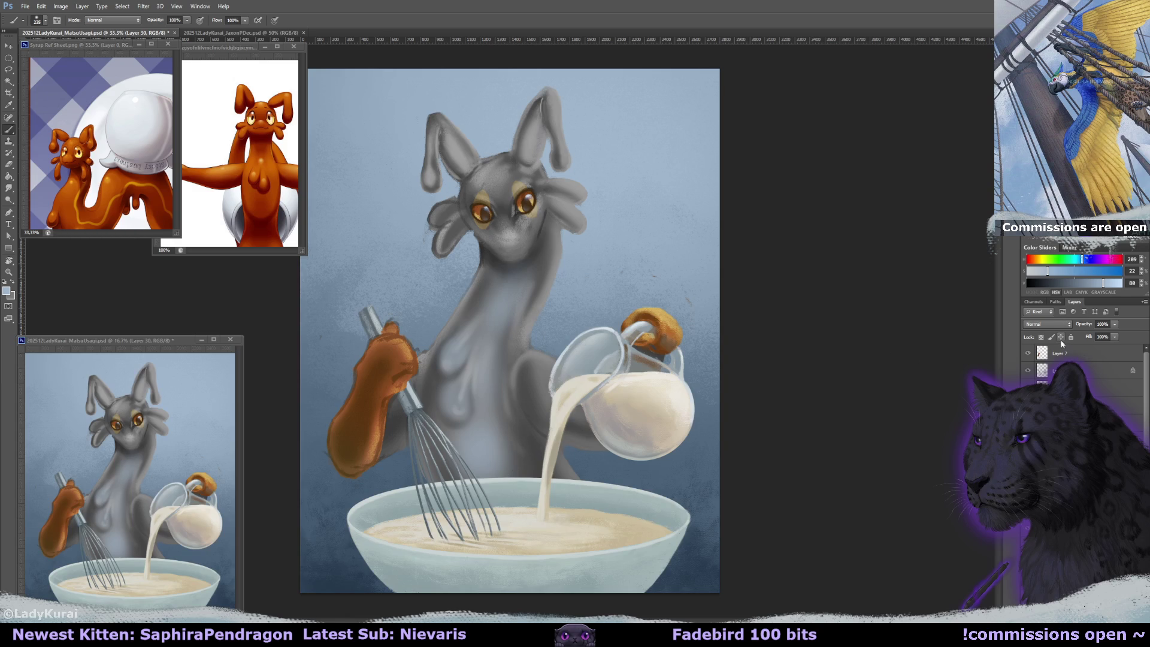
left_click(1054, 324)
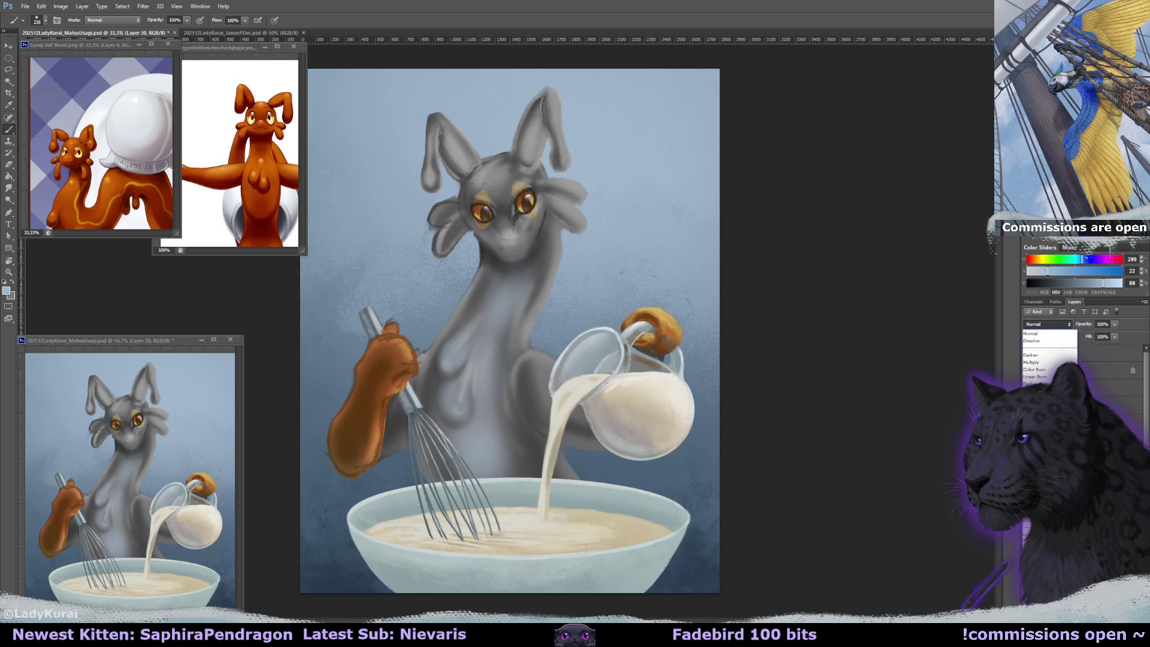
left_click(1039, 440)
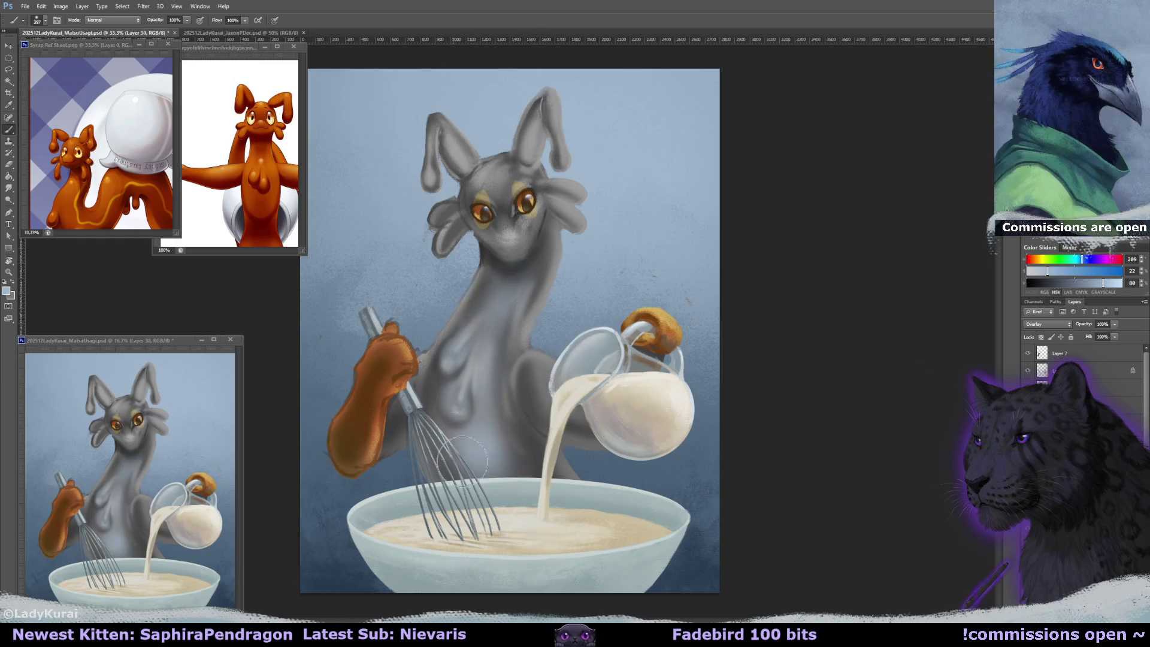
- With a ~289 px brush, highlight the ear edges, right cheek, lower chest and forehead
mouse_move(467, 185)
left_mouse_down()
mouse_move(488, 185)
mouse_move(456, 185)
mouse_move(524, 190)
left_mouse_up()
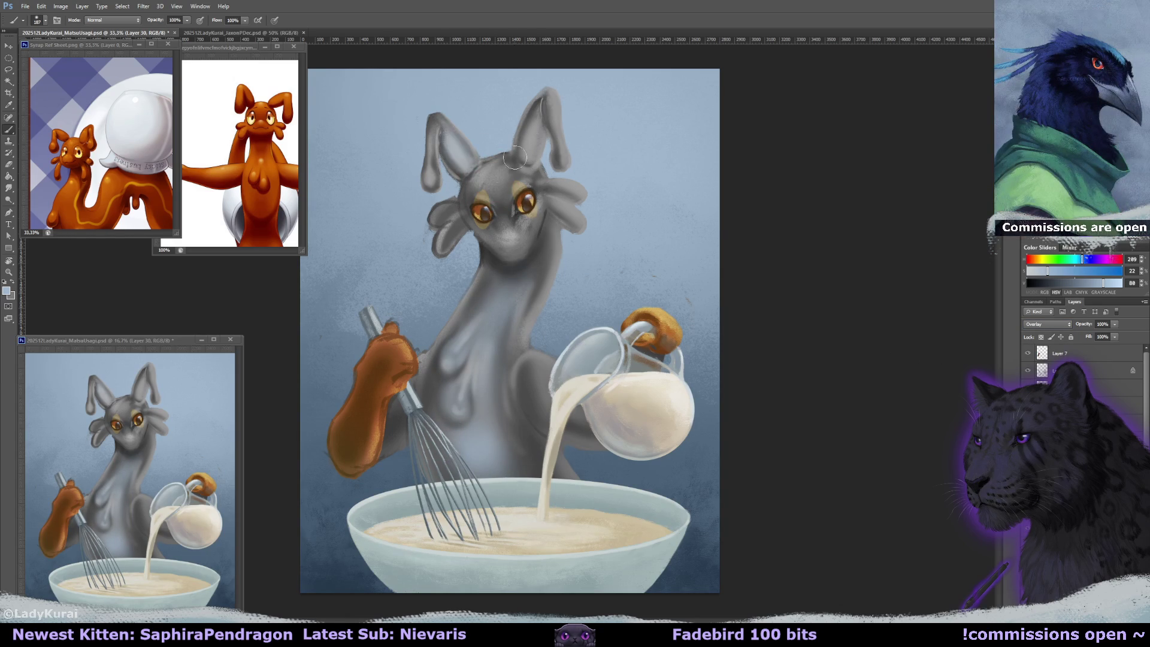
left_click_drag(446, 137, 432, 187)
left_click_drag(546, 186, 574, 223)
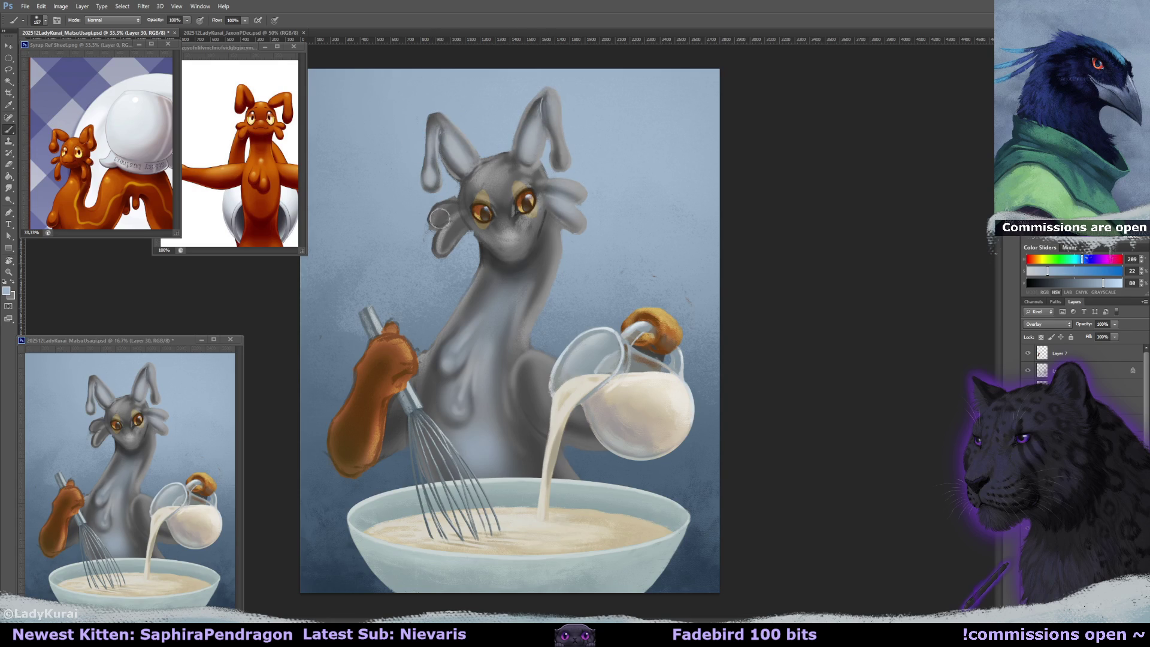
left_click_drag(524, 267, 520, 267)
left_click_drag(563, 393, 590, 394)
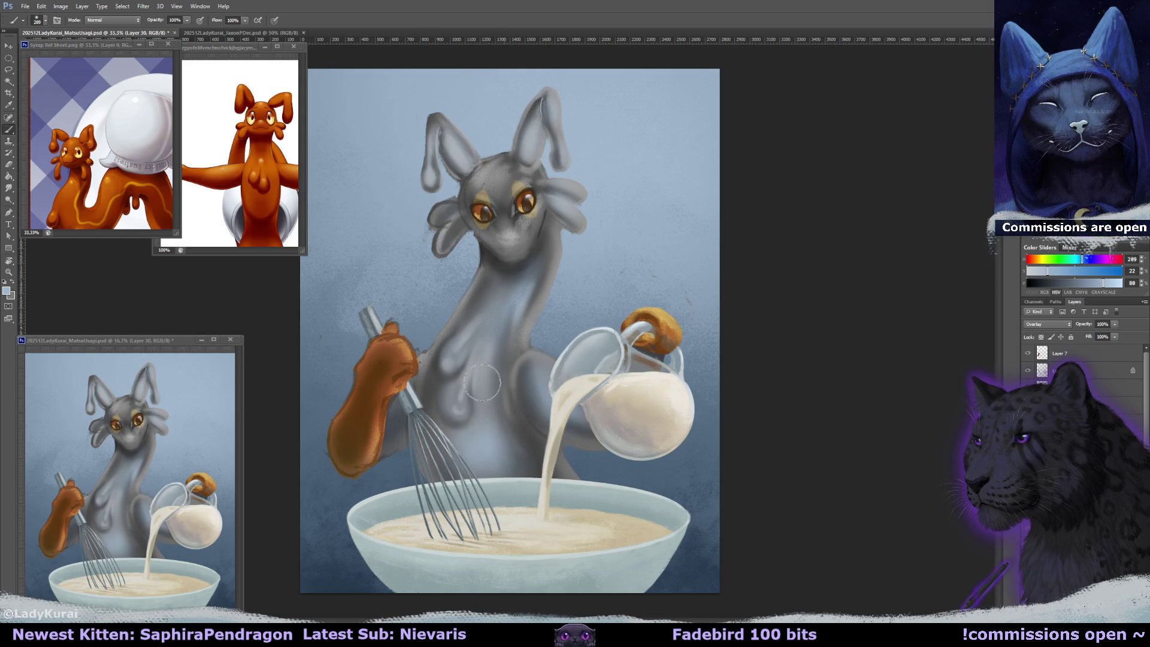
left_click_drag(509, 455, 482, 383)
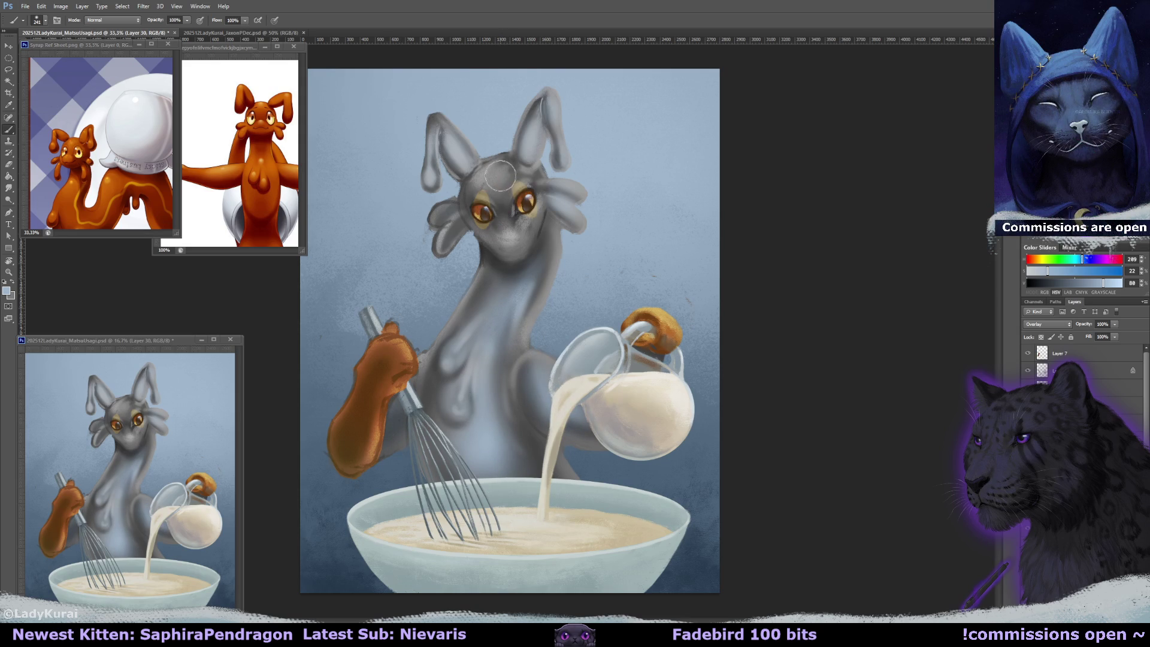
left_click_drag(495, 190, 501, 185)
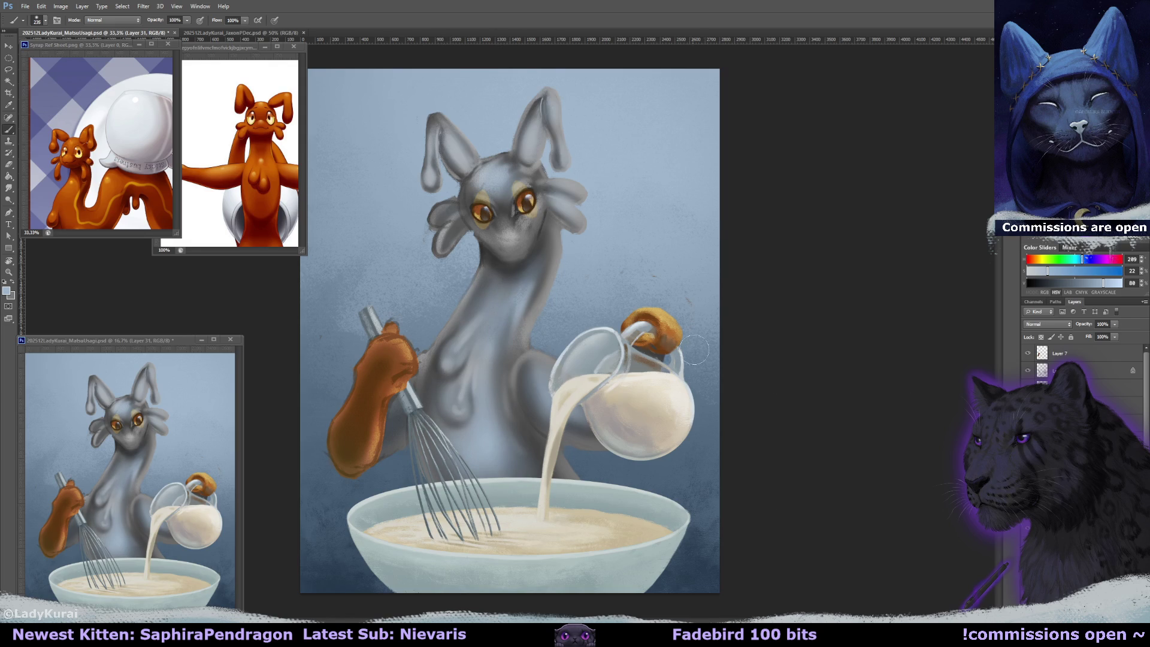
- Switch to orange on a new Overlay layer and glaze both sides of the neck
key("x")
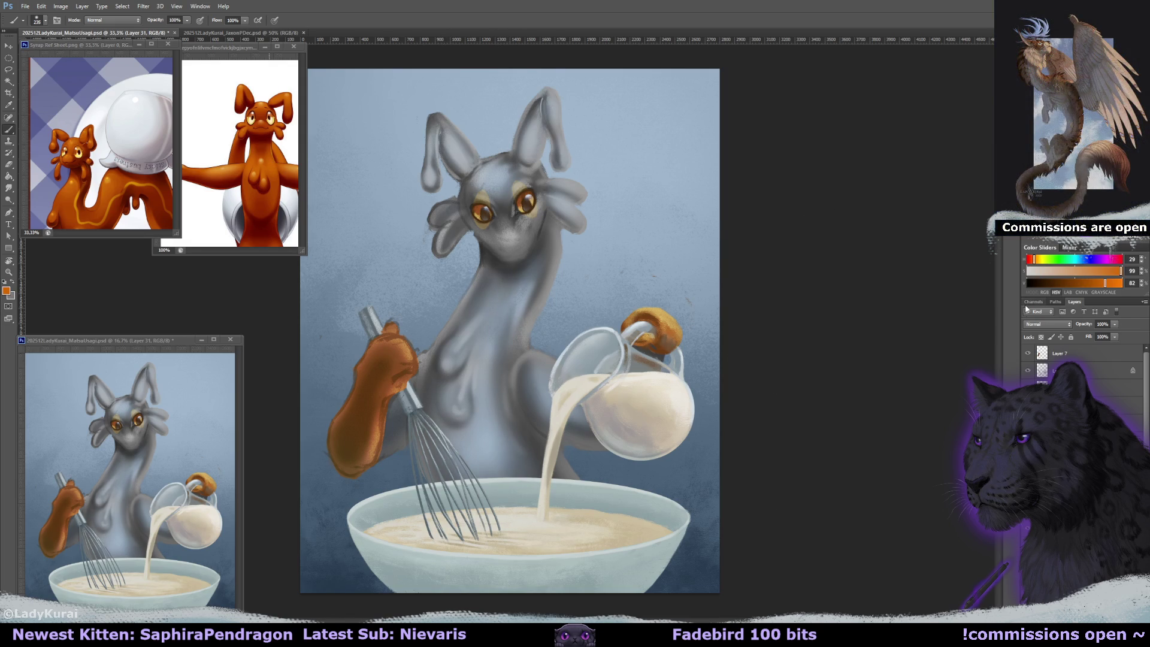
left_click(1048, 324)
left_click(1042, 376)
key("]")
left_click_drag(572, 217, 530, 351)
left_click_drag(484, 236, 426, 339)
left_click_drag(515, 329, 533, 365)
- With a larger brush, tint the left neck, lower torso, arm, face and chest orange
key("]")
key("]")
key("]")
left_click_drag(500, 239, 458, 347)
left_click_drag(422, 423, 596, 456)
mouse_move(530, 284)
left_mouse_down()
mouse_move(556, 84)
mouse_move(497, 210)
left_mouse_up()
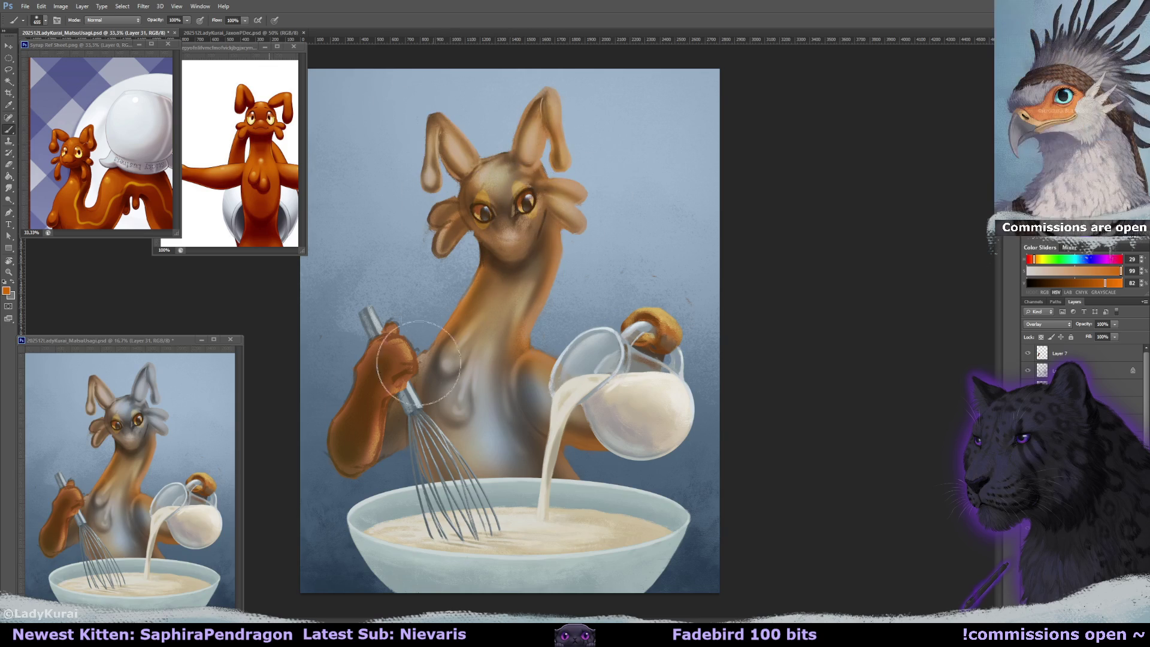
left_click_drag(519, 409, 521, 446)
- Erase some orange glaze with a 400 px, then ~172 px eraser on the chest and inner right ear
key("e")
left_click(45, 21)
type("400")
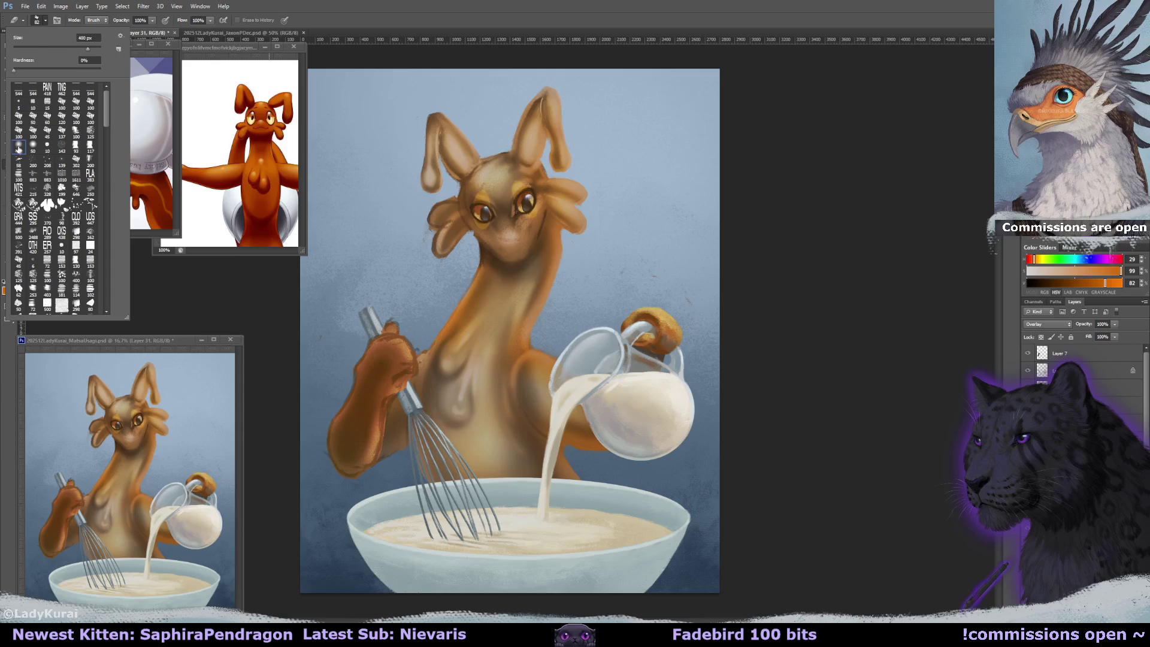
key("Return")
left_click_drag(478, 335, 449, 359)
left_click_drag(509, 417, 496, 491)
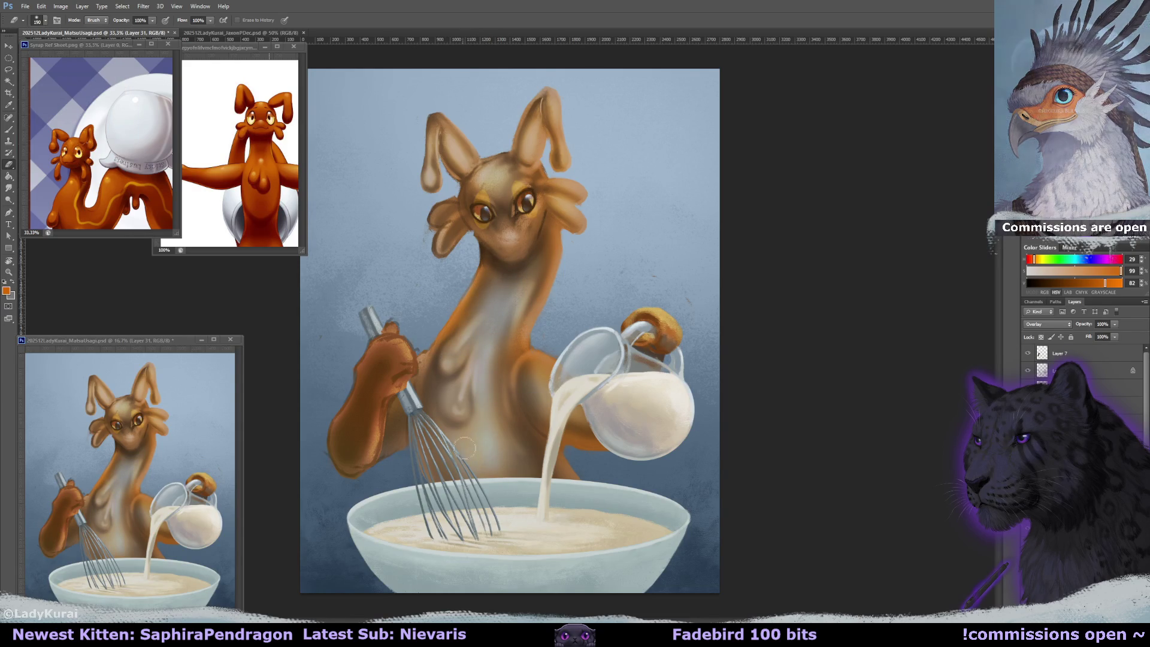
left_click_drag(511, 446, 492, 421)
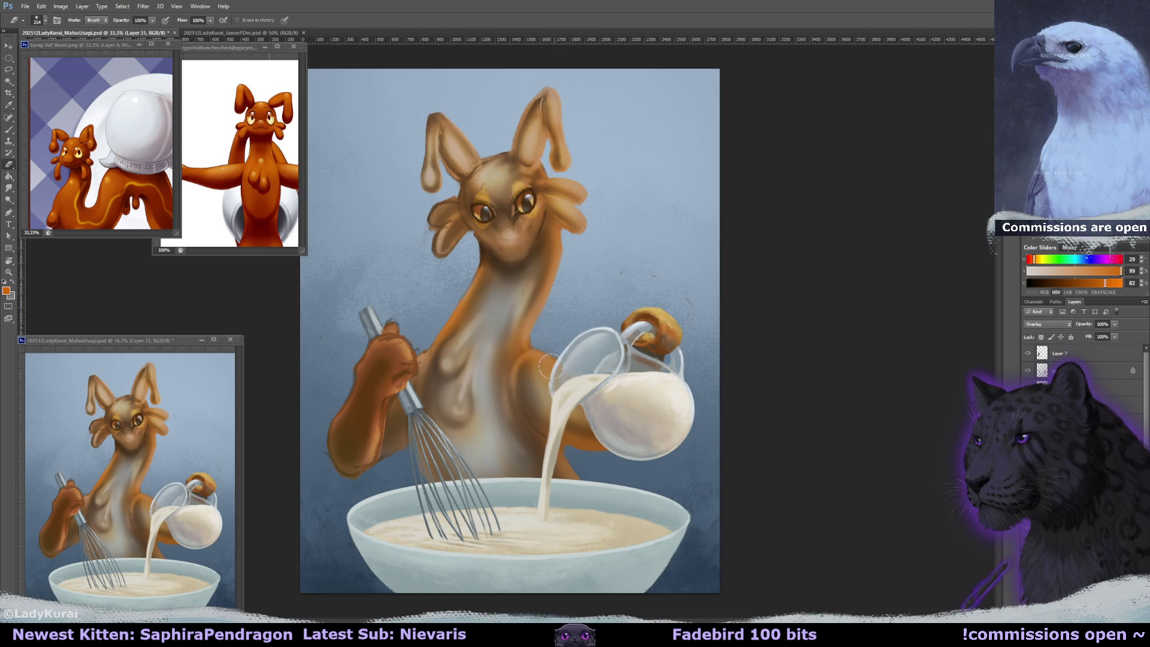
left_click_drag(550, 366, 588, 419)
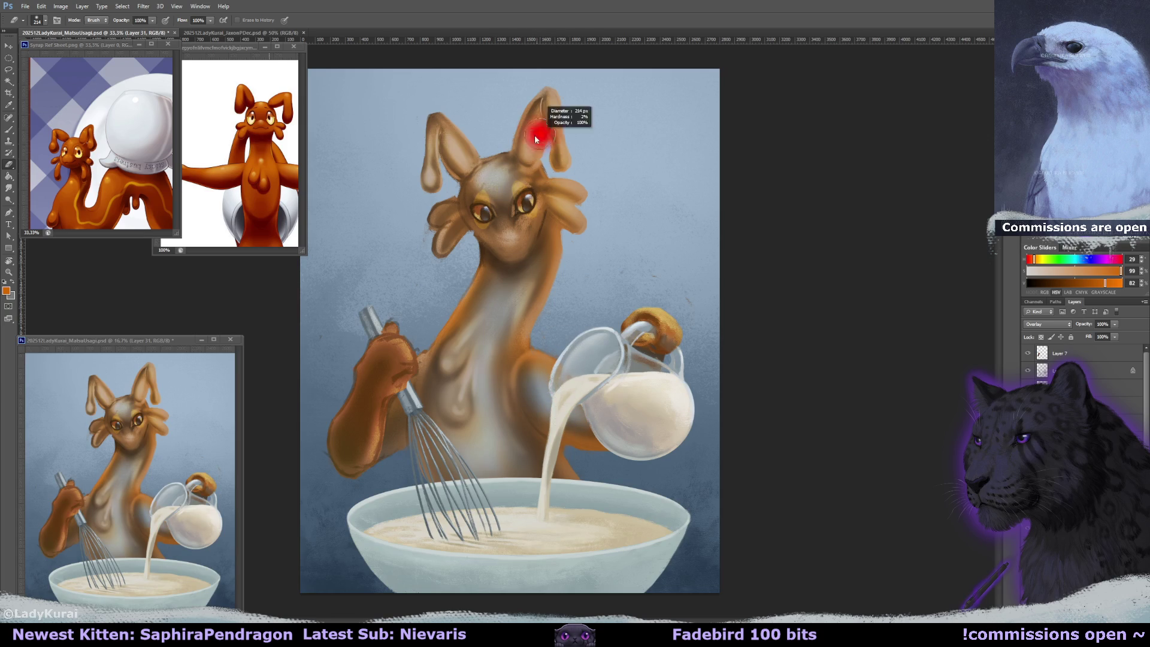
left_click_drag(539, 141, 537, 110)
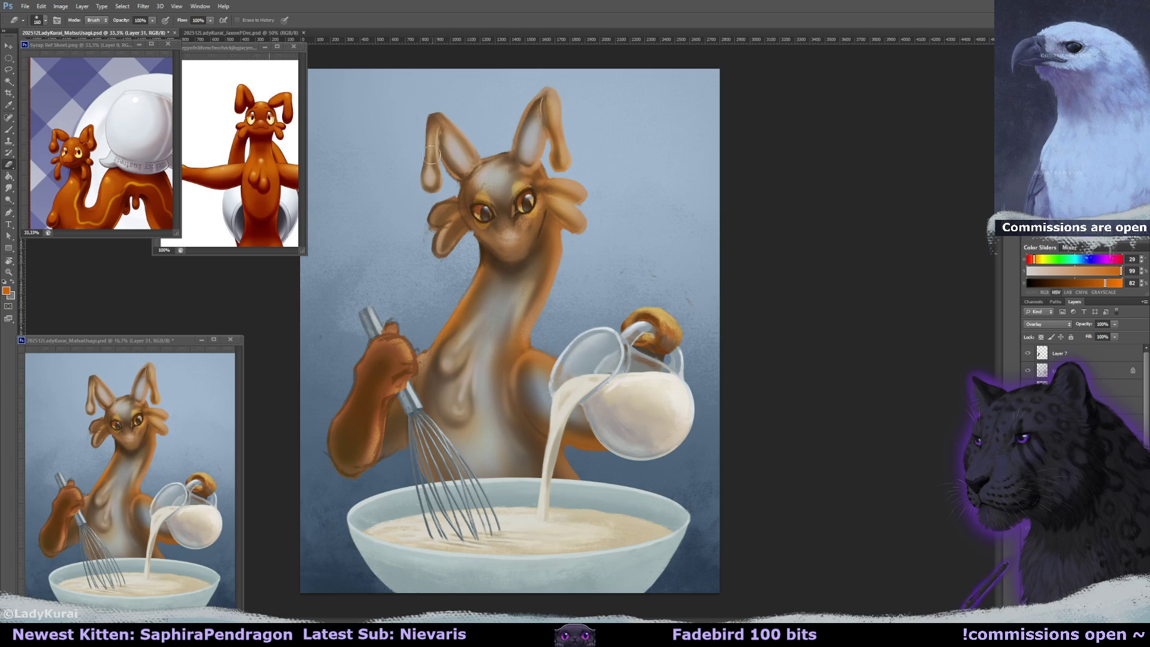
key("bracketleft")
key("bracketleft")
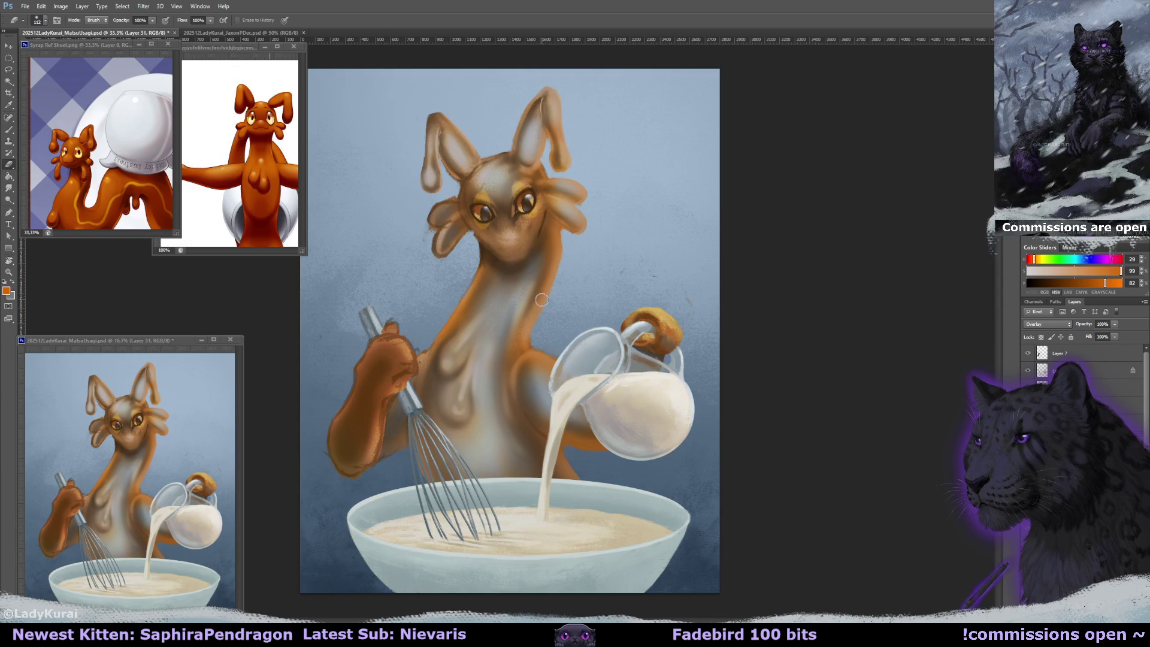
- Paint orange on the chest, then erase that highlight back to grey
key("b")
left_click_drag(432, 348, 457, 358)
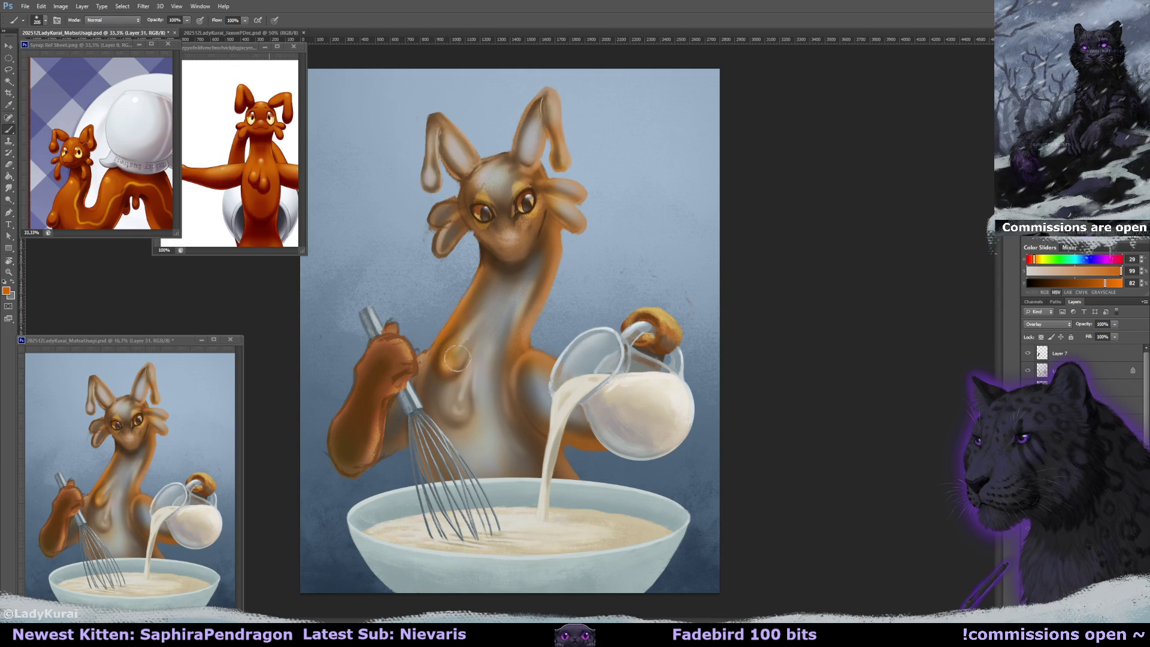
key("e")
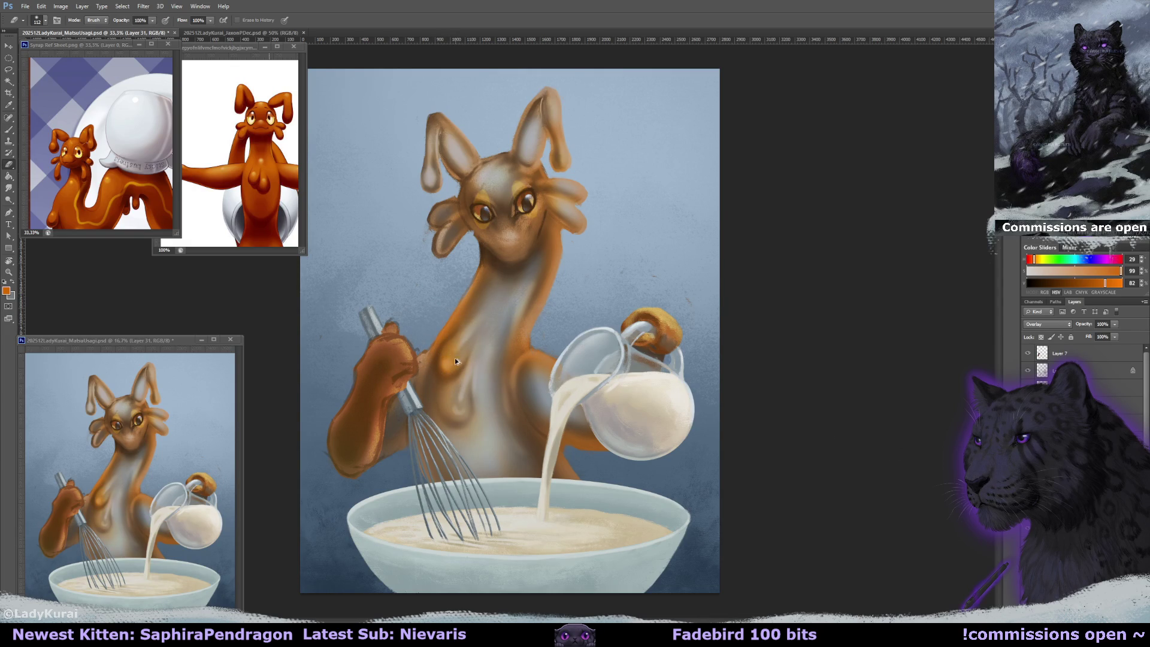
left_click_drag(455, 361, 461, 407)
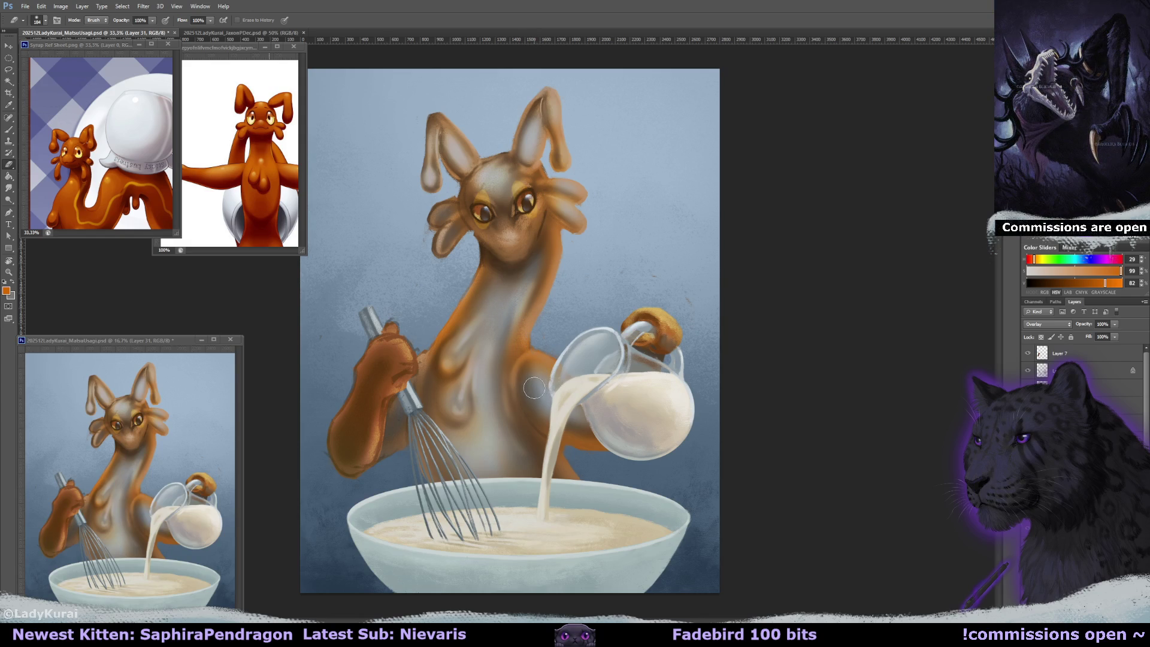
key("bracketright")
- Repaint the left droopy ear, sample the background blue-grey and shrink the brush
key("b")
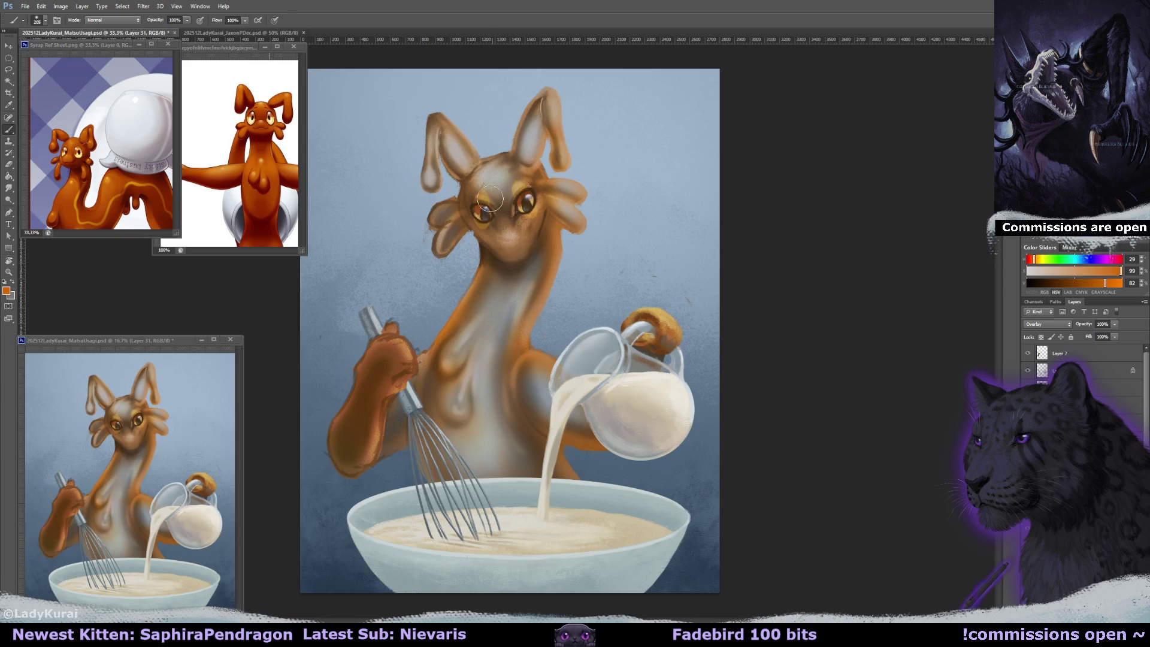
left_click_drag(456, 227, 440, 207)
left_click(719, 150, "alt")
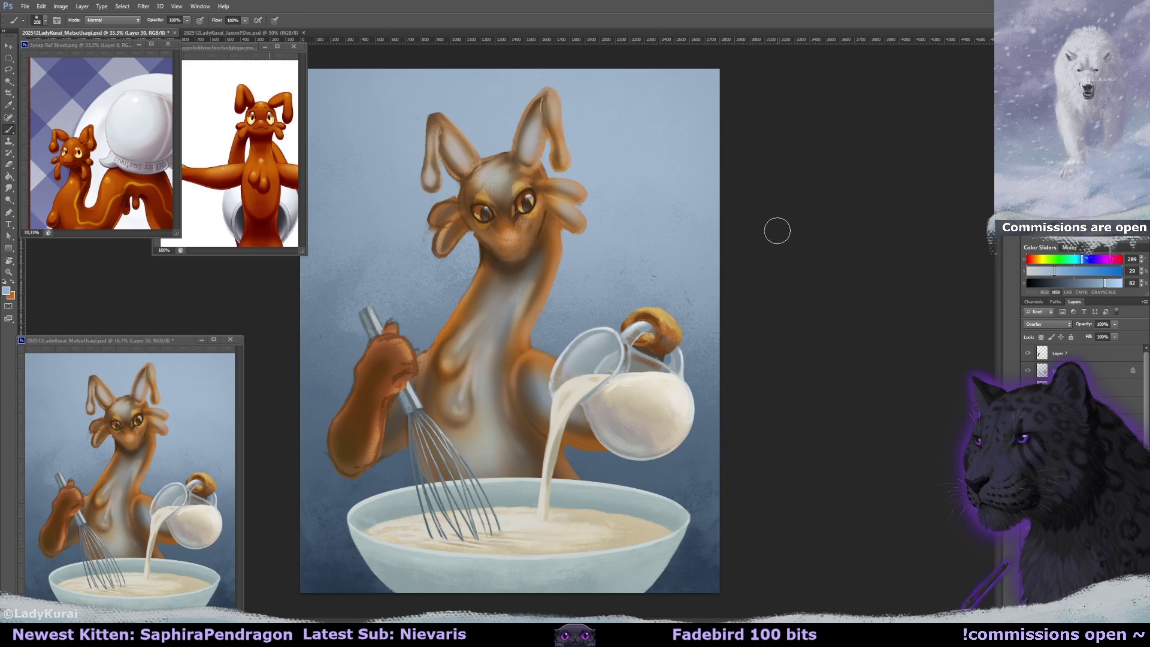
right_click(430, 175, "alt")
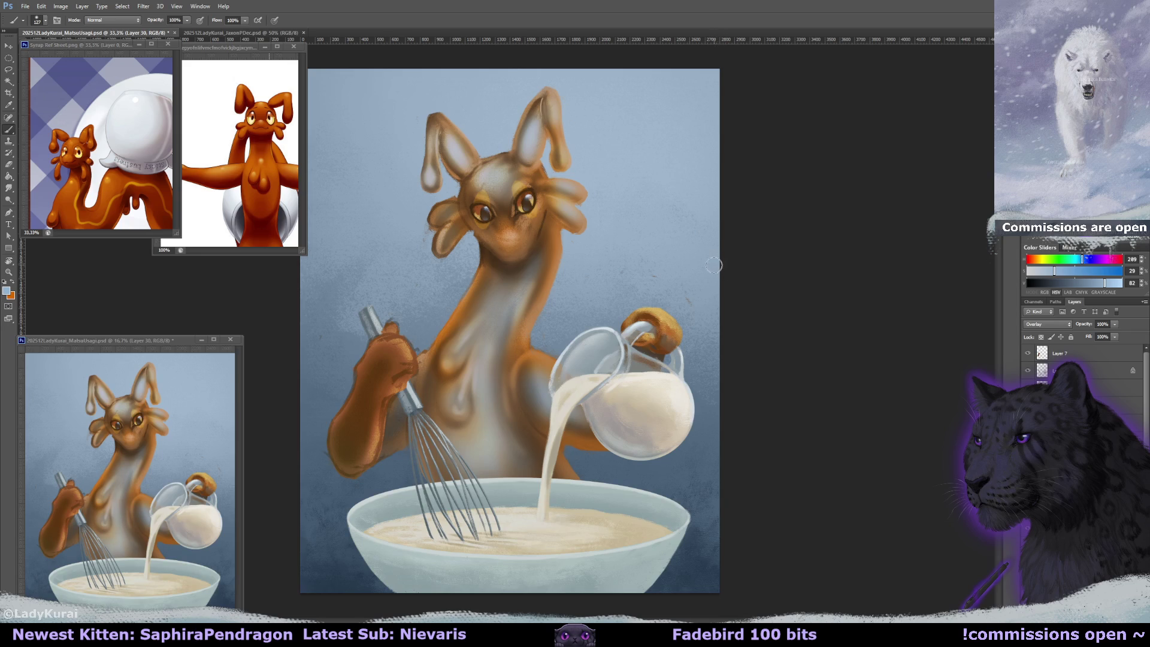
key("alt+bracketright")
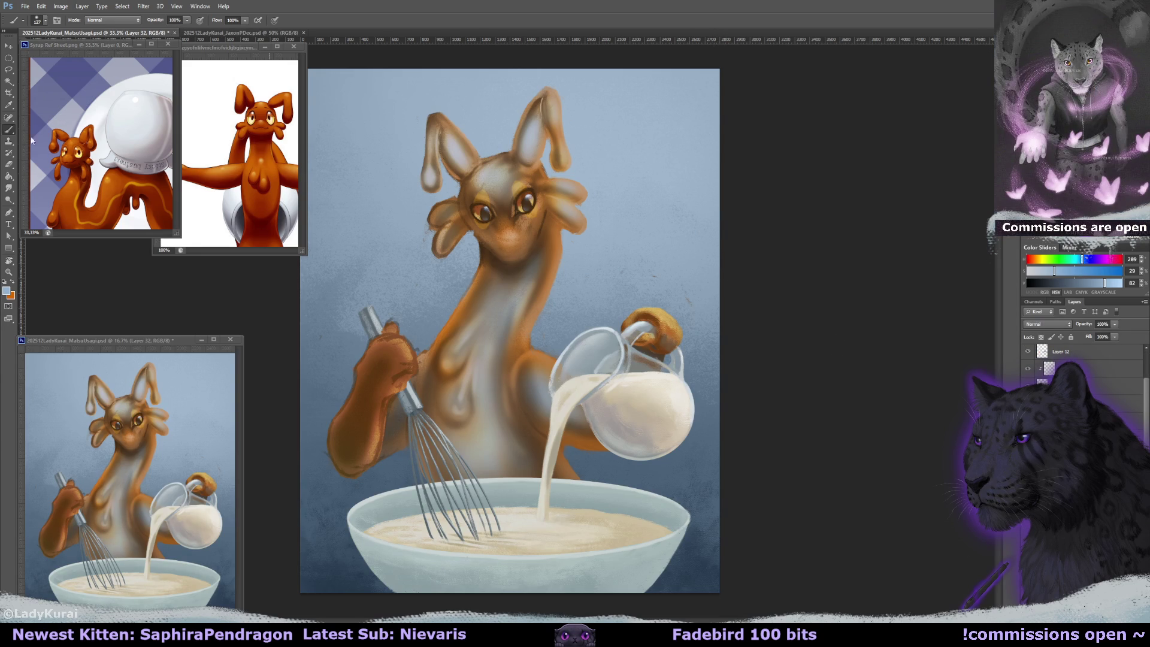
- With a smaller brush preset and light blue-grey, paint the bowl's back rim on both sides
left_click(37, 21)
left_click(76, 116)
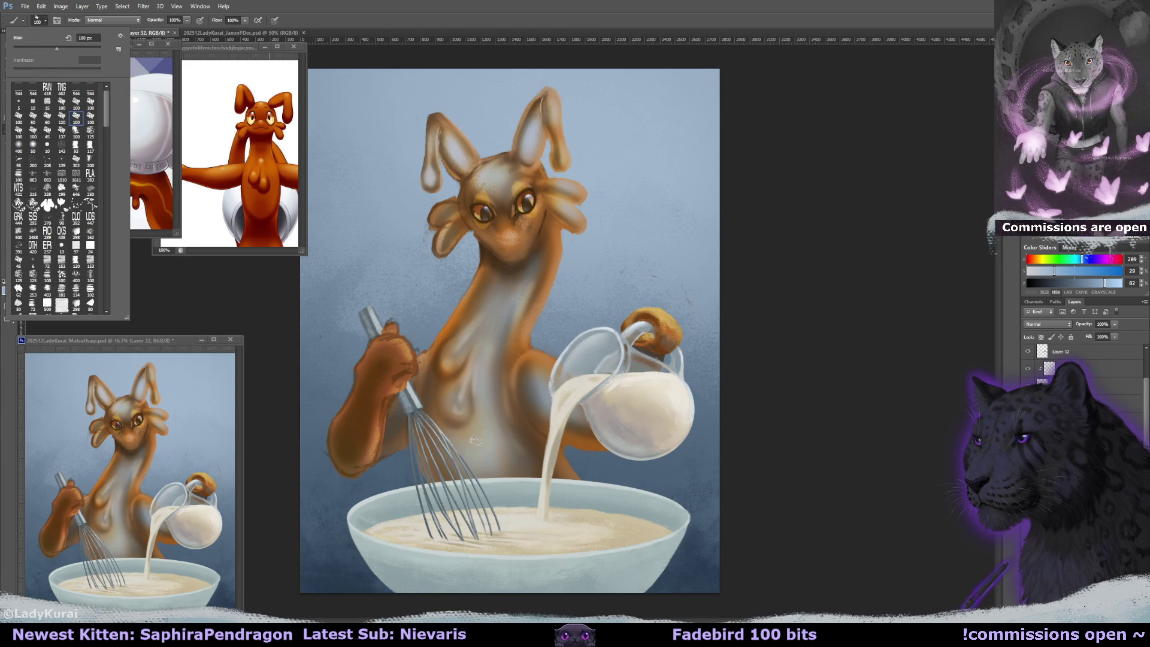
key("Return")
key("bracketleft")
key("bracketleft")
key("bracketleft")
left_click(446, 464, "alt")
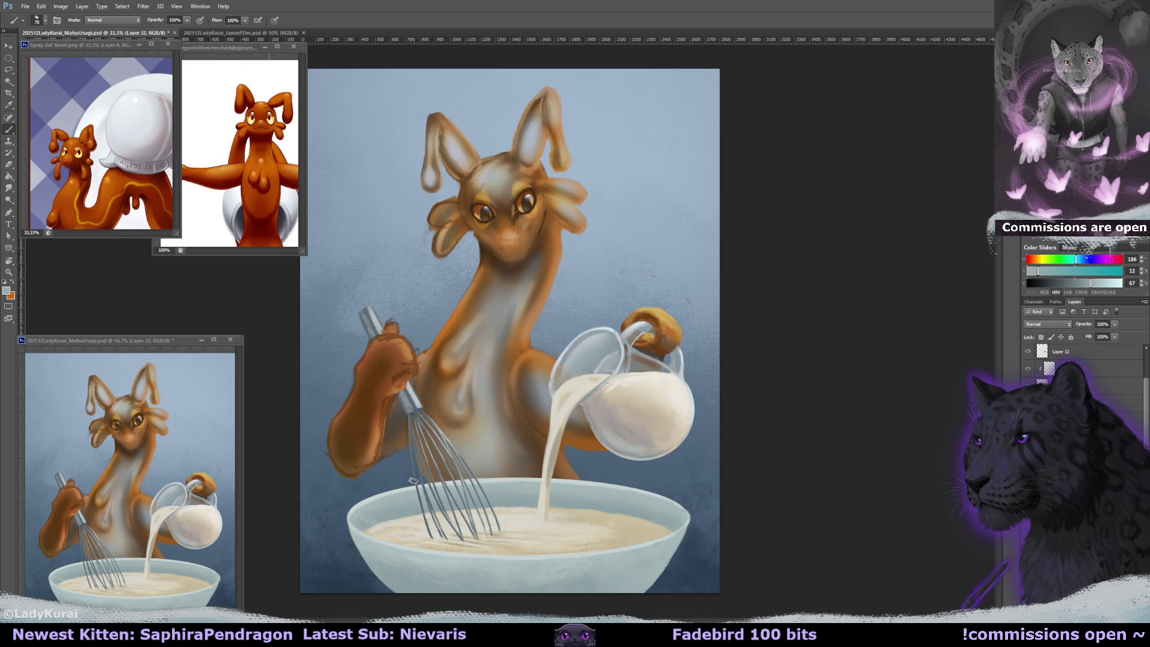
left_click_drag(584, 482, 611, 468)
left_click_drag(416, 476, 396, 479)
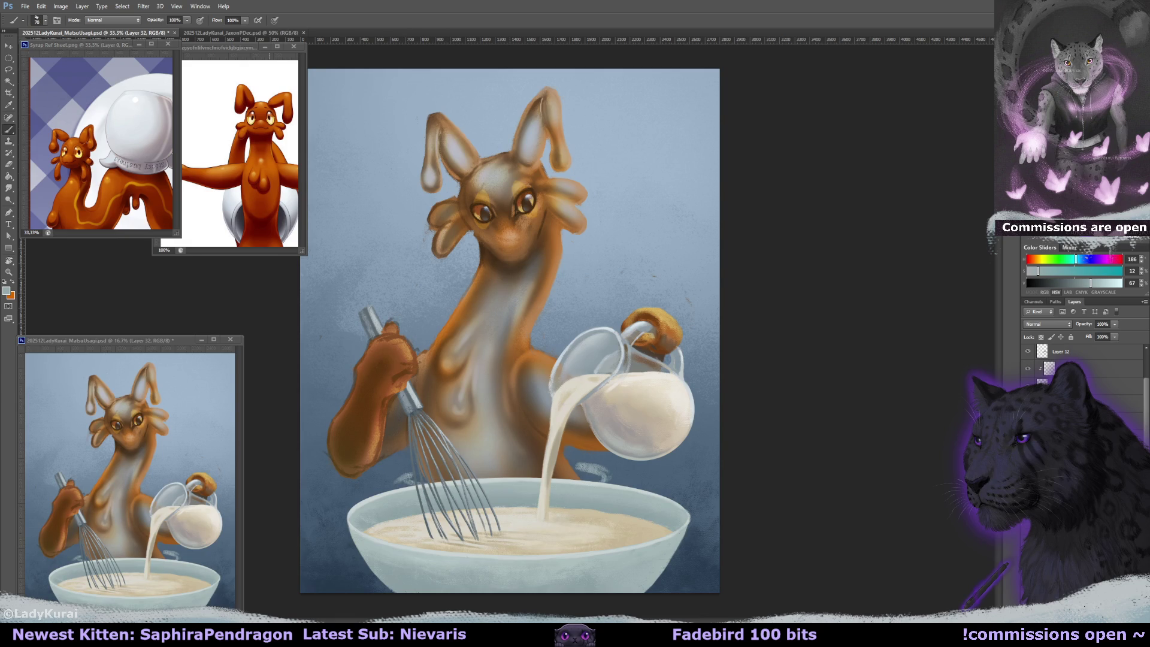
key("ctrl+alt+z")
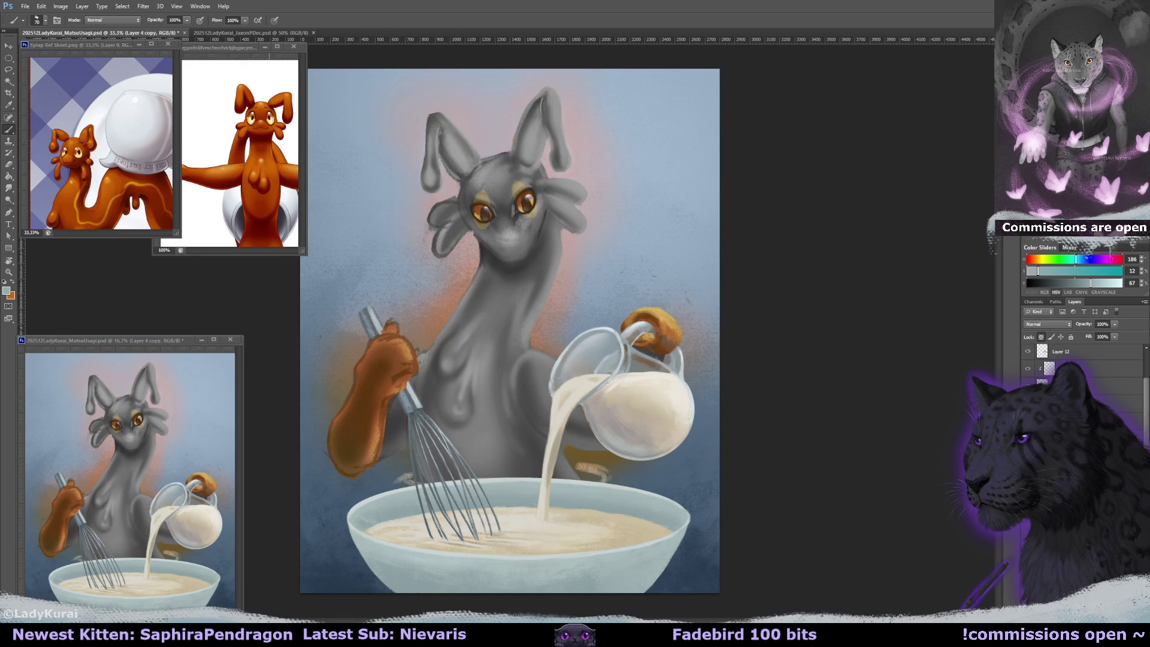
key("ctrl+shift+z")
- Extend the back rim across the body and left of the whisk, erasing excess by the milk stream
mouse_move(442, 469)
left_mouse_down()
mouse_move(545, 462)
mouse_move(532, 470)
mouse_move(611, 478)
left_mouse_up()
left_click_drag(410, 473, 394, 486)
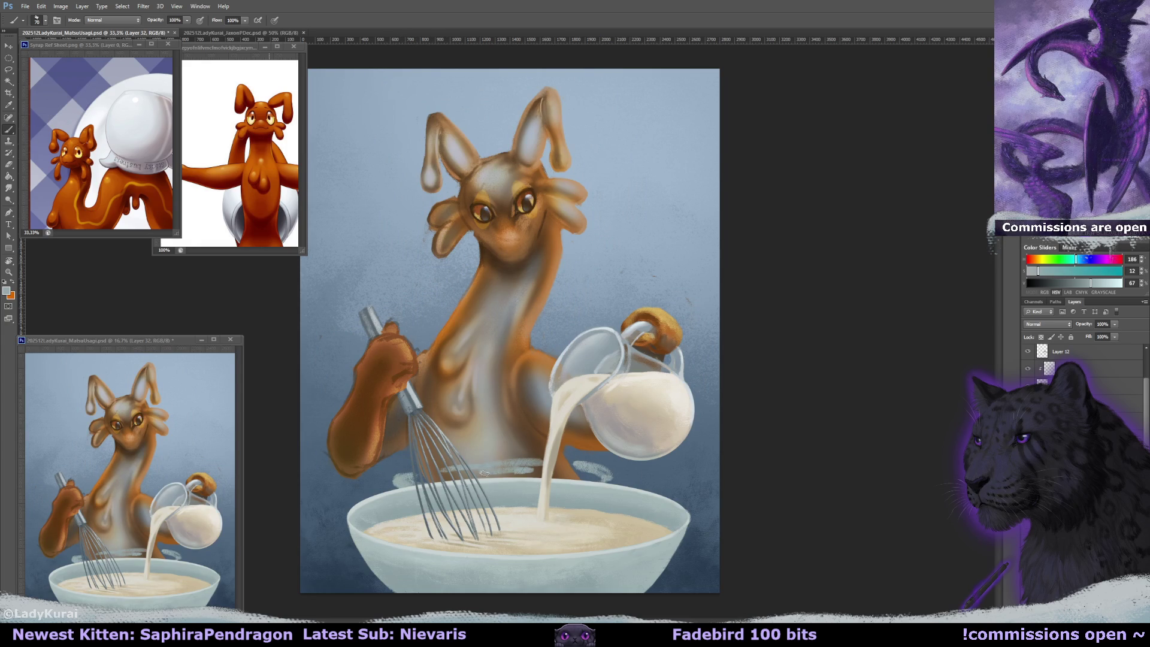
key("e")
mouse_move(527, 479)
left_mouse_down()
mouse_move(503, 462)
mouse_move(559, 457)
left_mouse_up()
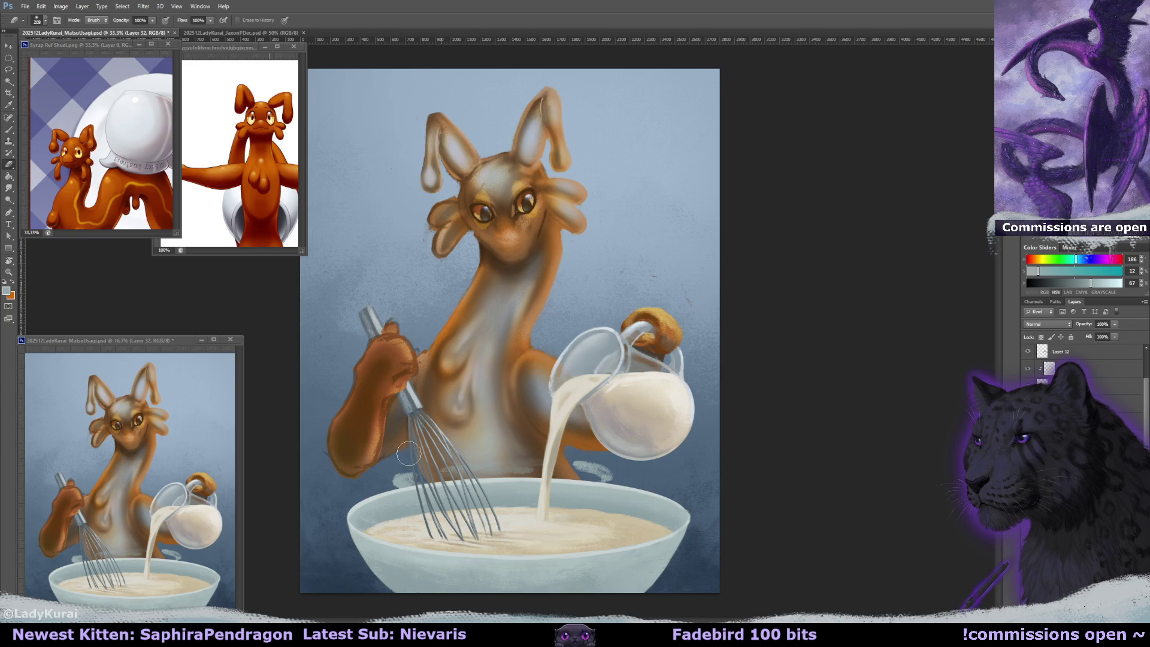
- Try dark brown and brighter orange, return to light blue-grey, and shrink the eraser
key("b")
left_click(418, 470, "alt")
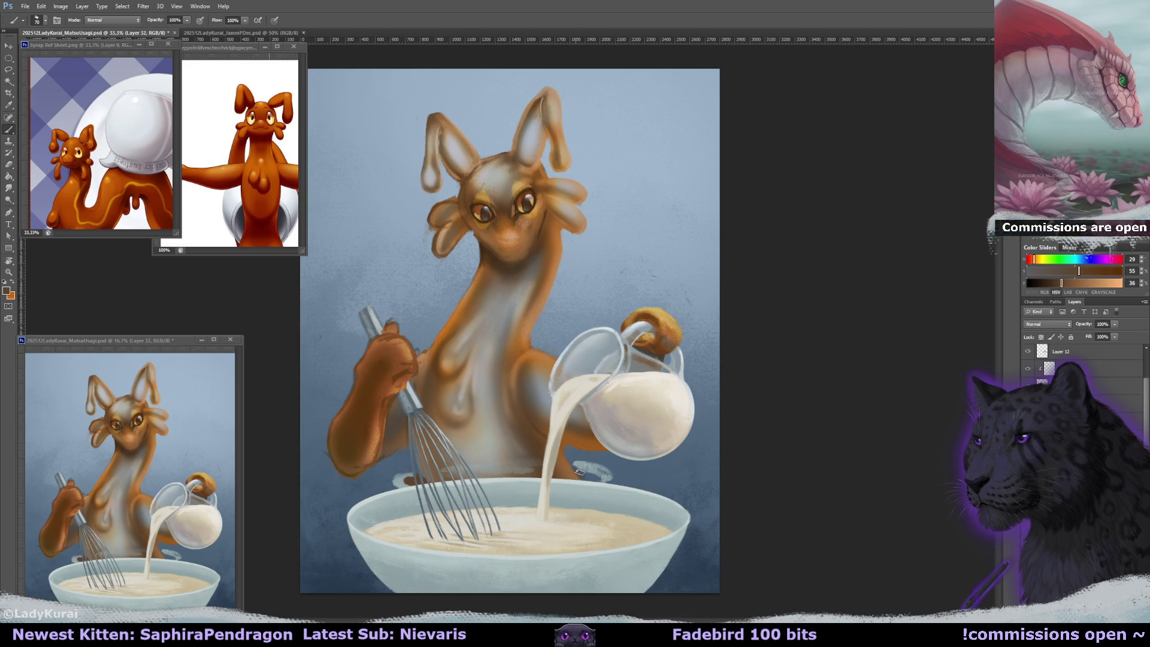
left_click(590, 440, "alt")
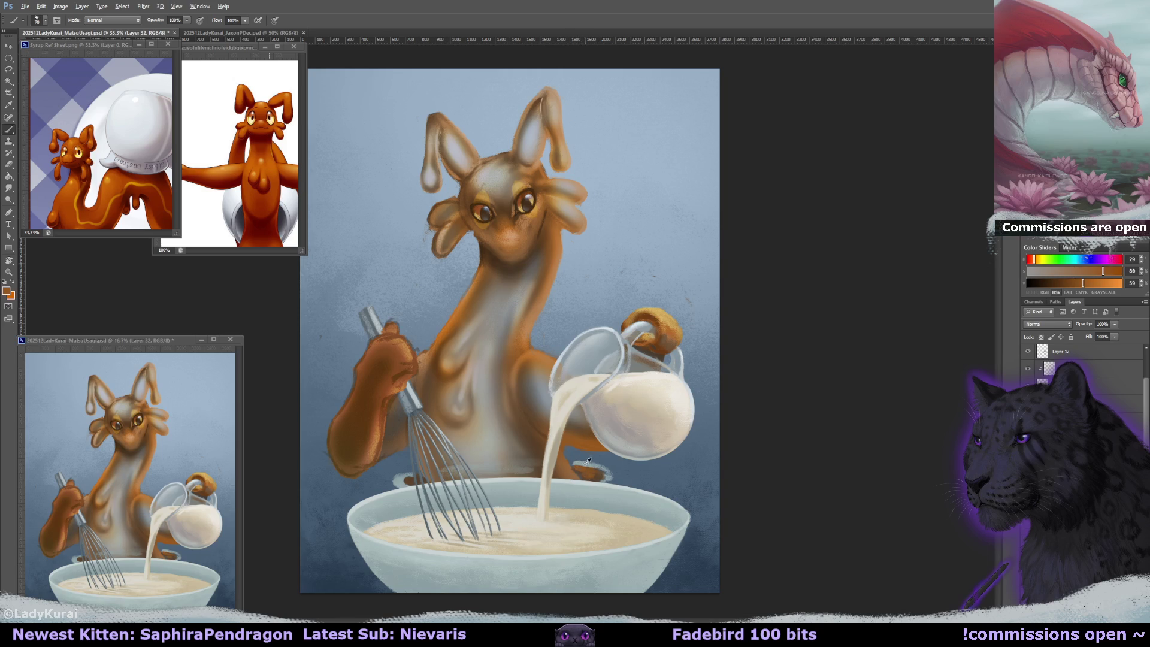
left_click(588, 459, "alt")
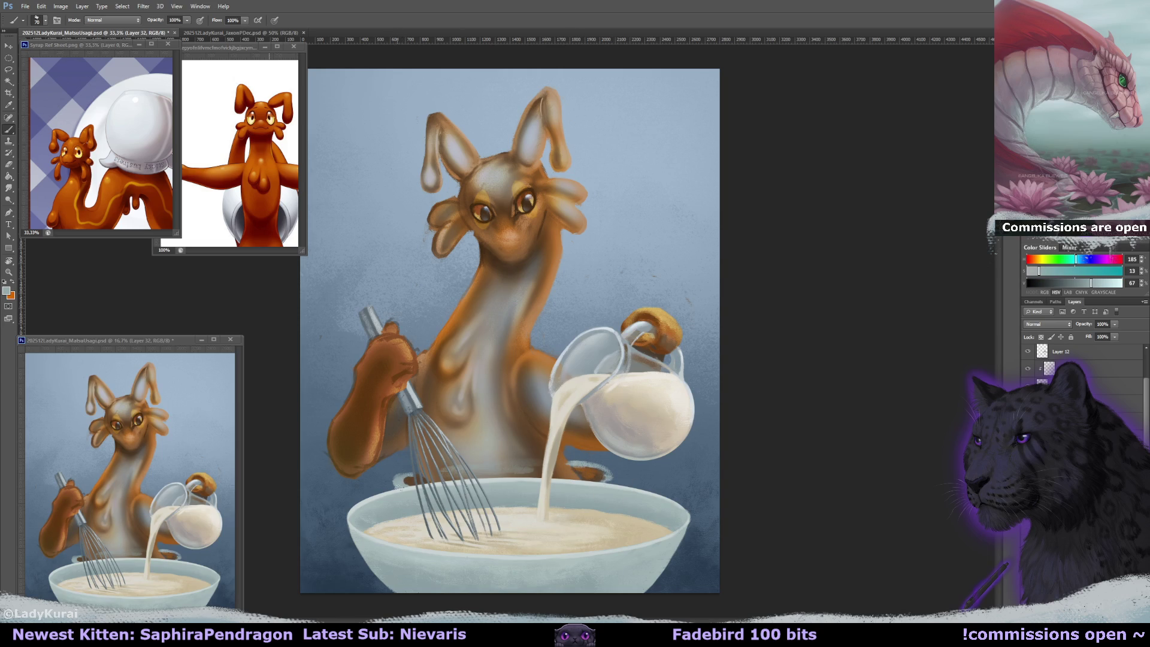
key("e")
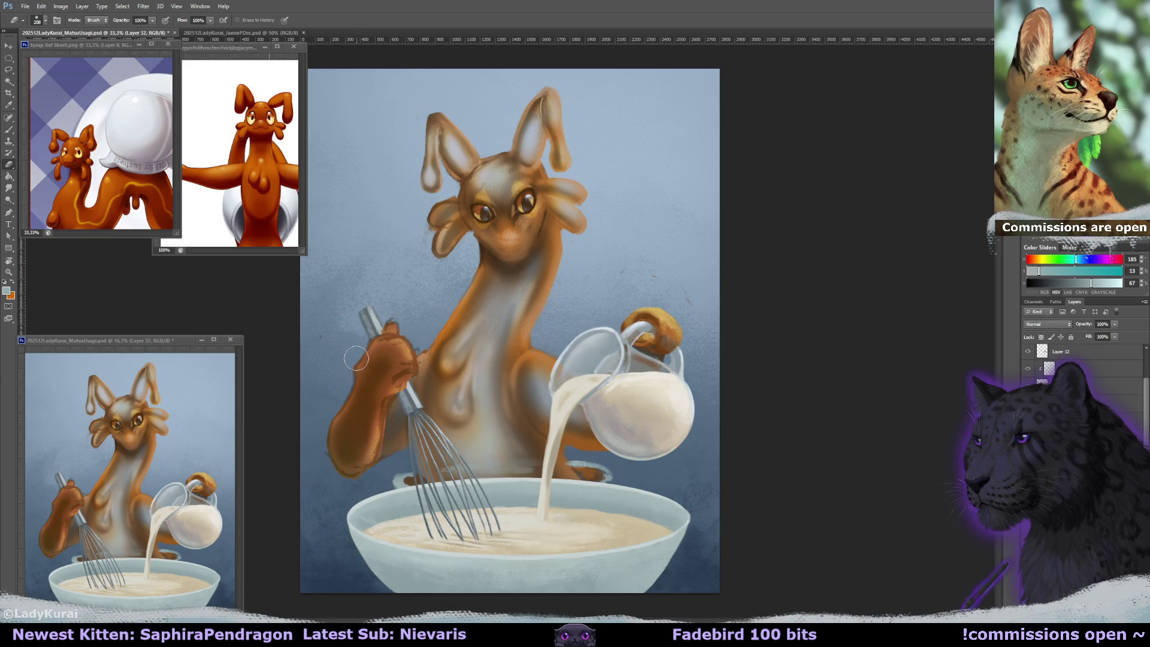
left_click(45, 20)
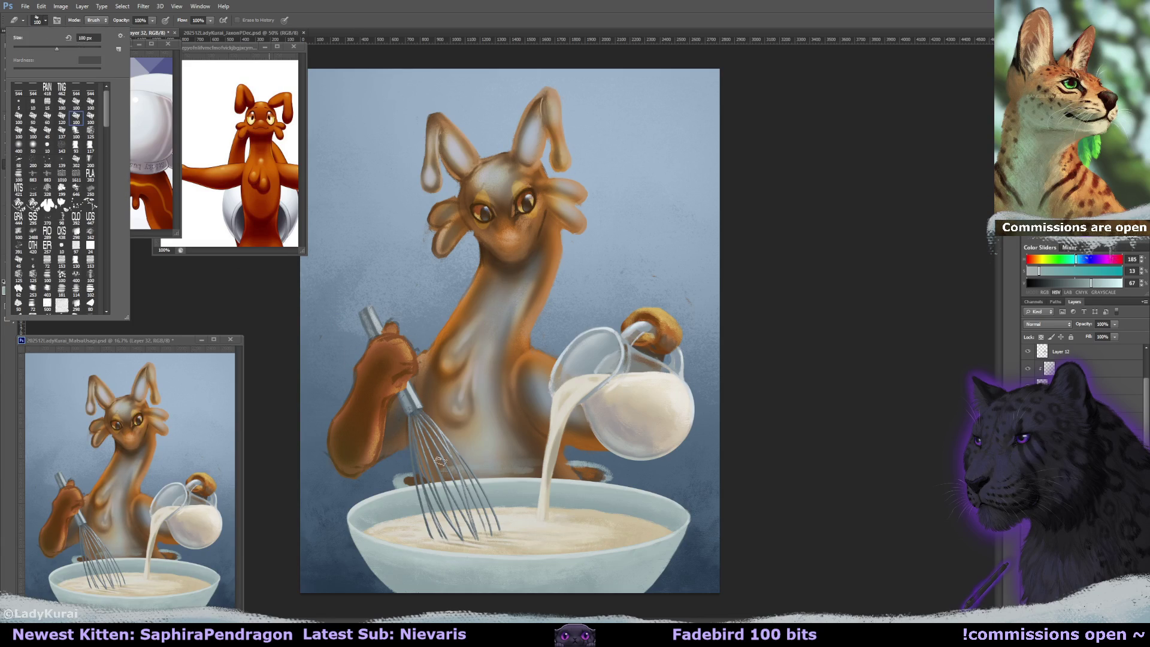
left_click(440, 462)
left_click_drag(398, 476, 396, 479)
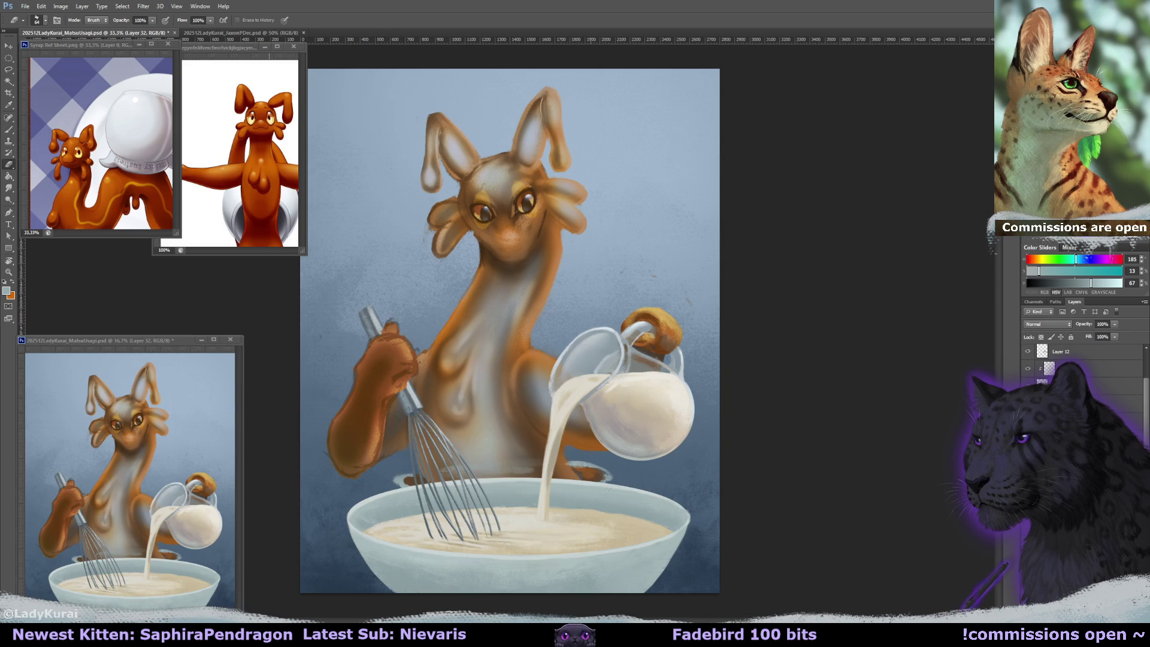
- Sample a saturated dark brown near the rim, save, and erase a small spot by the bowl
key("b")
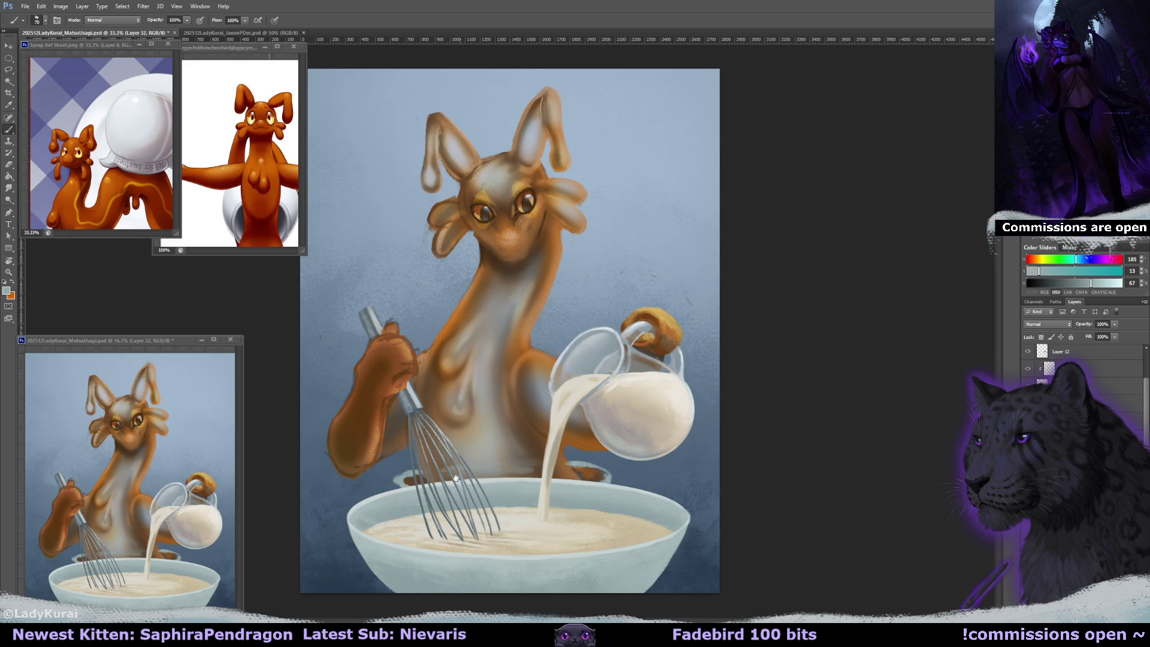
left_click(412, 480, "alt")
left_click(412, 479, "alt")
key("ctrl+s")
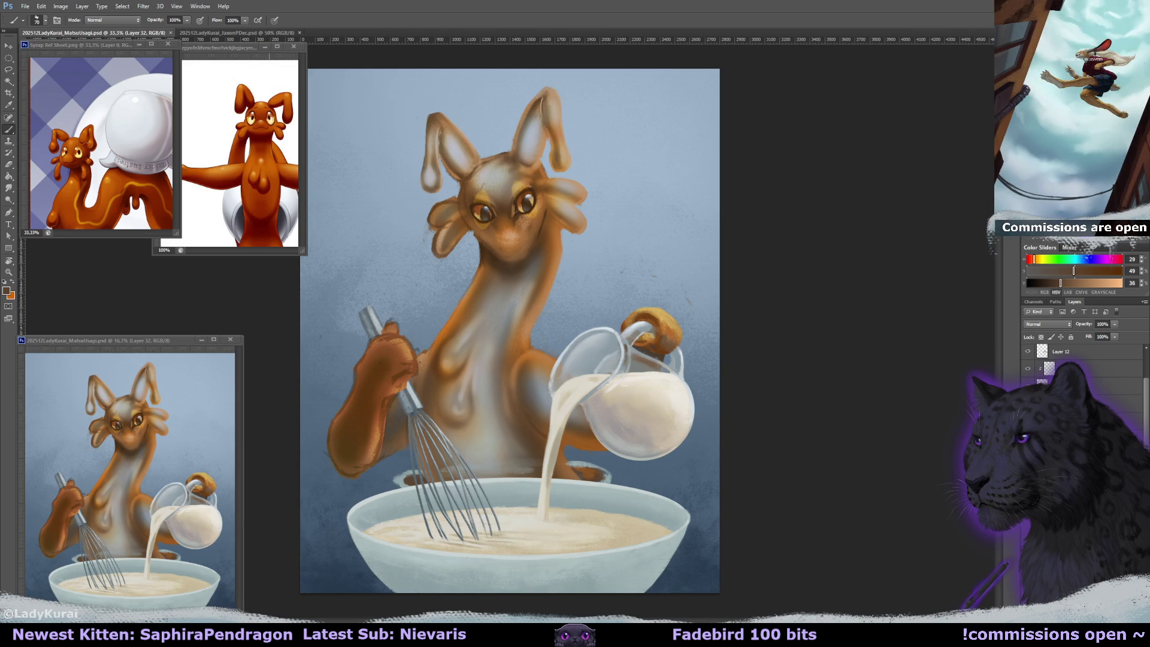
key("e")
left_click(398, 472)
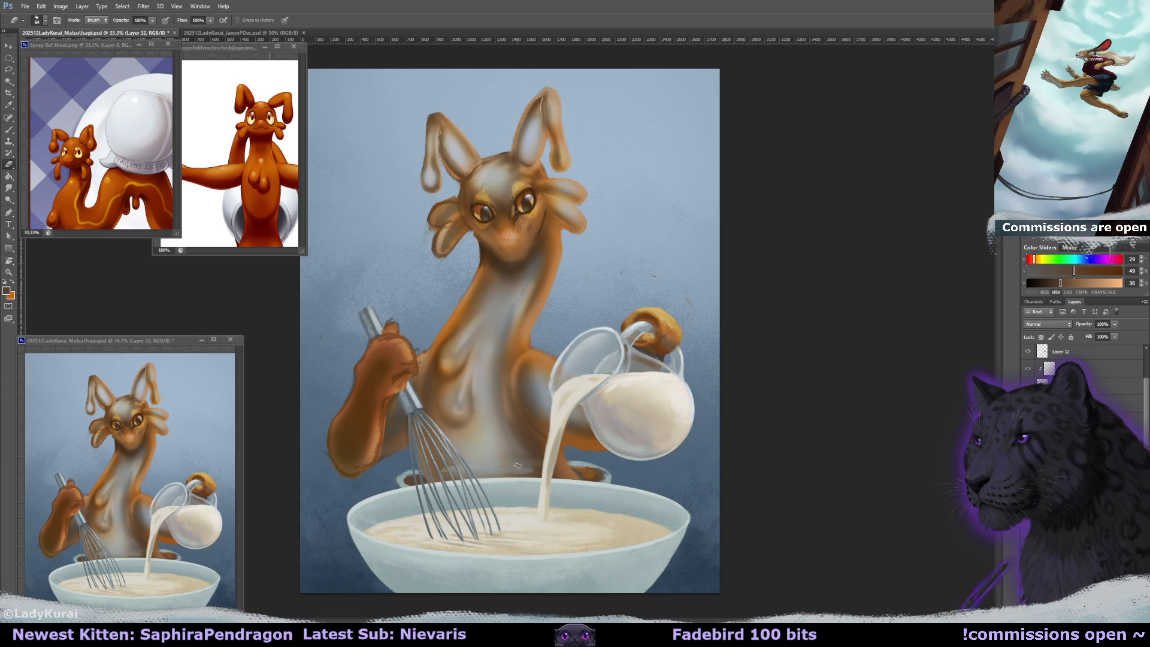
- Rotate the view about -81° and paint light blue-grey along the back rim edge
key("r")
left_click_drag(518, 465, 740, 276)
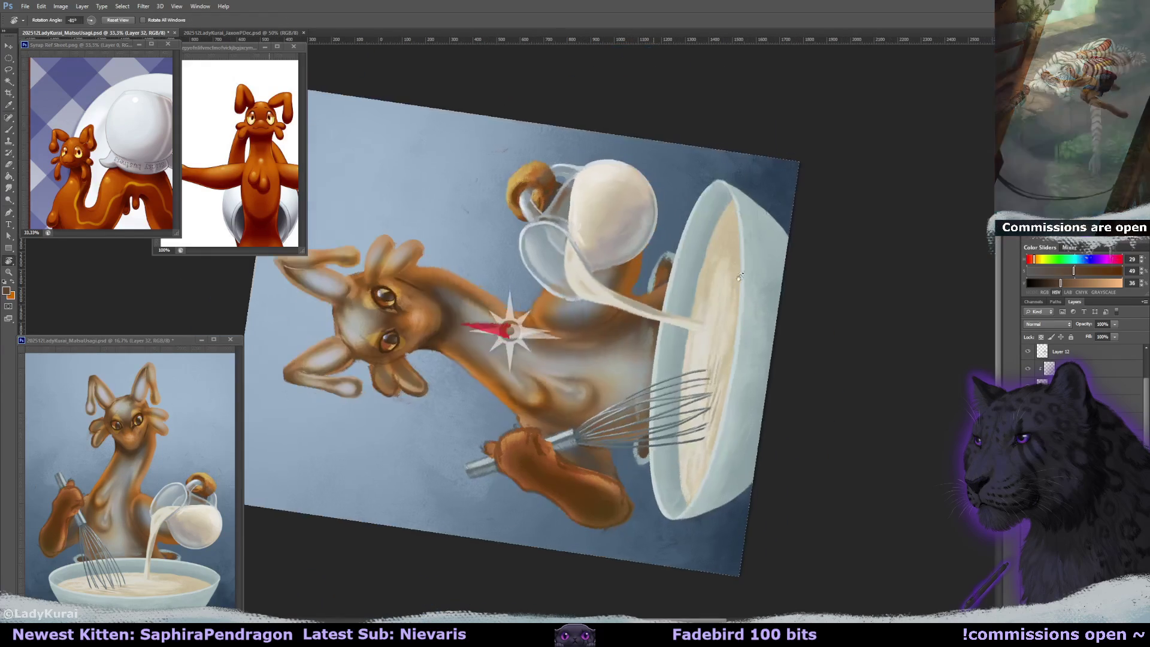
key("b")
left_click(646, 313, "alt")
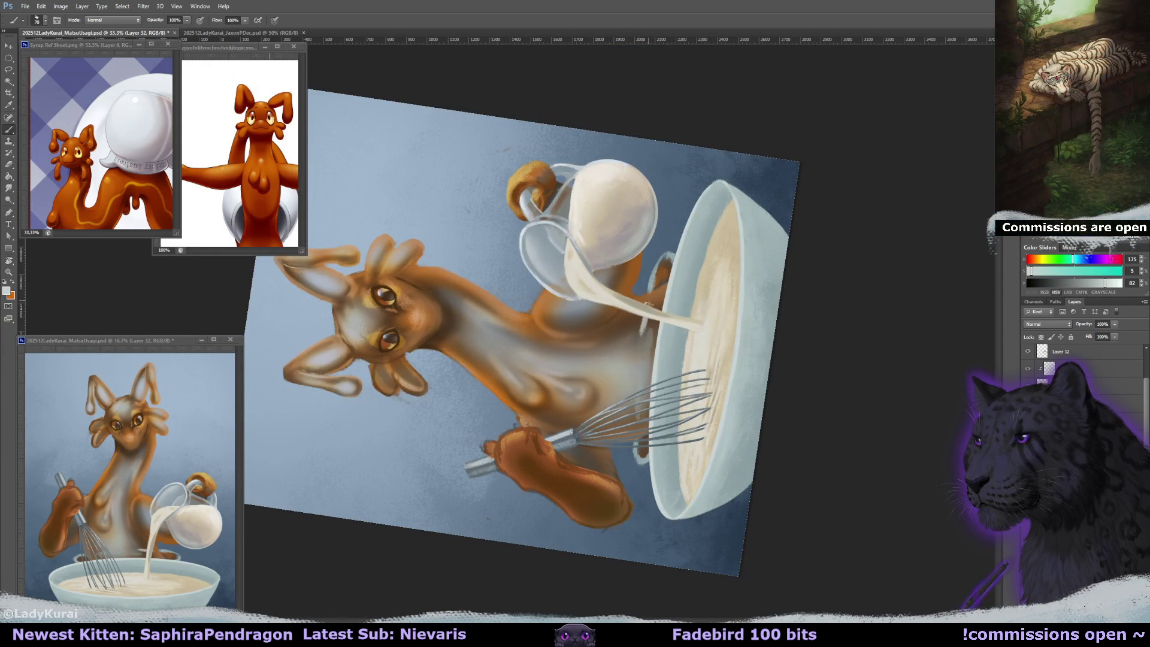
left_click_drag(647, 317, 636, 428)
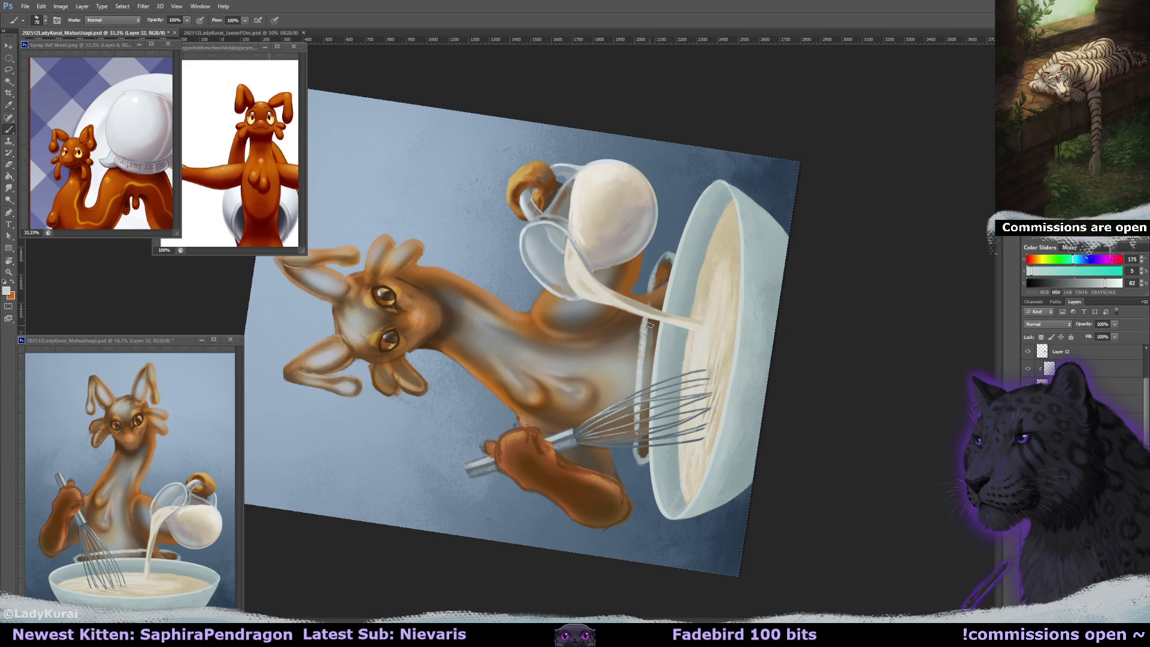
- Set up the eraser with a large 400 px soft brush
key("s")
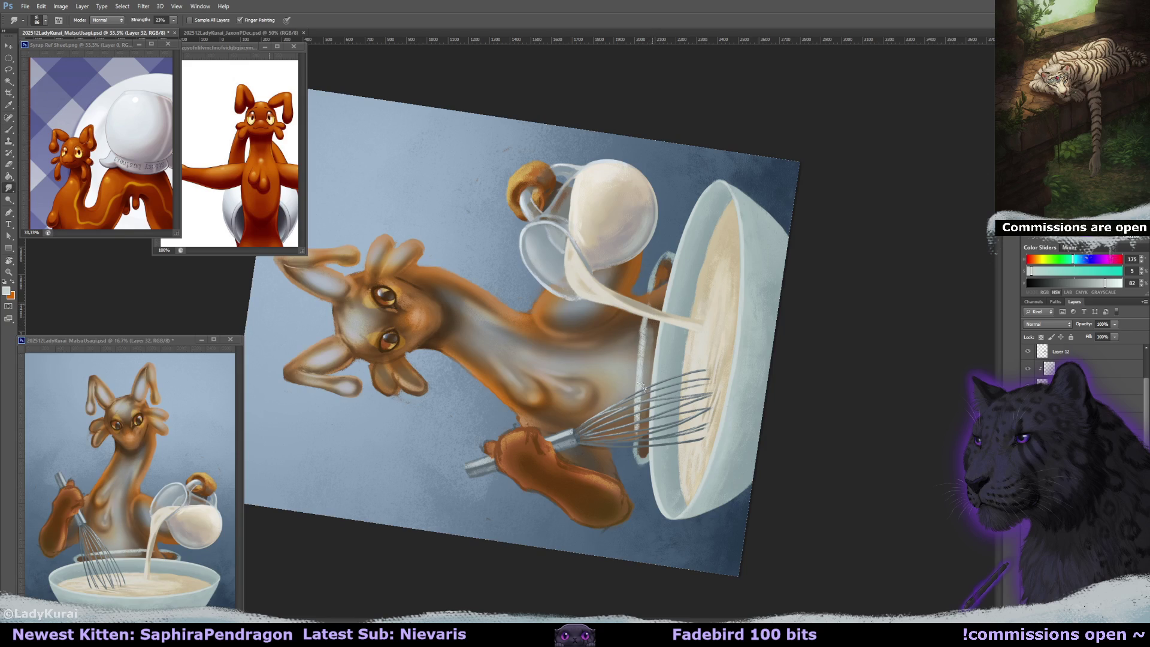
key("e")
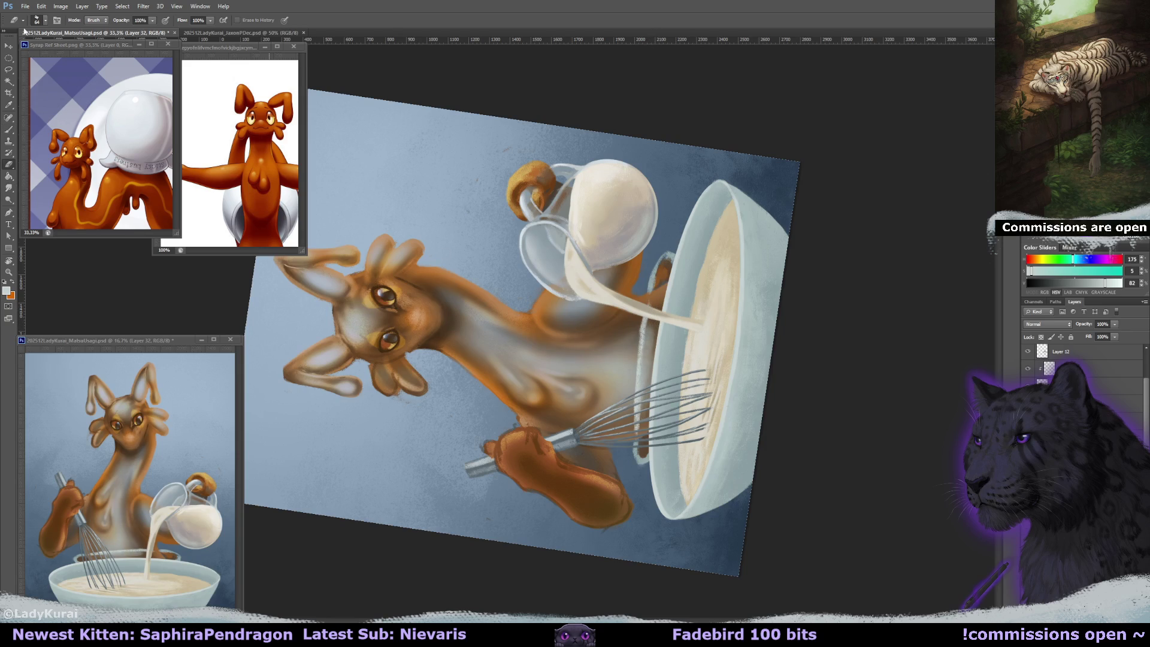
left_click(45, 20)
left_click(19, 146)
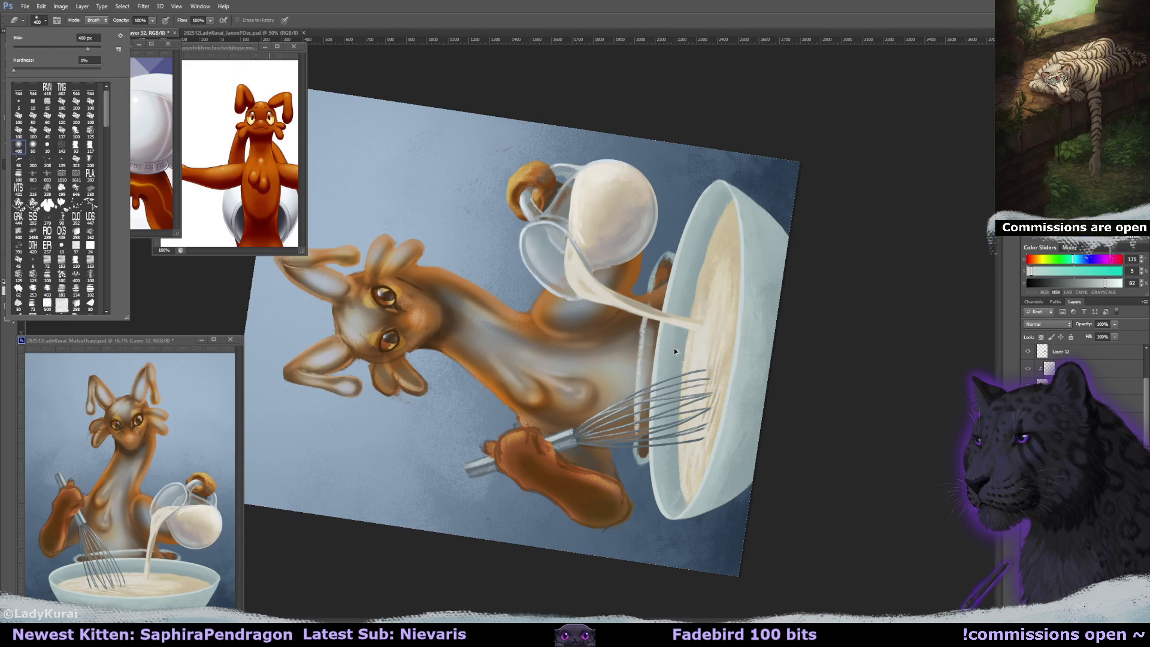